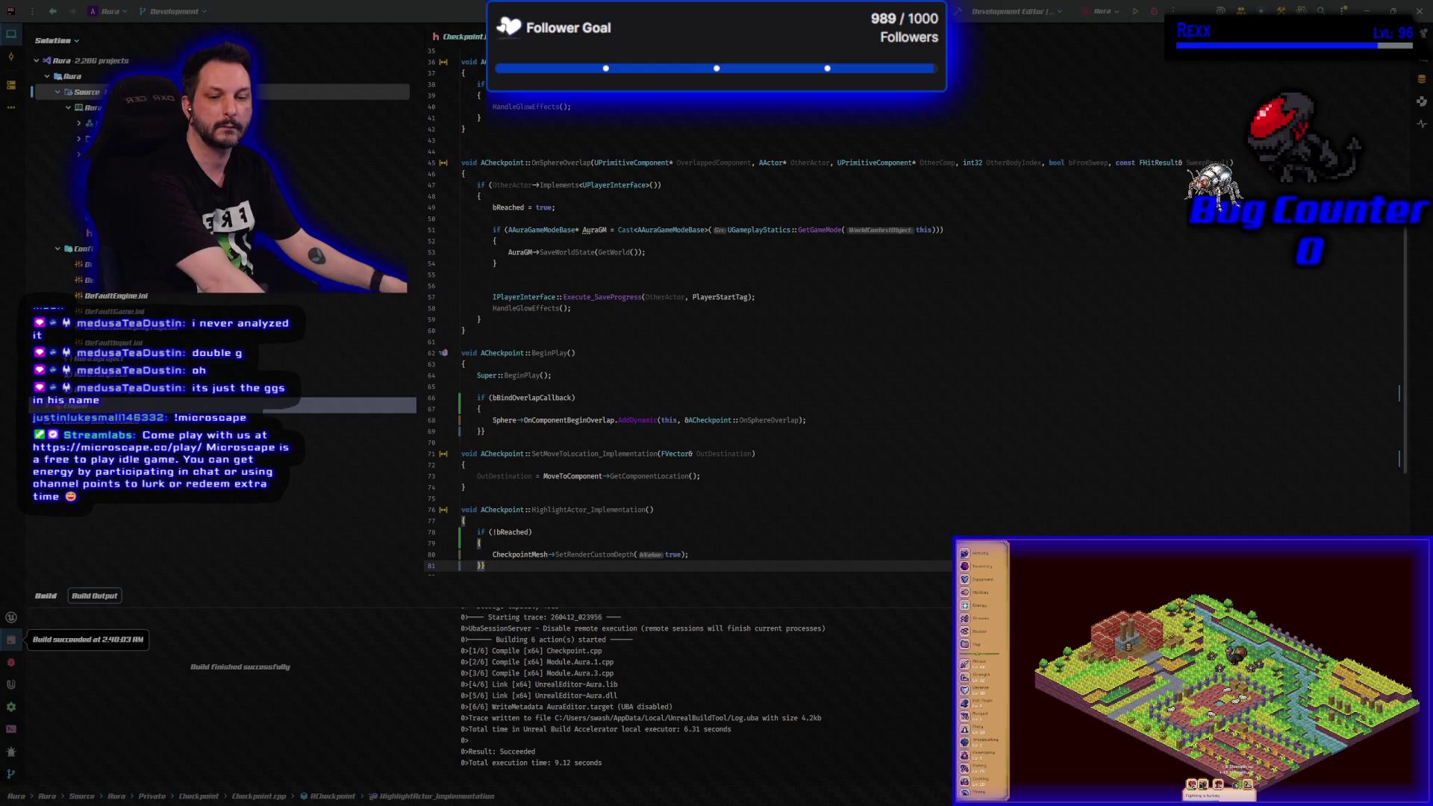
- Rebuild the Aura project in Rider so the checkpoint code changes compile
{"action": "left_click", "coordinate": [1154, 11]}
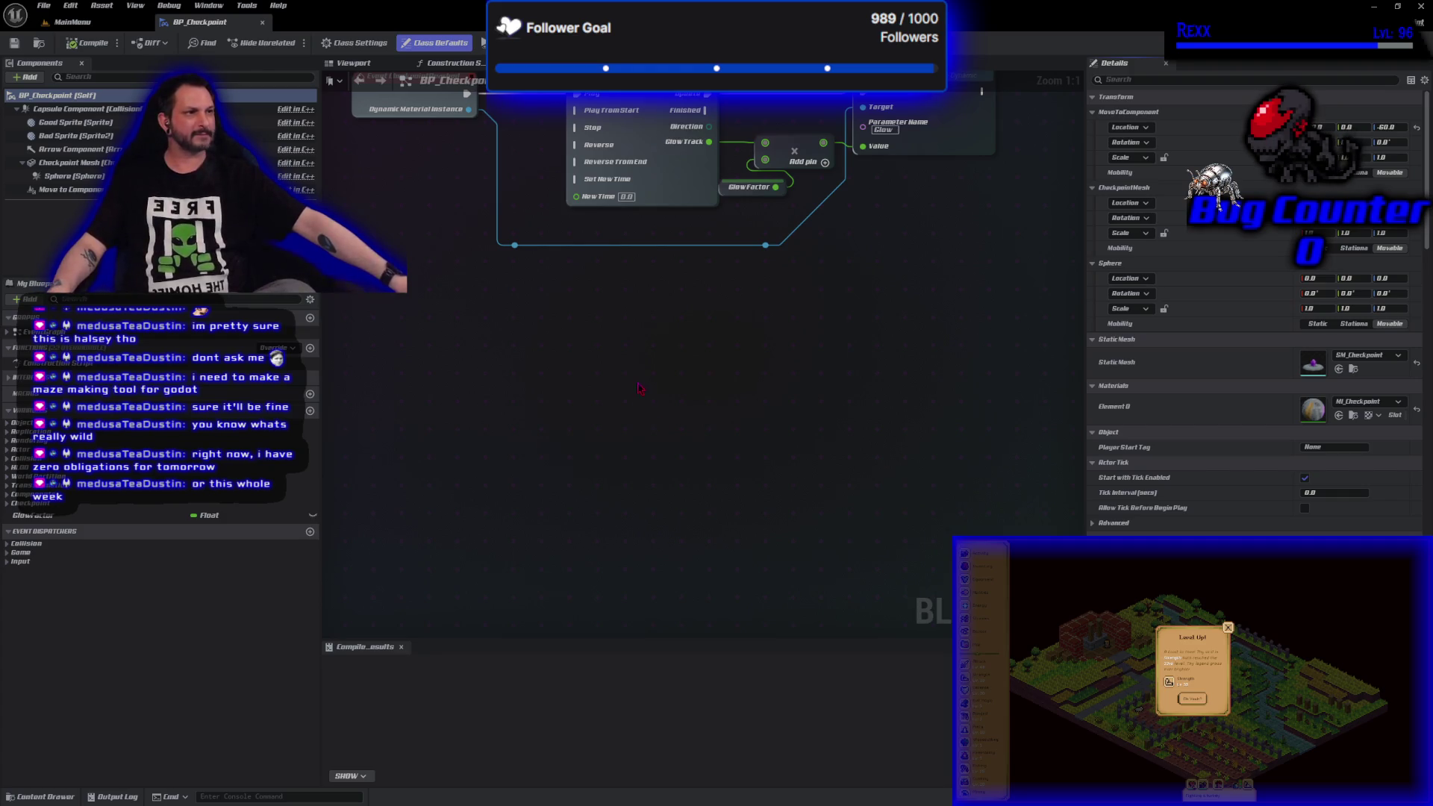
- Frame the BeginPlay and Tick nodes, then browse to BP_Checkpoint in the Checkpoint folder
{"action": "key", "text": "Home"}
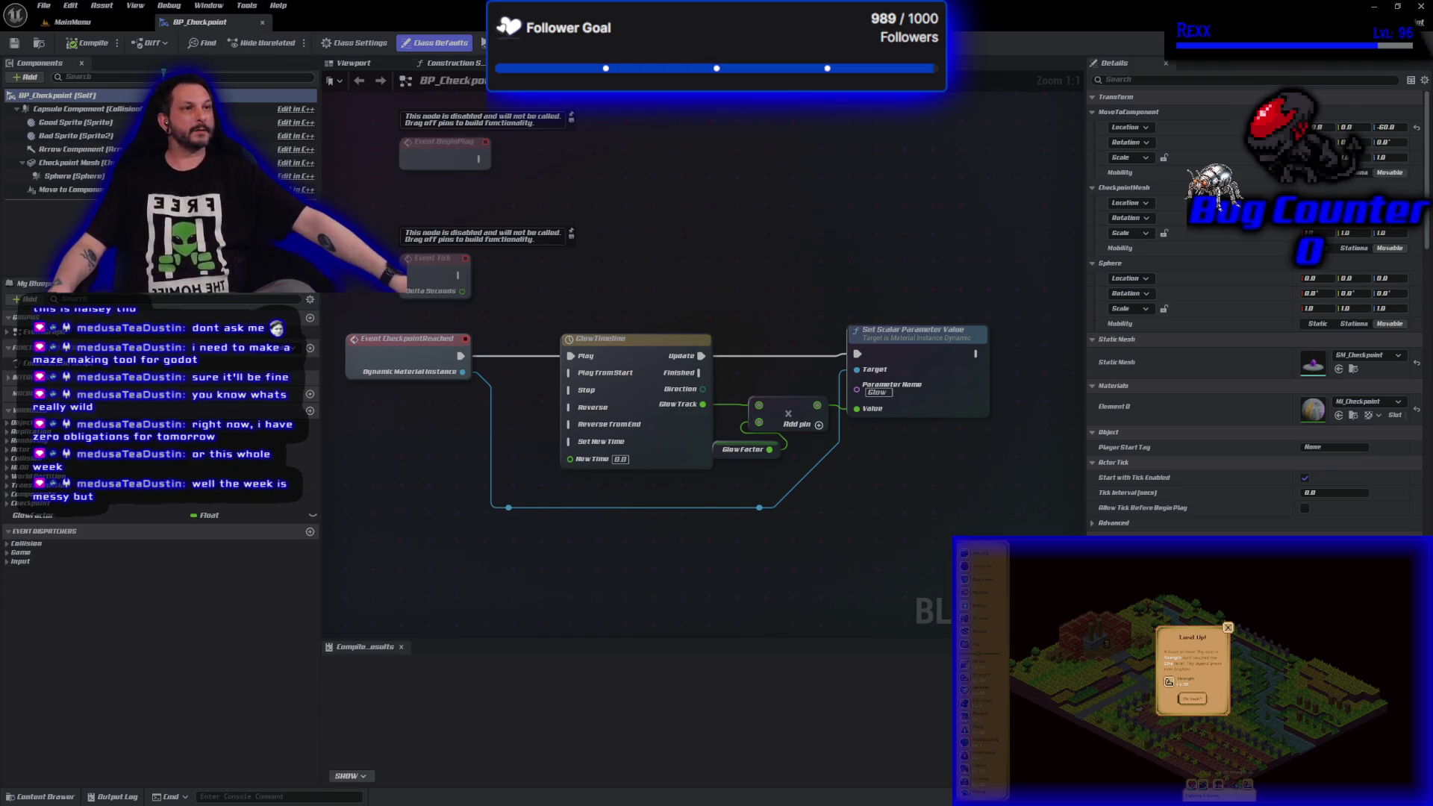
{"action": "left_click", "coordinate": [38, 45]}
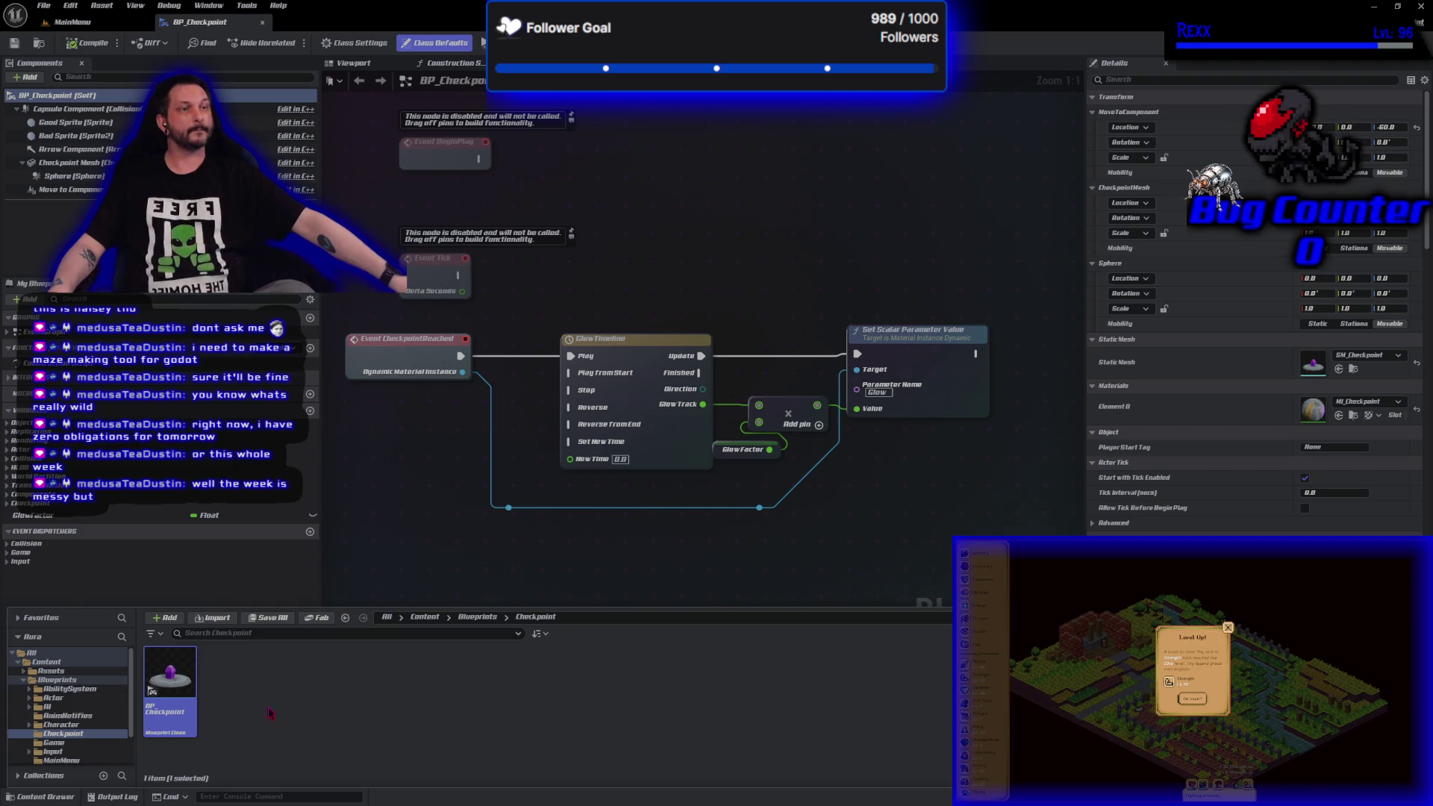
- Create a new Blueprint Class with Checkpoint as its parent class
{"action": "right_click", "coordinate": [177, 677]}
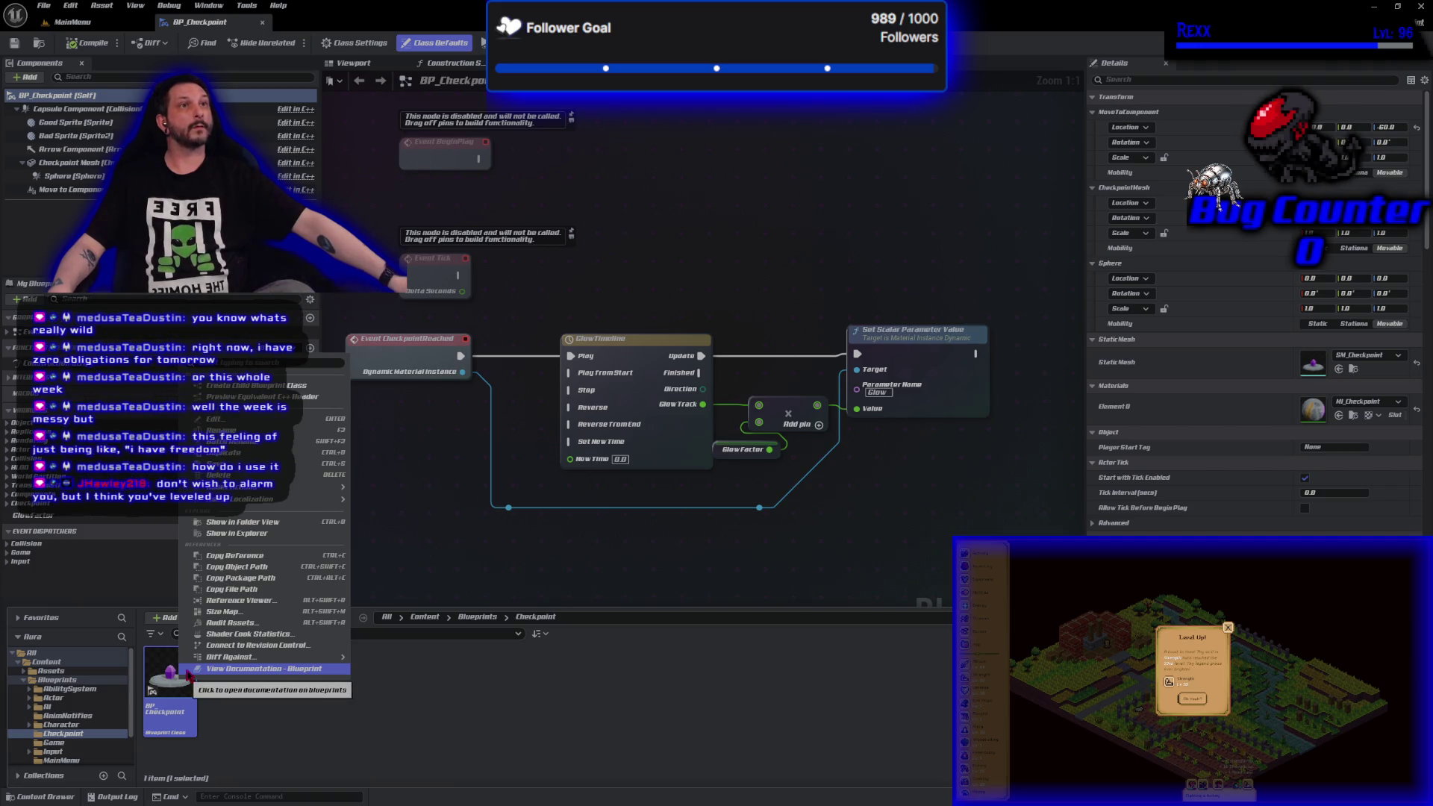
{"action": "mouse_move", "coordinate": [217, 657]}
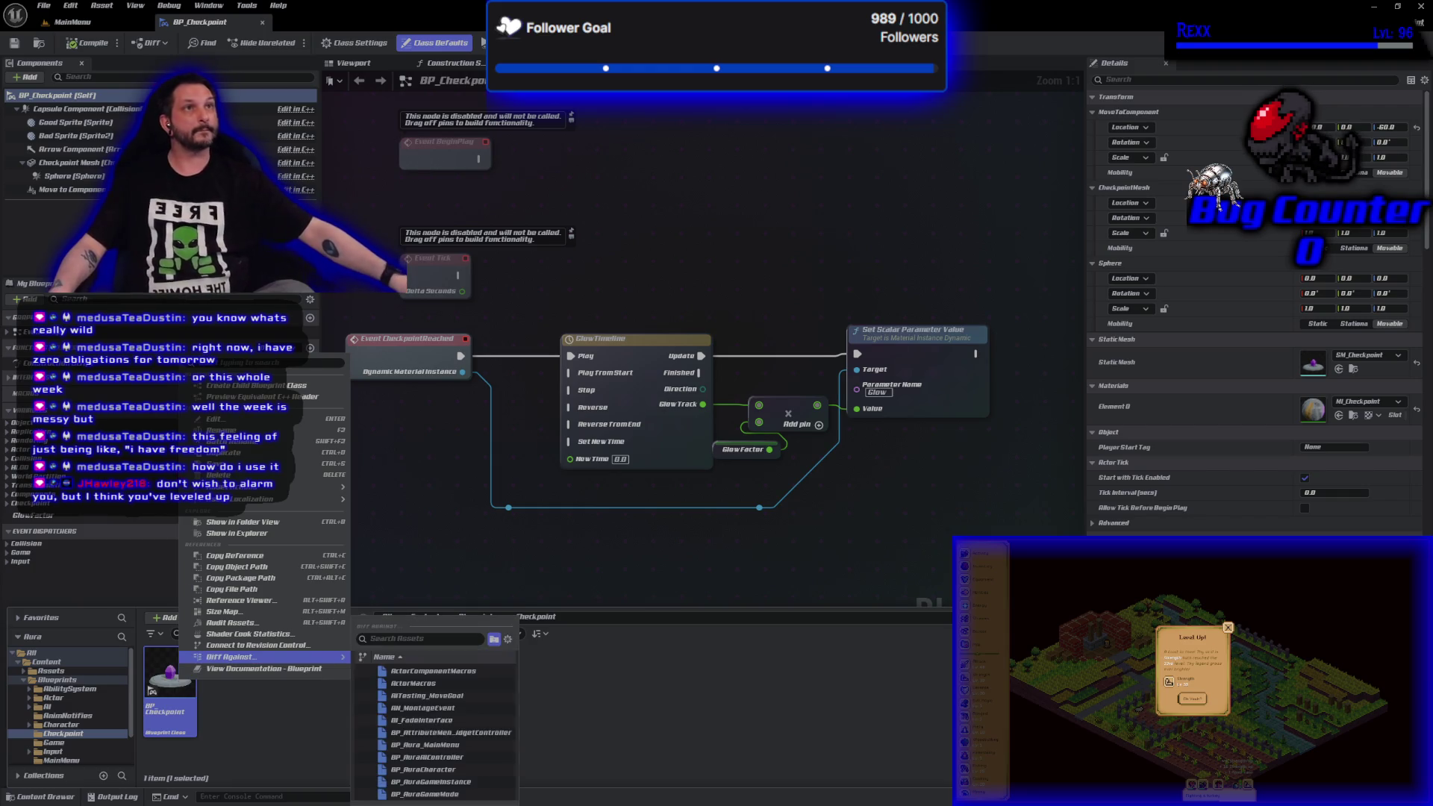
{"action": "key", "text": "Escape"}
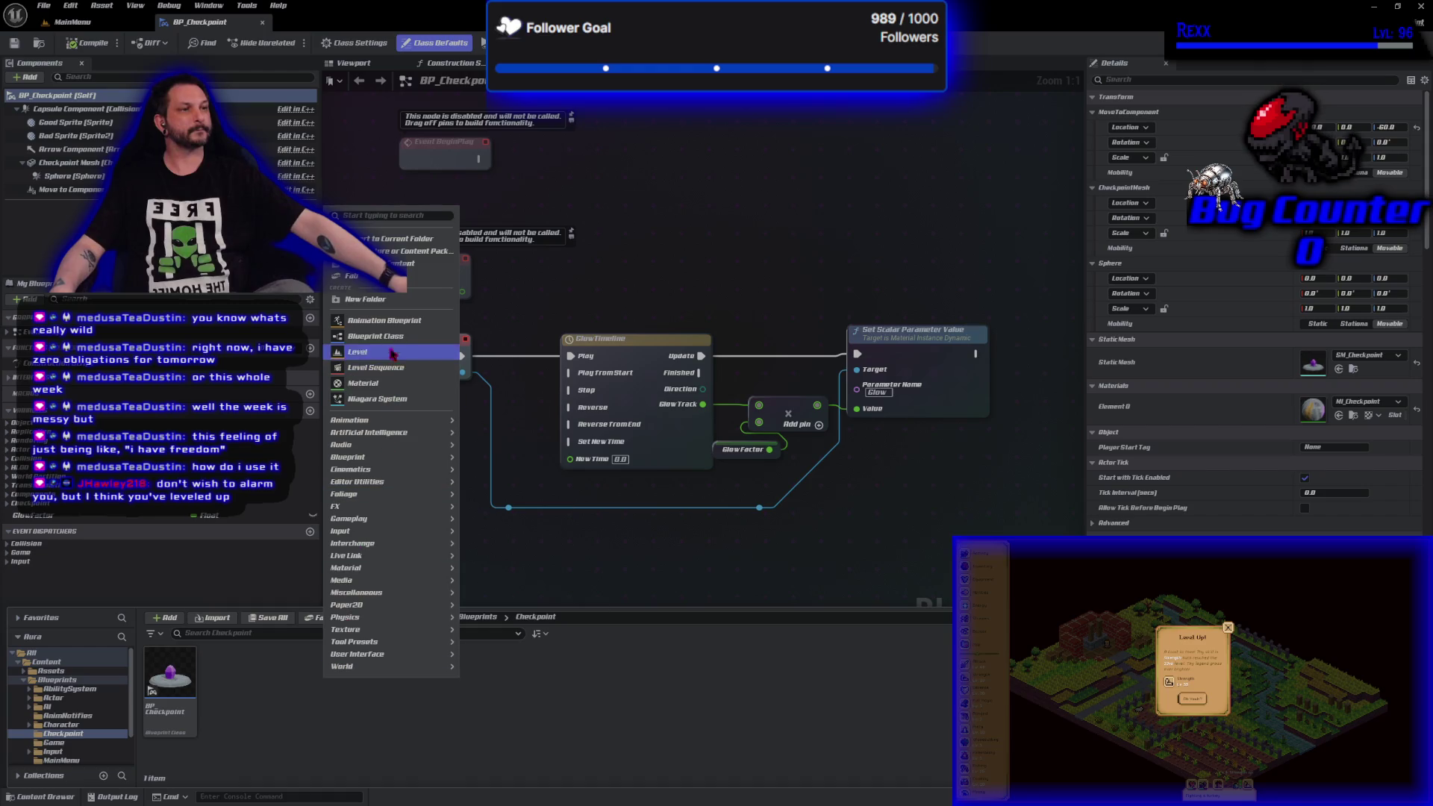
{"action": "key", "text": "Escape"}
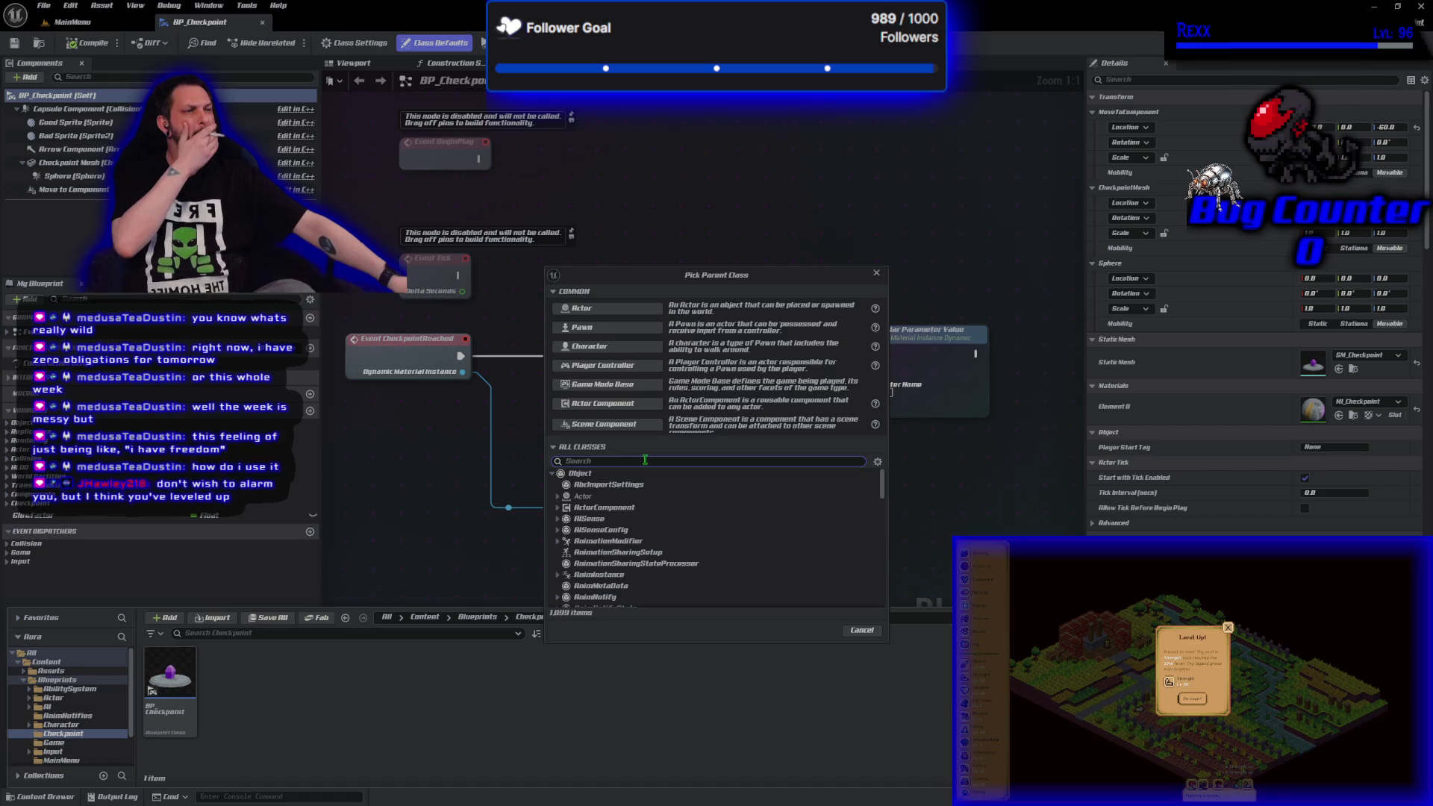
{"action": "type", "text": "check"}
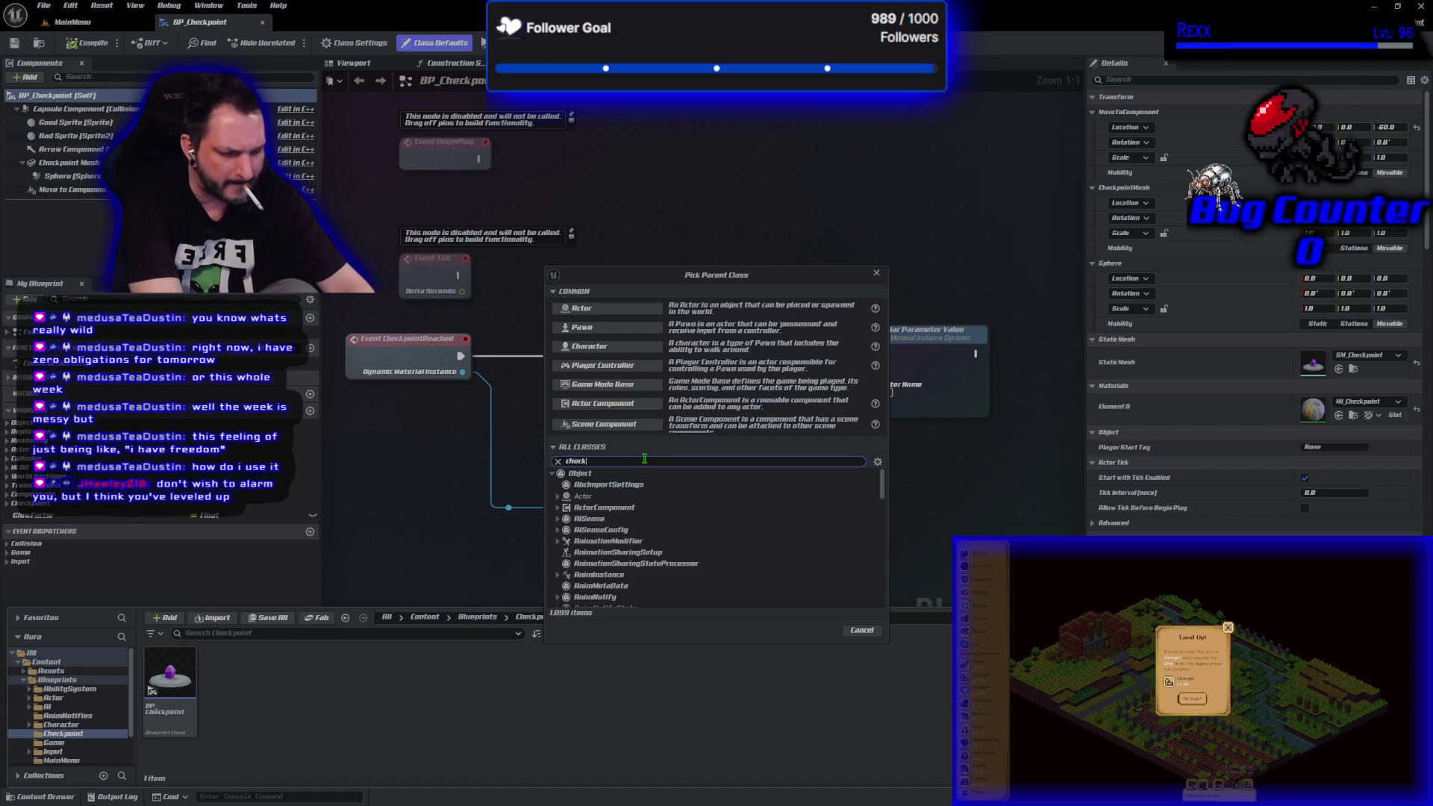
{"action": "type", "text": "nt"}
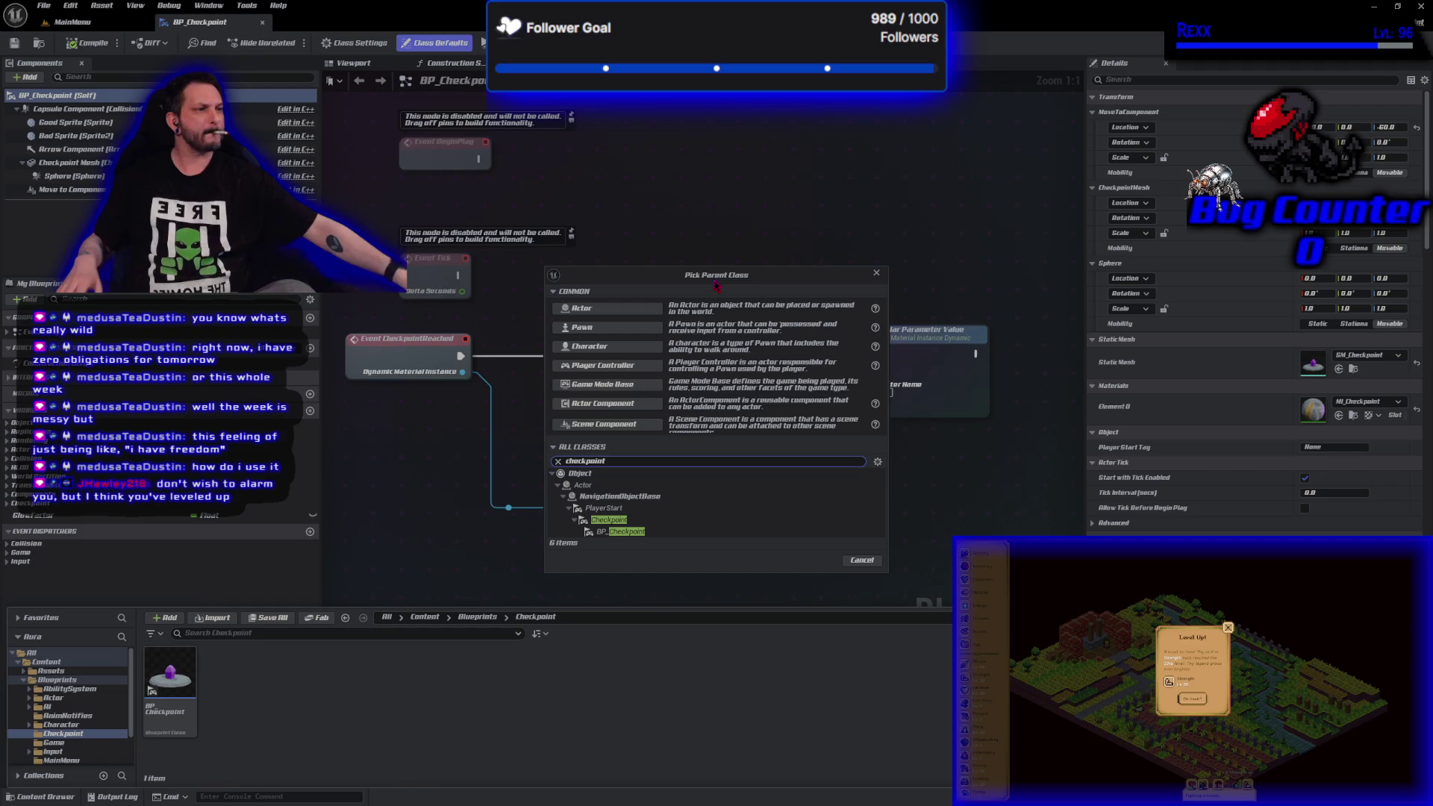
{"action": "left_click", "coordinate": [609, 520]}
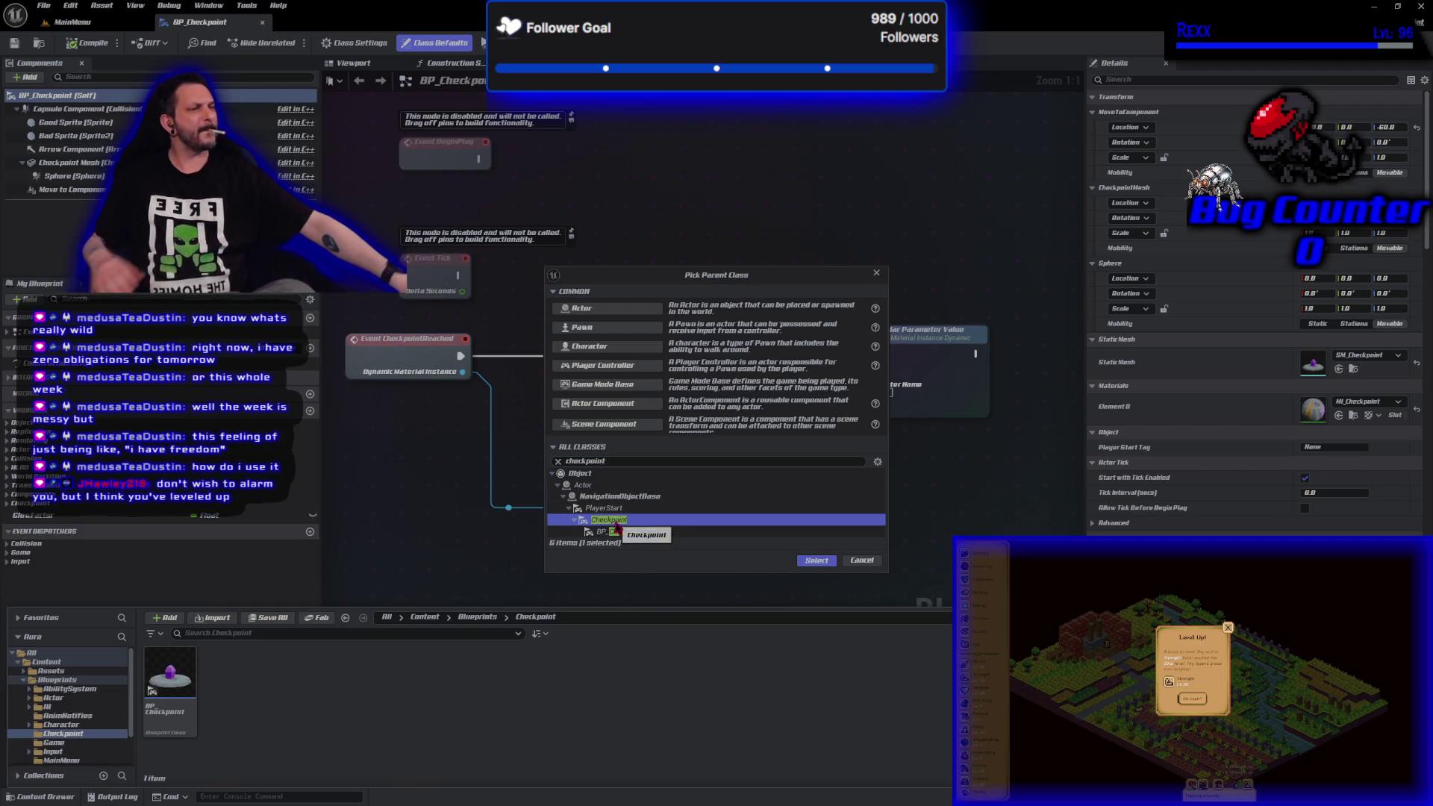
{"action": "left_click", "coordinate": [816, 561]}
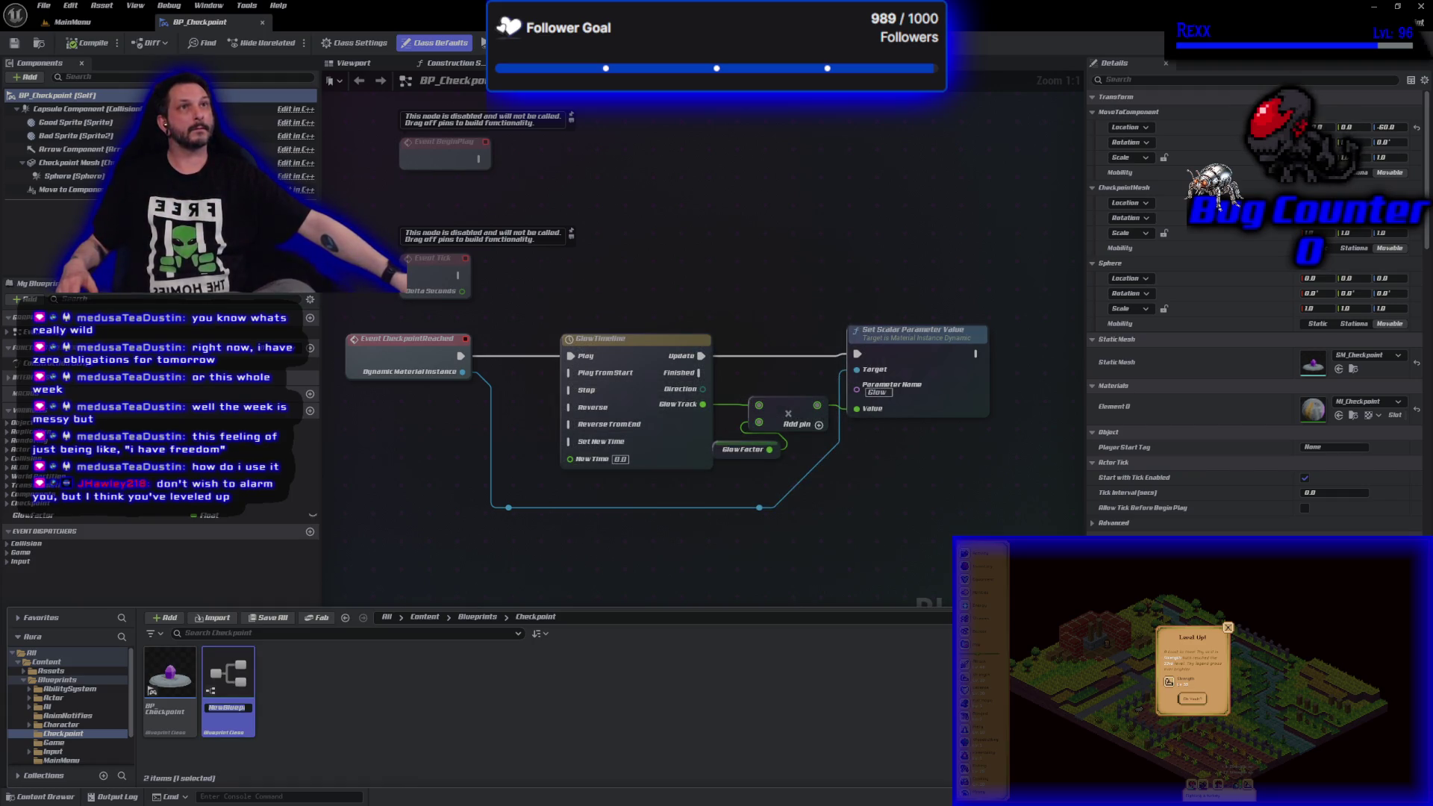
- Rename the new blueprint to BP_Beacon and open it in the Blueprint editor
{"action": "left_click", "coordinate": [234, 710]}
{"action": "key", "text": "BackSpace"}
{"action": "key", "text": "BackSpace"}
{"action": "key", "text": "BackSpace"}
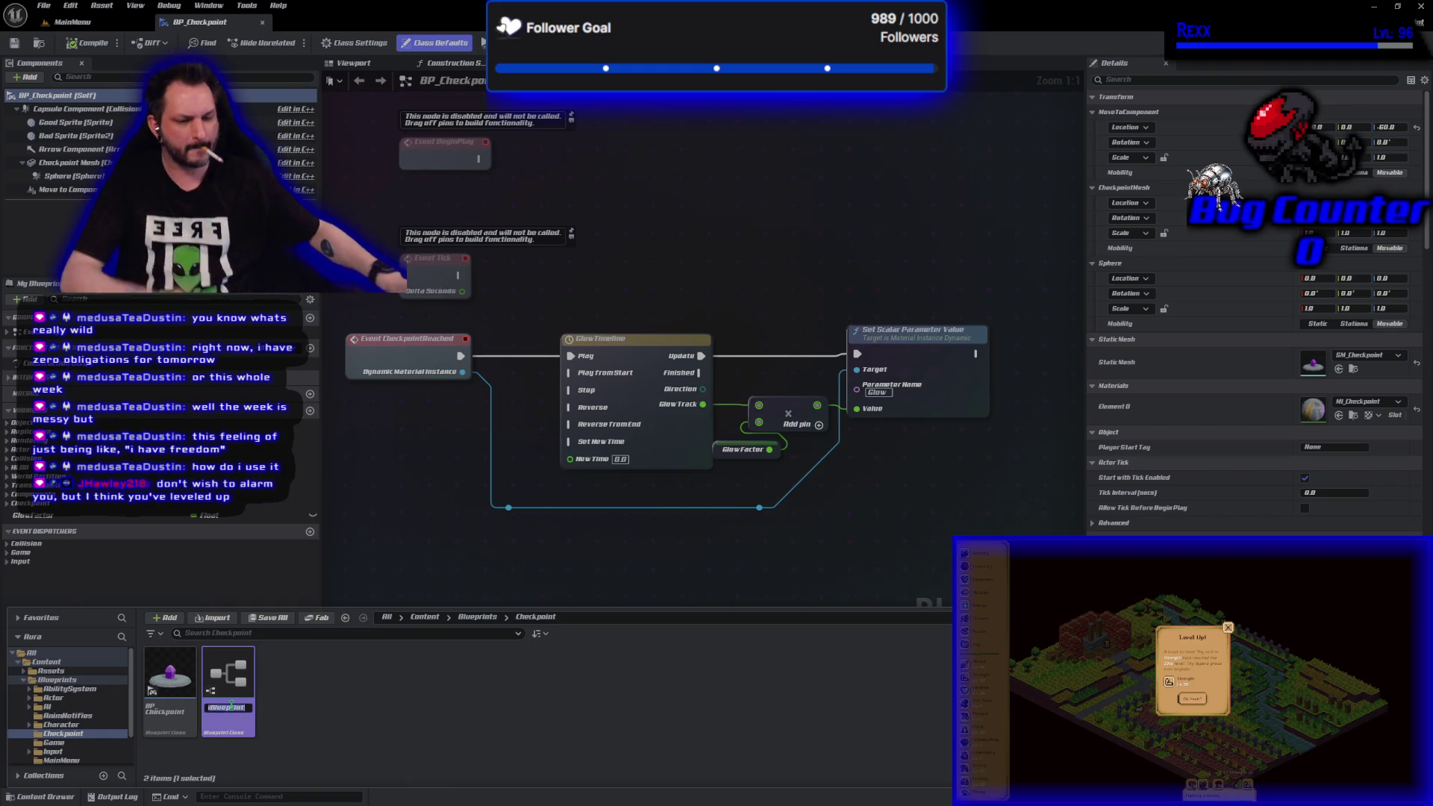
{"action": "type", "text": "BP_Beacon"}
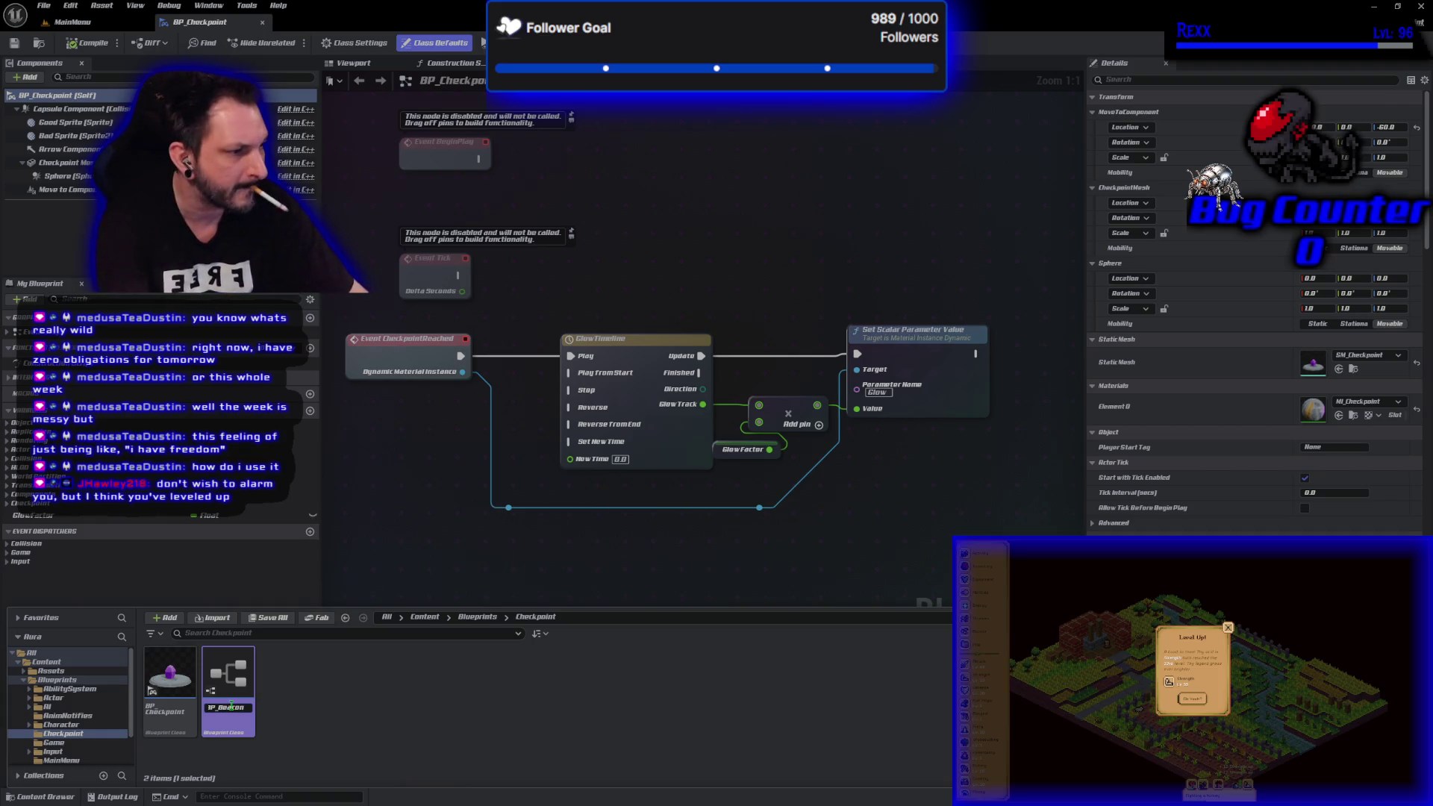
{"action": "key", "text": "Return"}
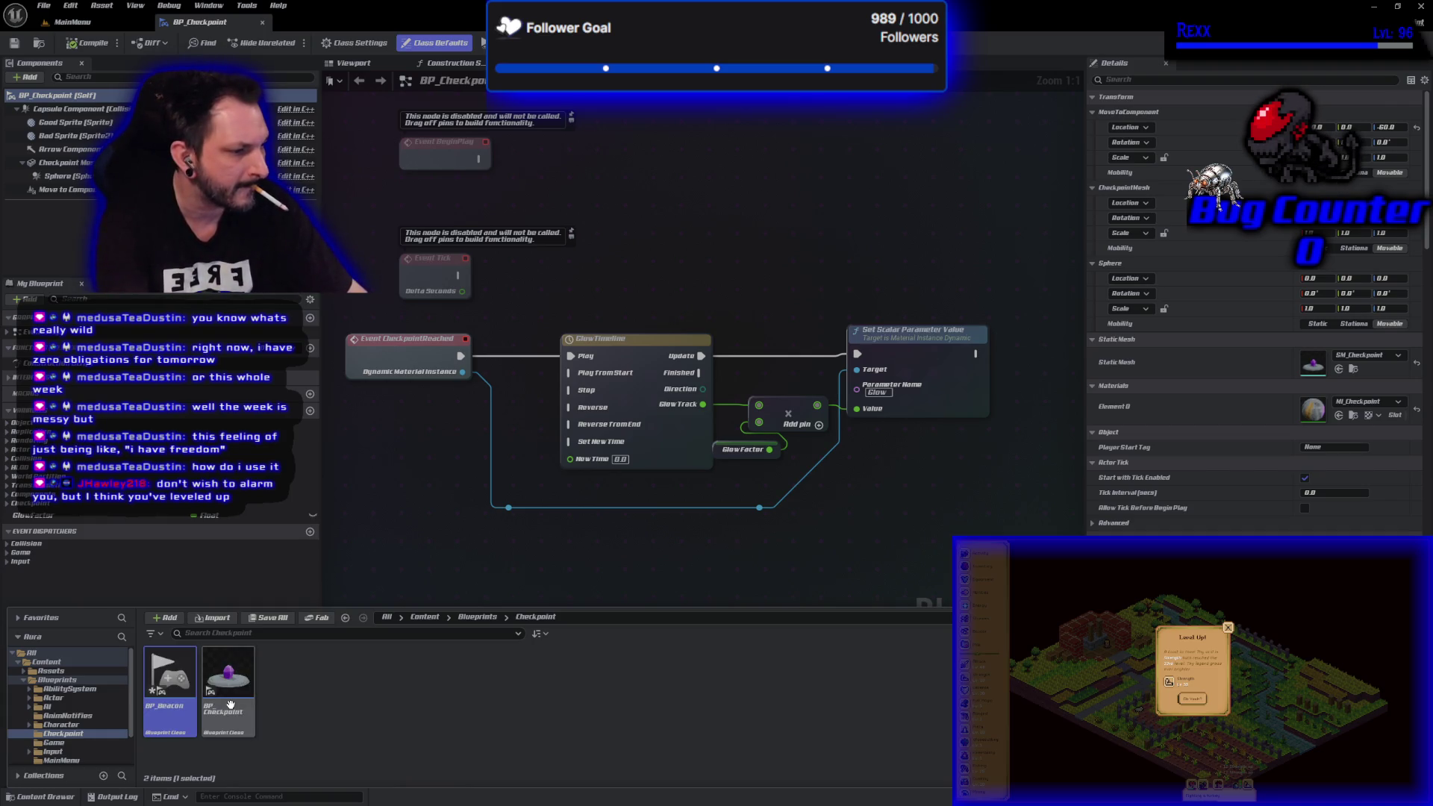
{"action": "key", "text": "Return"}
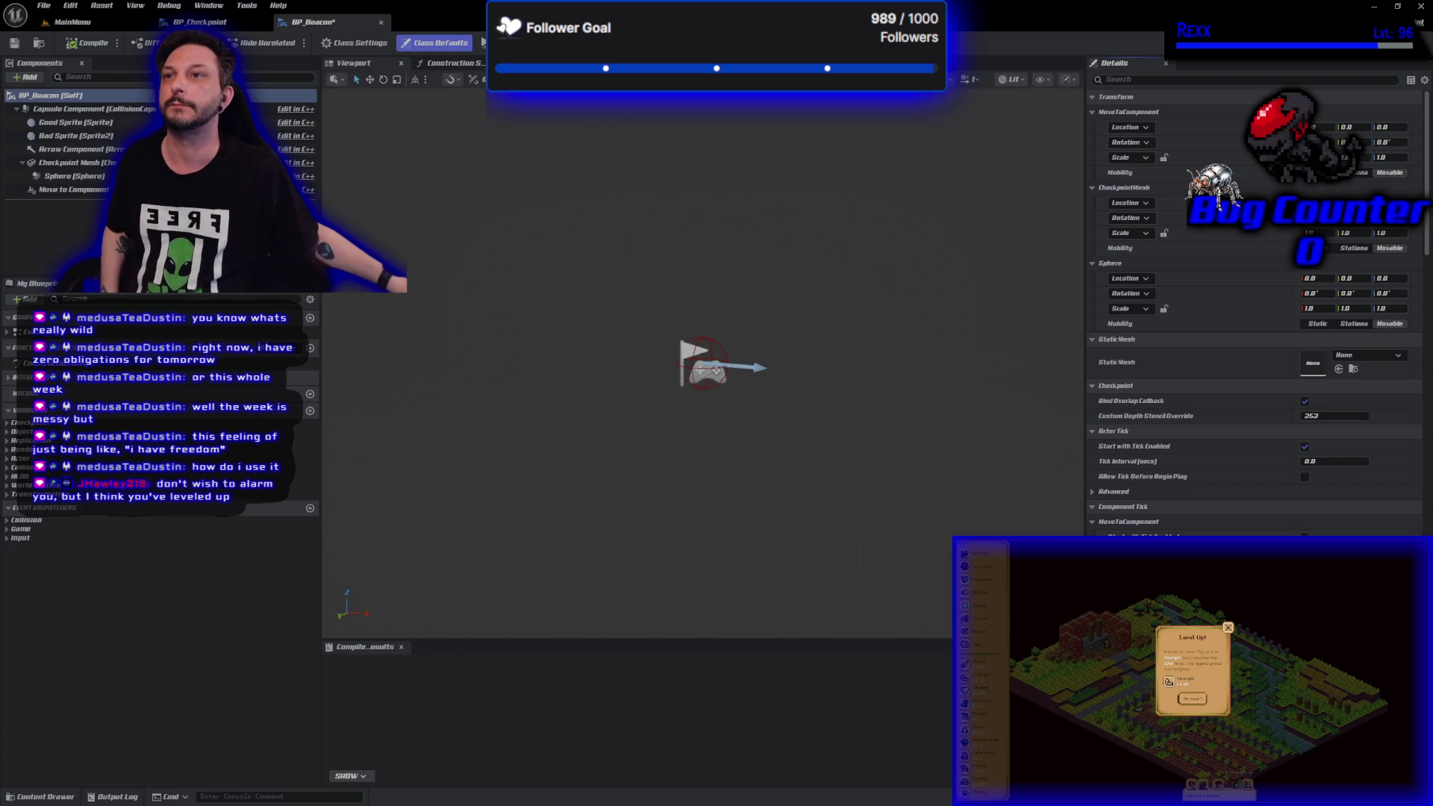
- In Microscape, dismiss the level-up message, check Activity & Loot, and open the Equipment panel
{"action": "key", "text": "alt+Tab"}
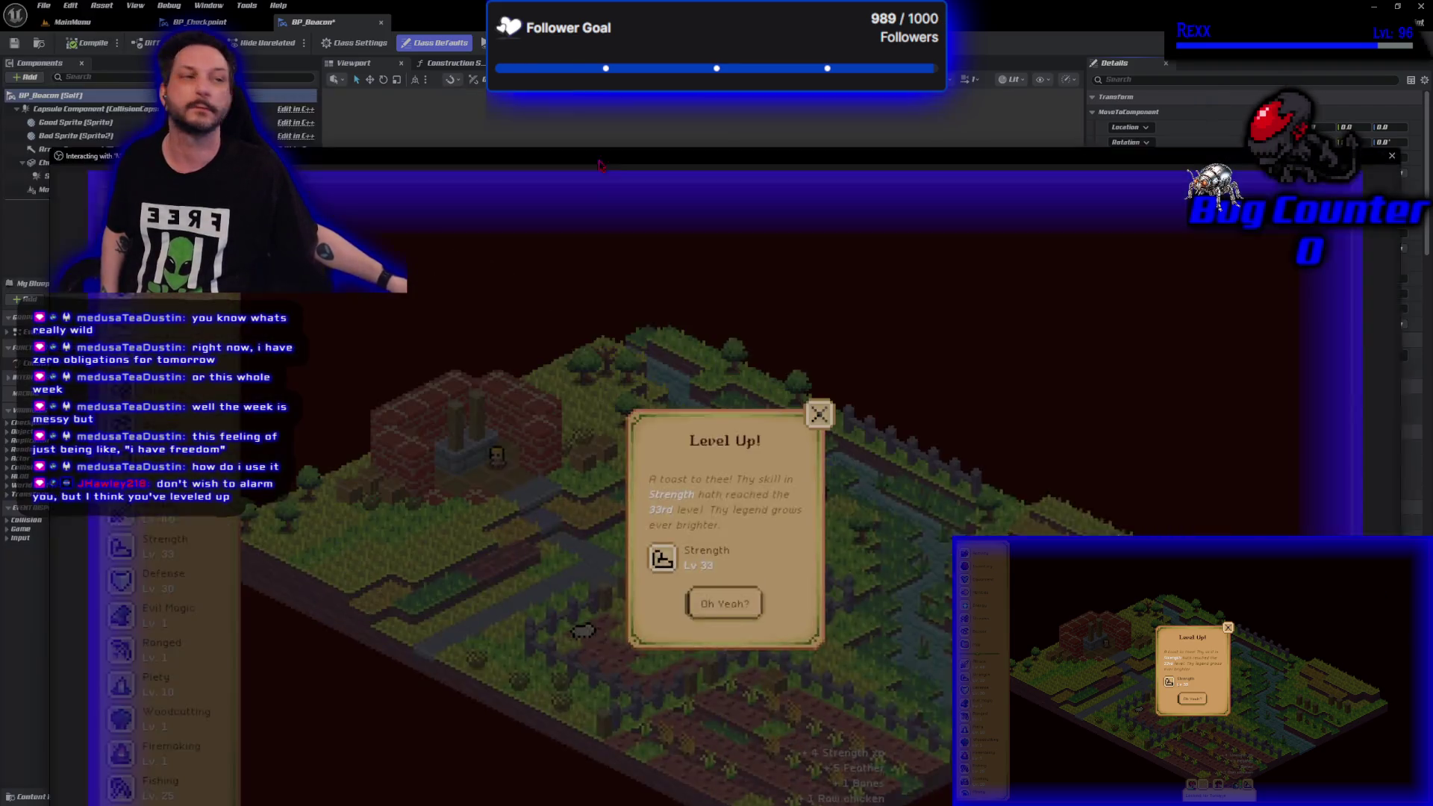
{"action": "left_click", "coordinate": [724, 519]}
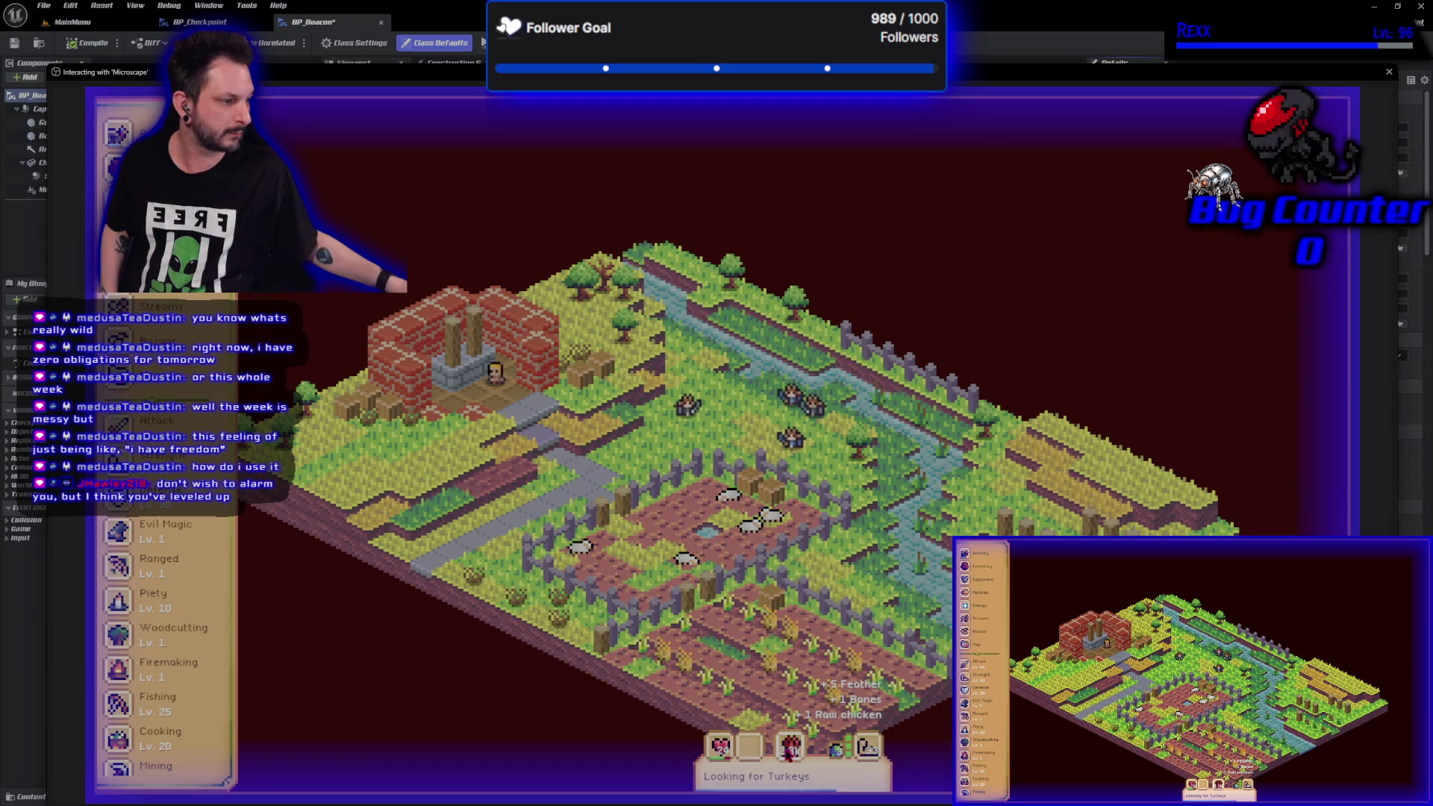
{"action": "left_click", "coordinate": [789, 747]}
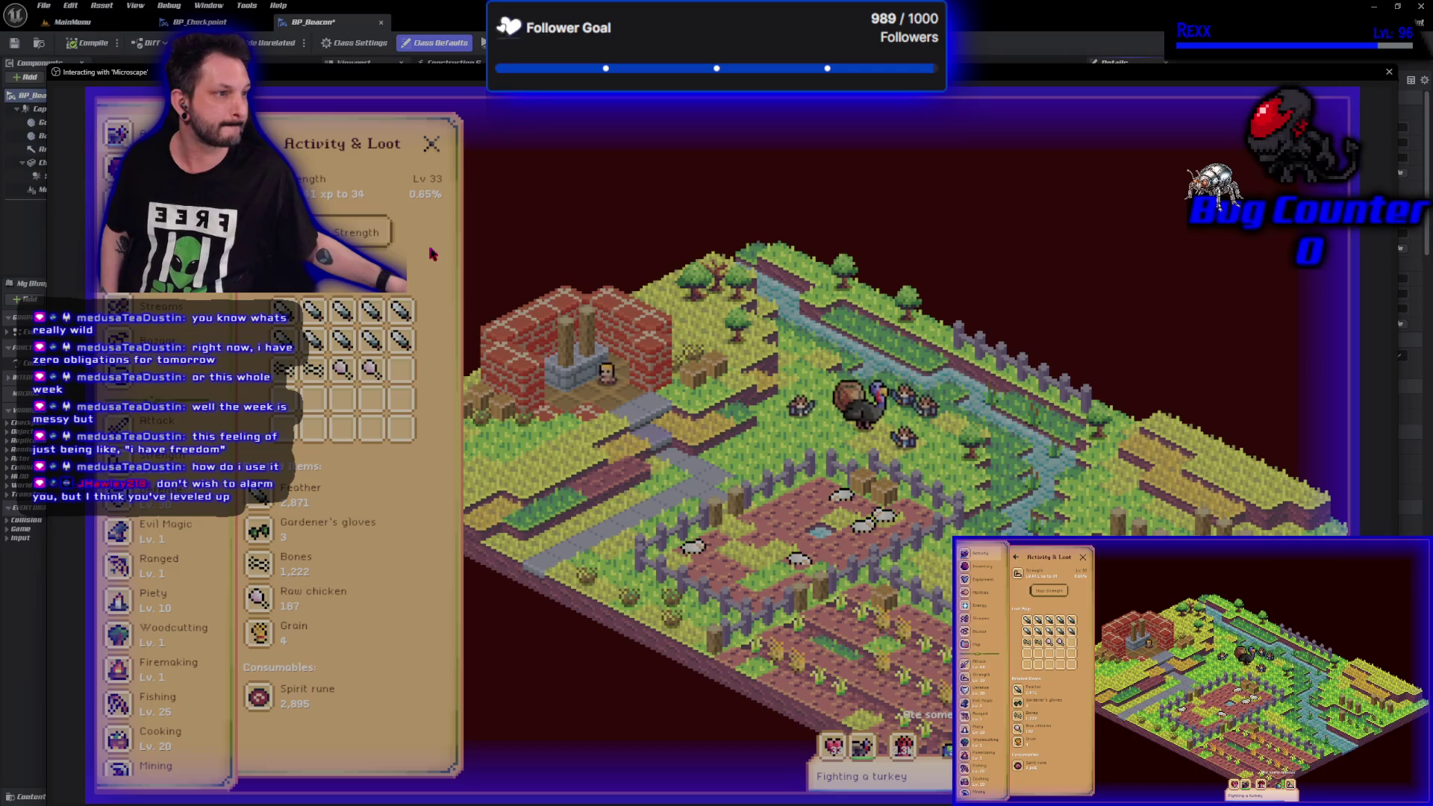
{"action": "left_click", "coordinate": [430, 147]}
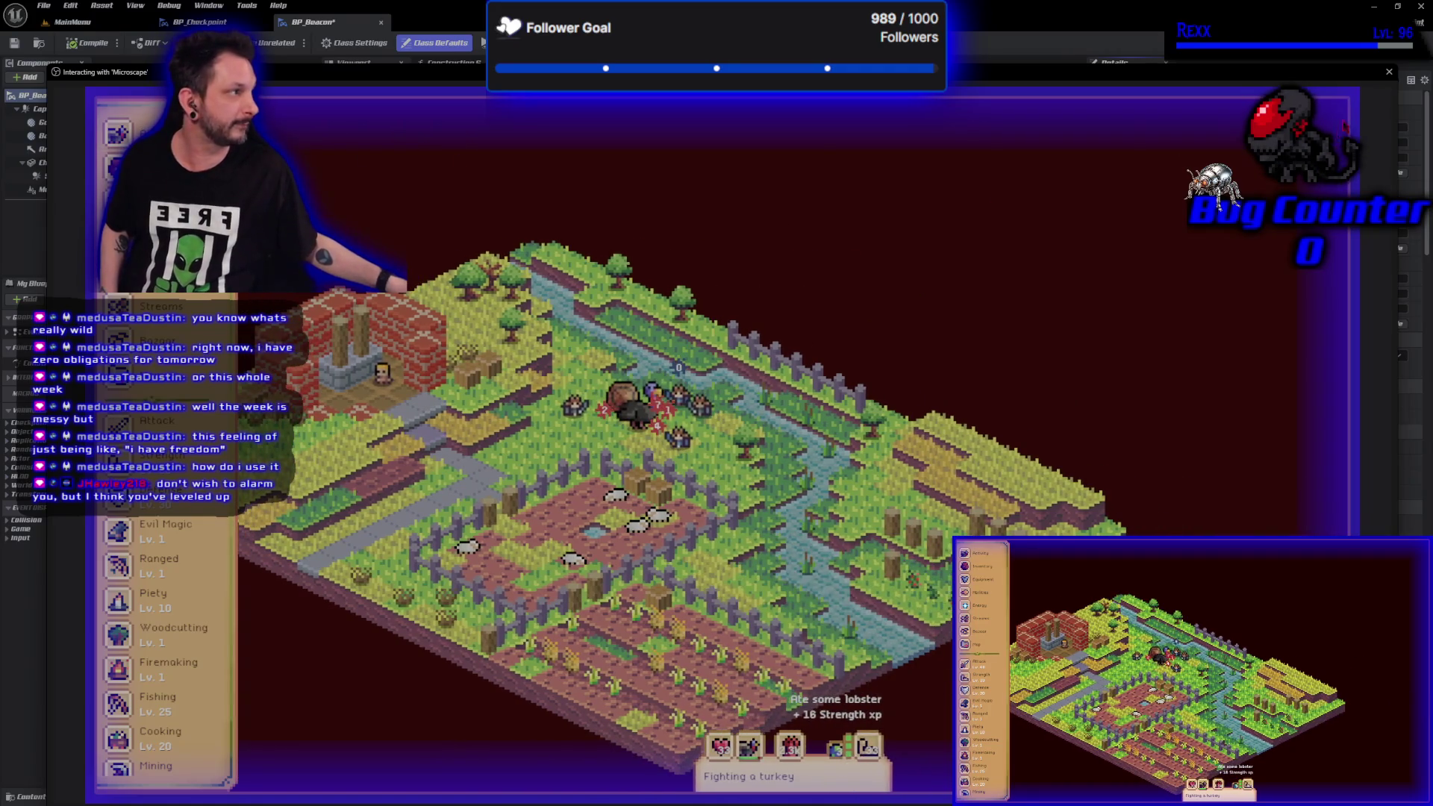
{"action": "left_click", "coordinate": [1389, 75]}
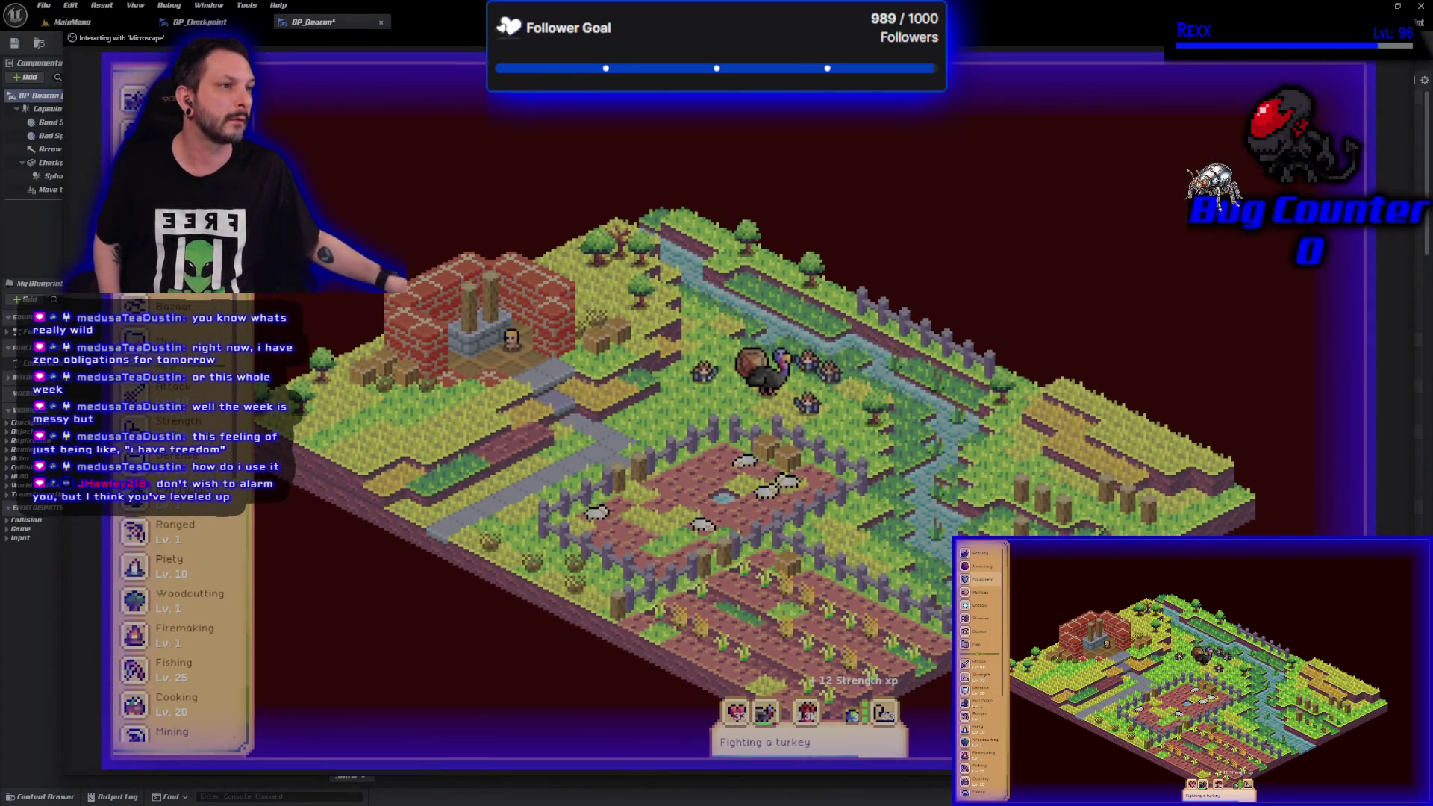
{"action": "left_click", "coordinate": [134, 169]}
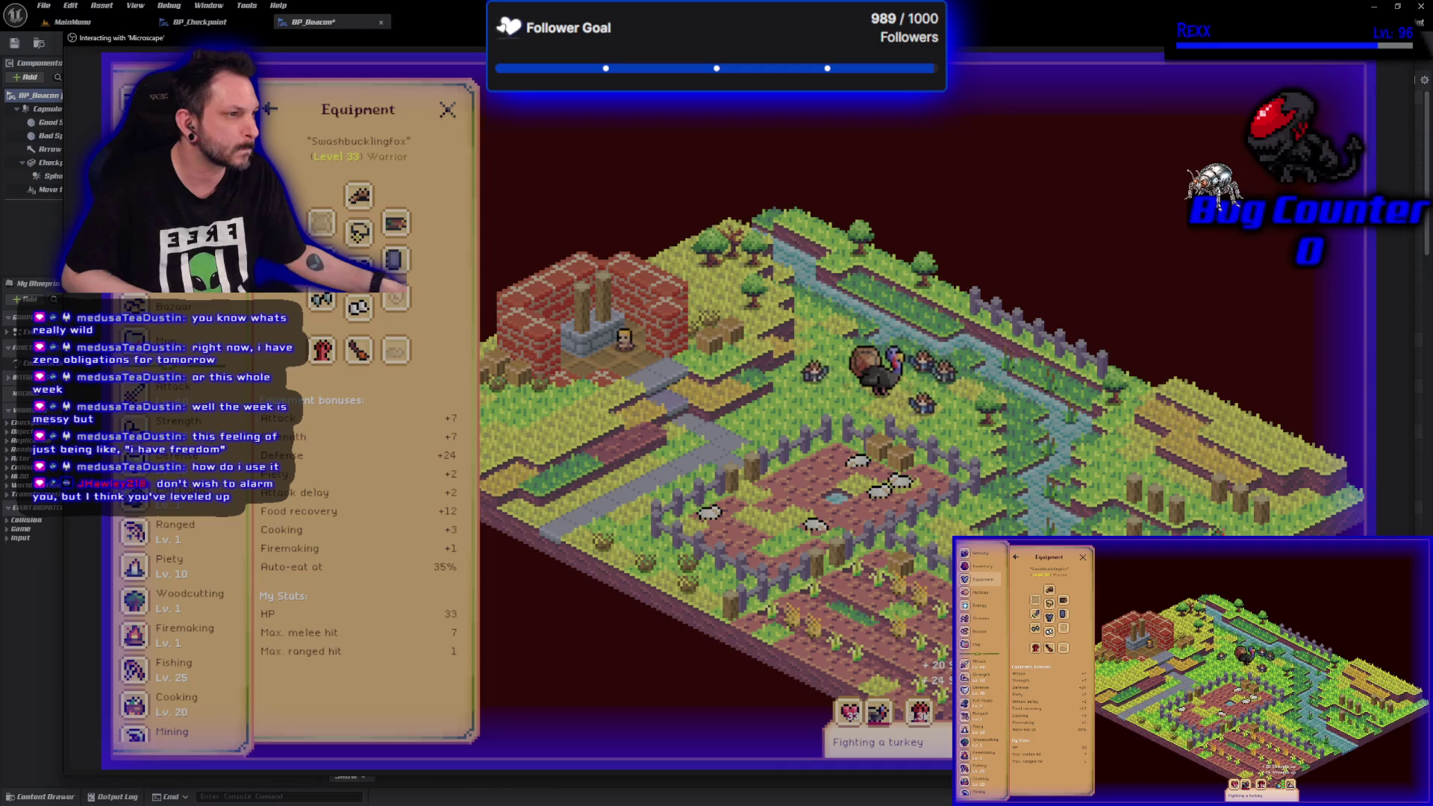
- Inspect the equipped Mithril Scimitar, then search The Bazaar for 'ada' items
{"action": "left_click", "coordinate": [359, 349]}
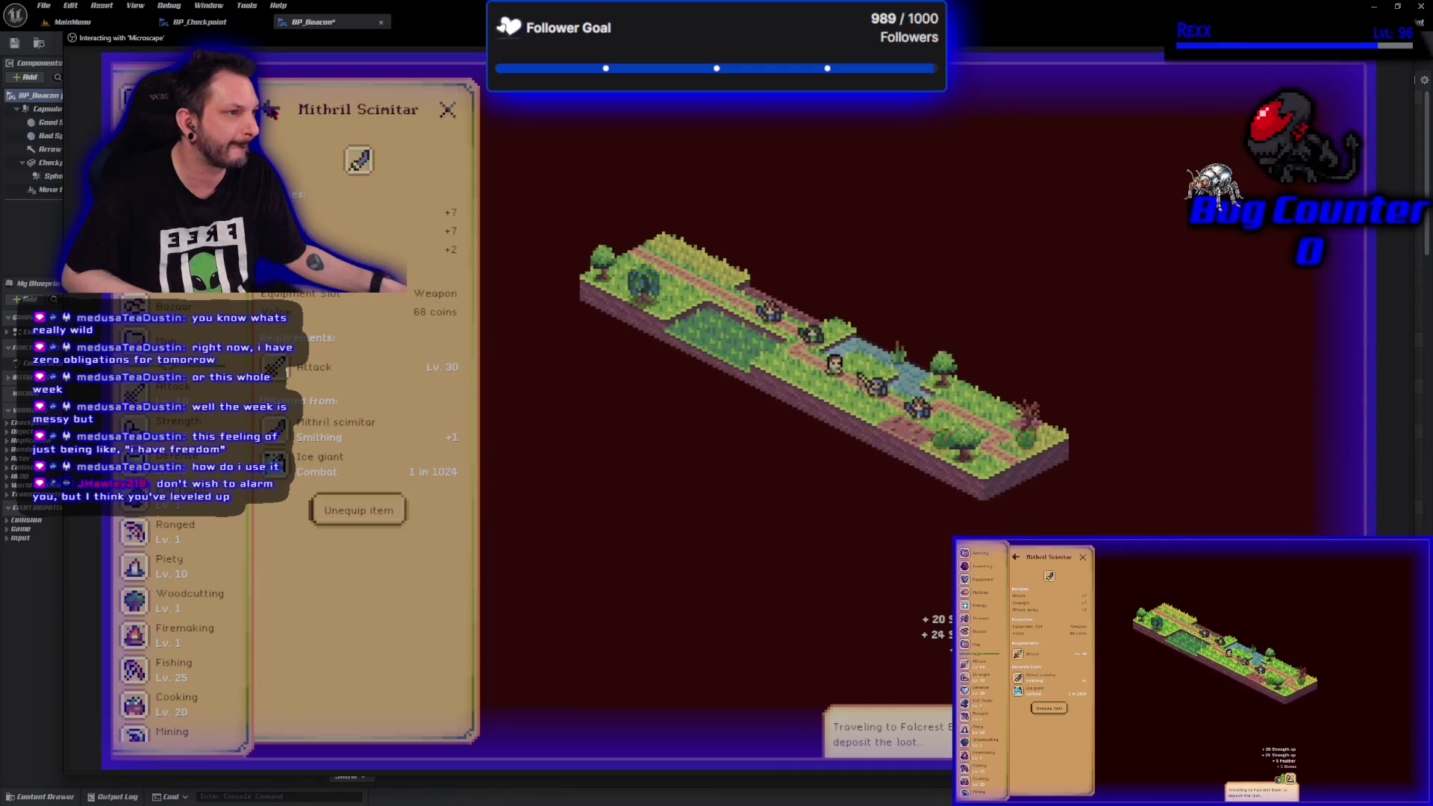
{"action": "left_click", "coordinate": [337, 506]}
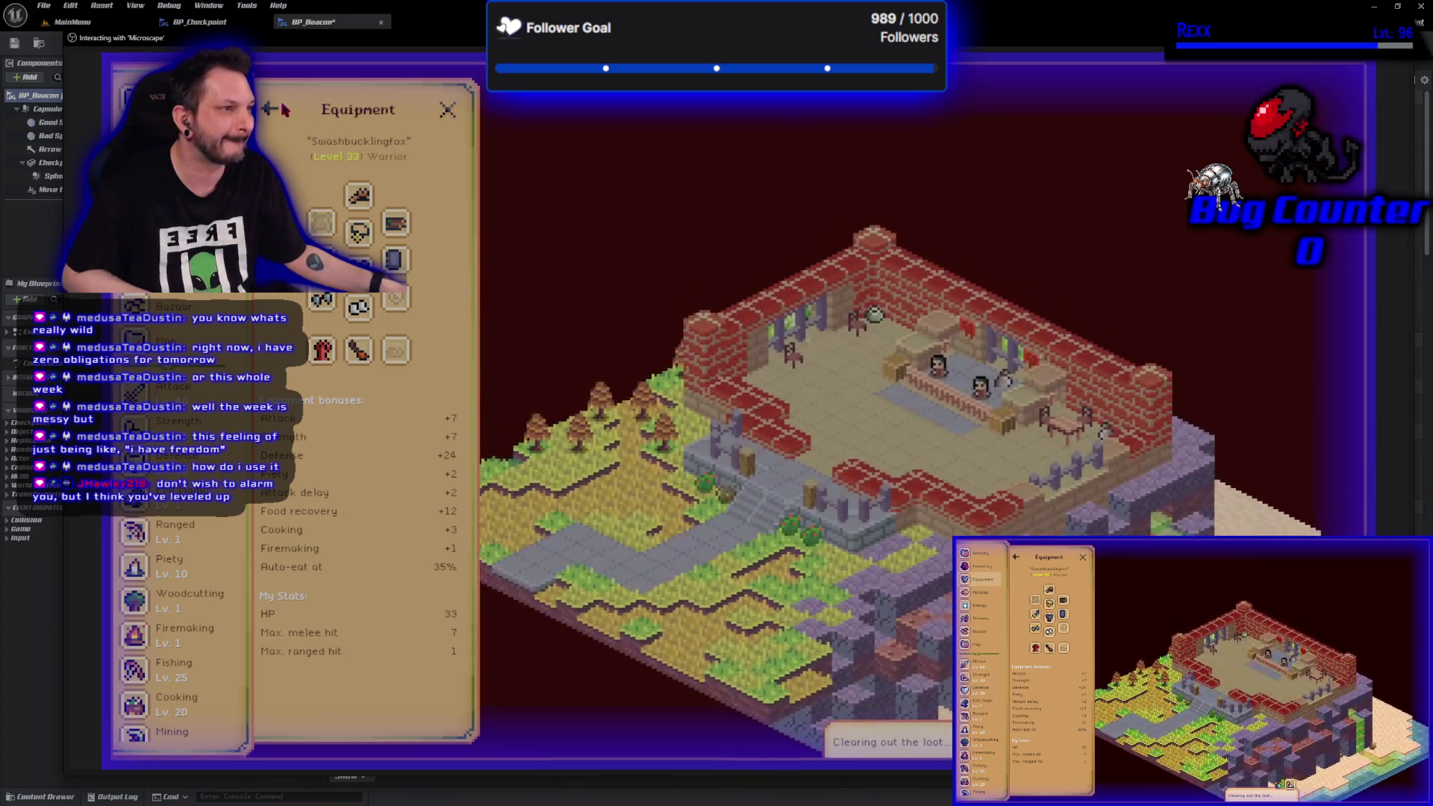
{"action": "left_click", "coordinate": [169, 306]}
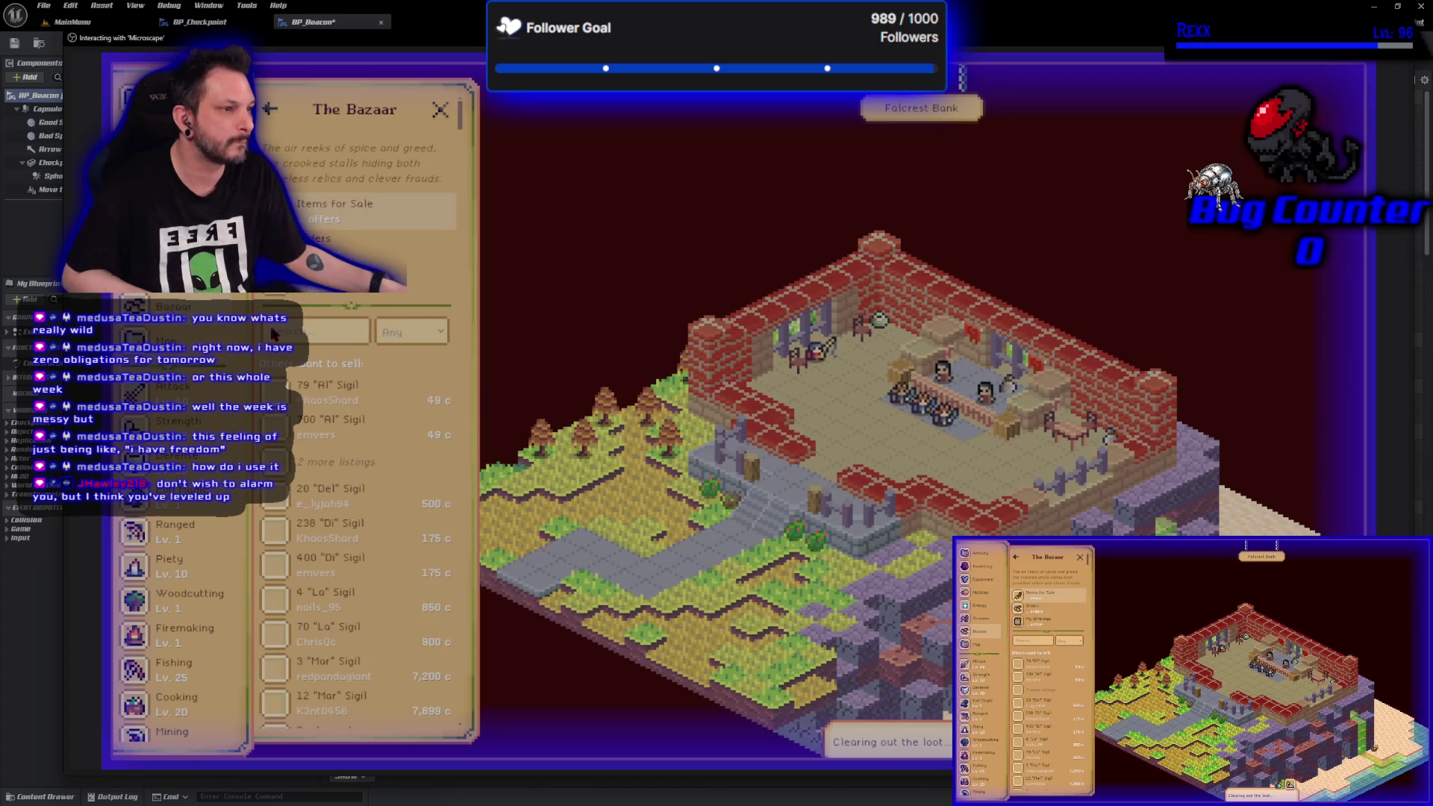
{"action": "left_click", "coordinate": [321, 332]}
{"action": "type", "text": "ada"}
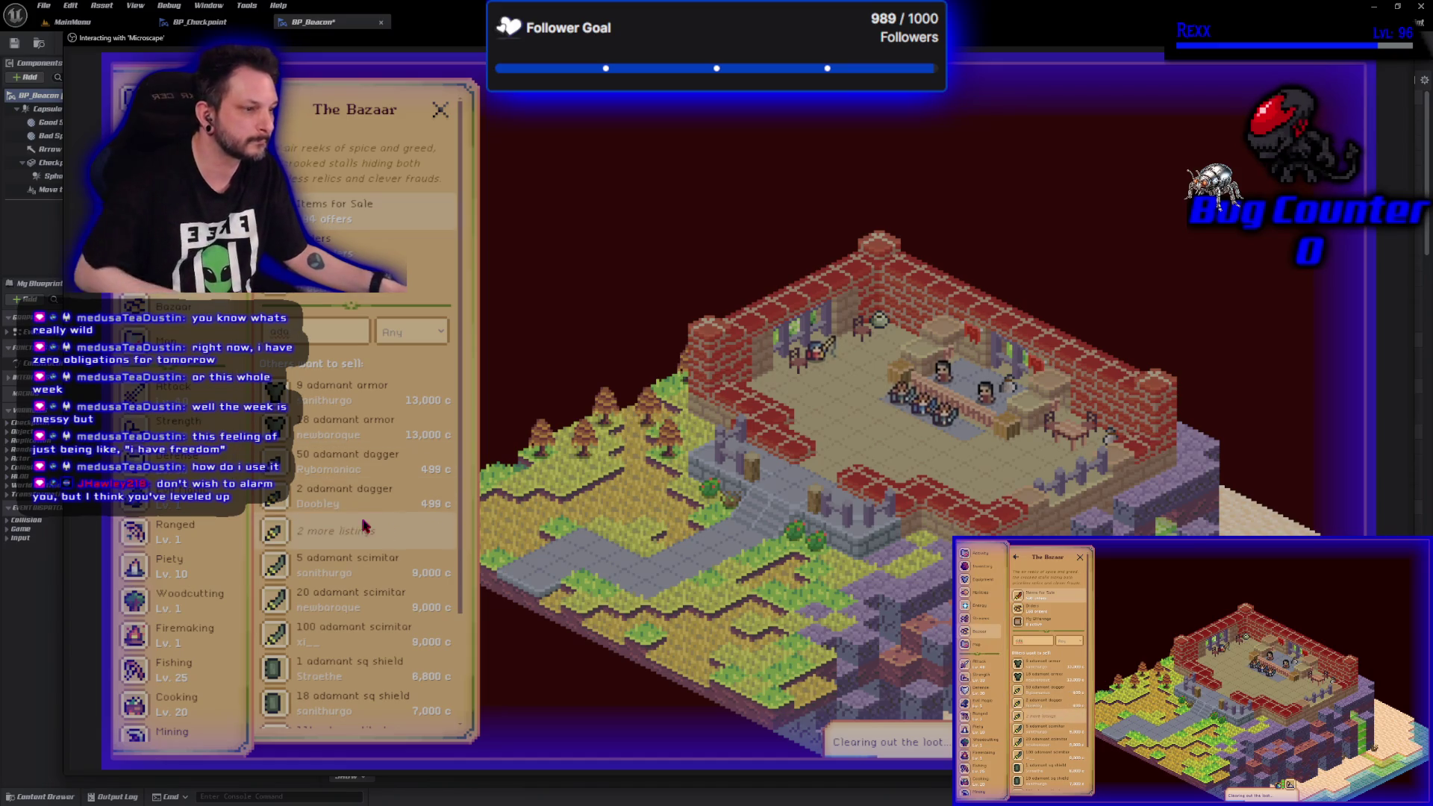
- View the 5 Adamant Scimitar offer's details, close them, and stop the game
{"action": "left_click", "coordinate": [358, 559]}
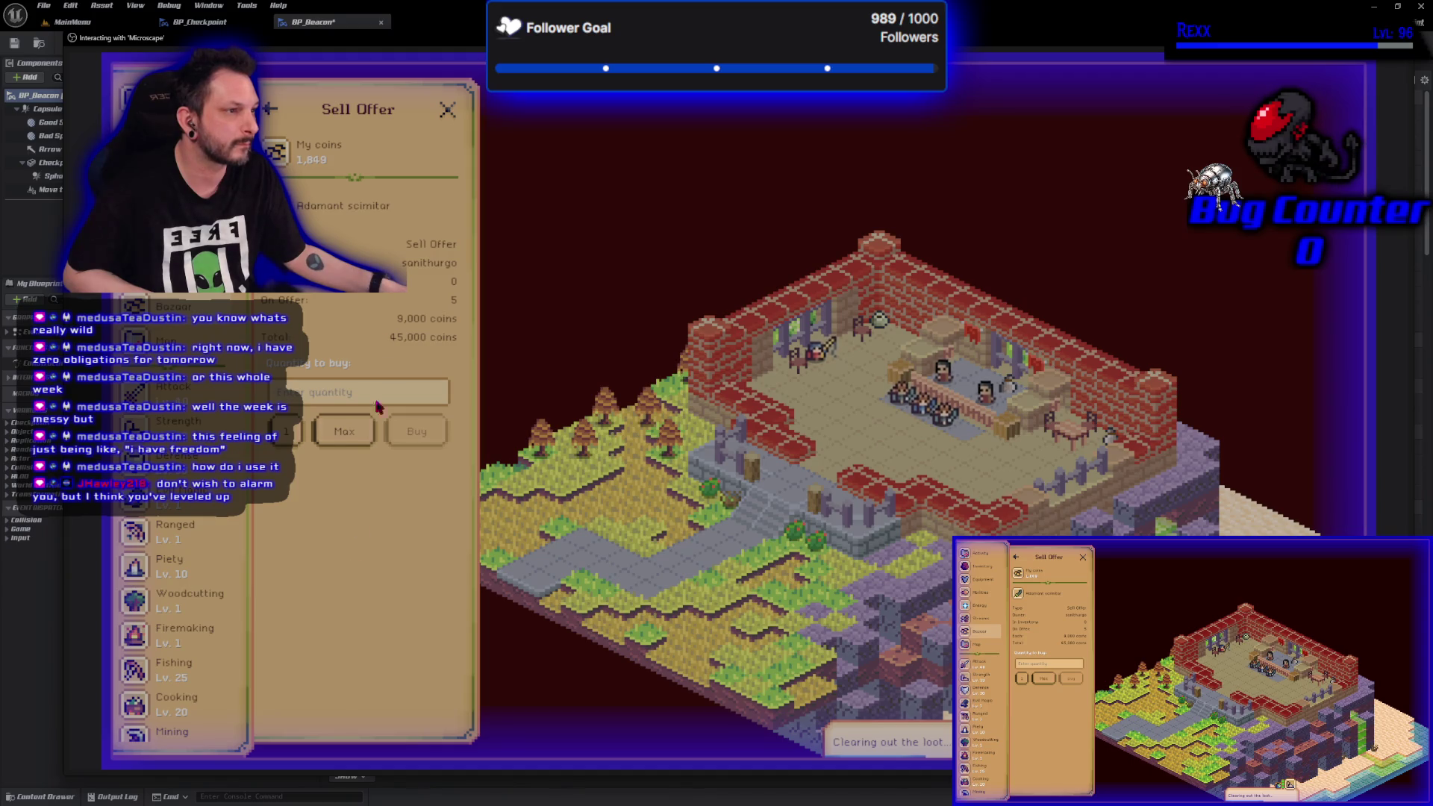
{"action": "left_click", "coordinate": [348, 205]}
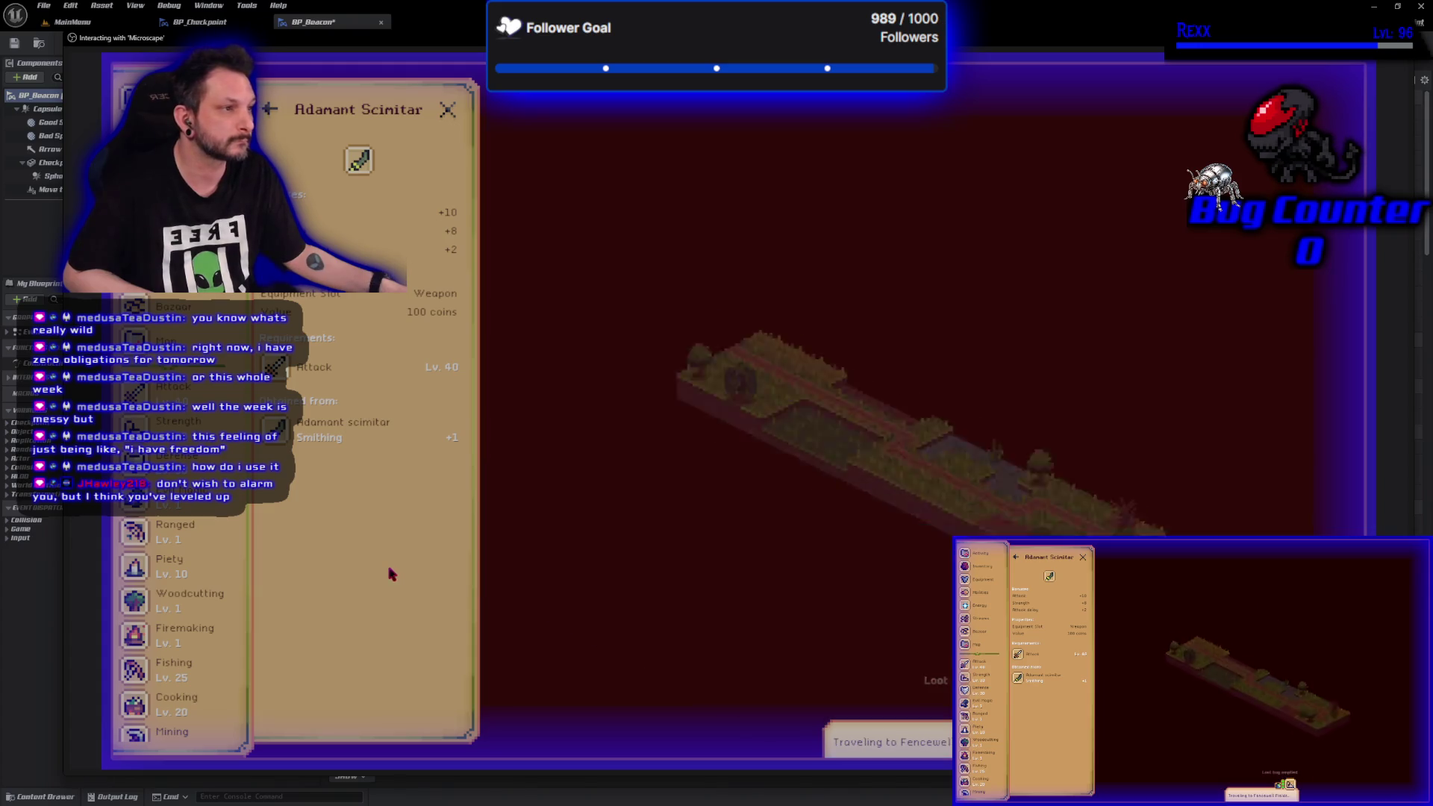
{"action": "left_click", "coordinate": [448, 112]}
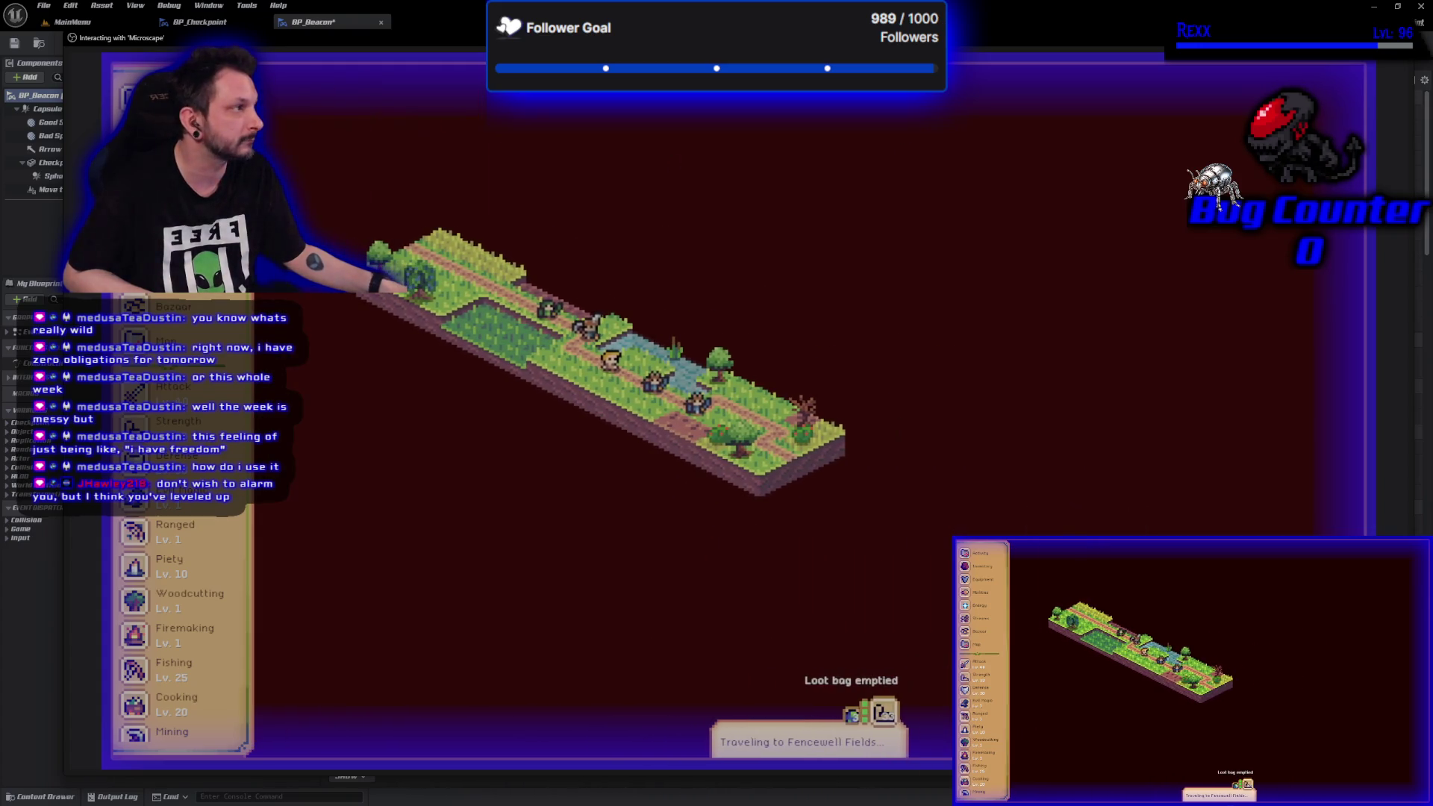
{"action": "key", "text": "Escape"}
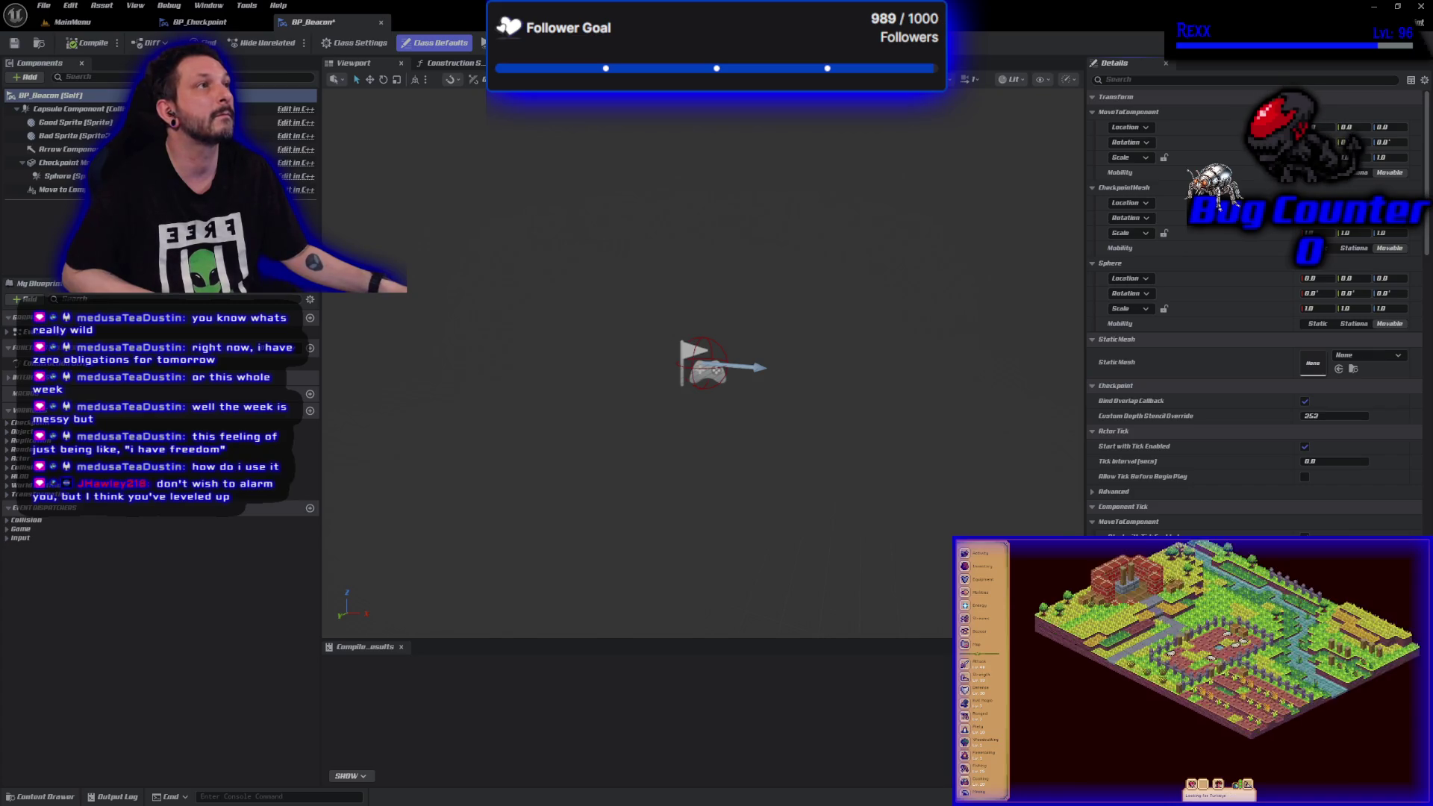
- Set the Checkpoint Mesh component's Static Mesh to SM_Beacon
{"action": "left_click", "coordinate": [247, 162]}
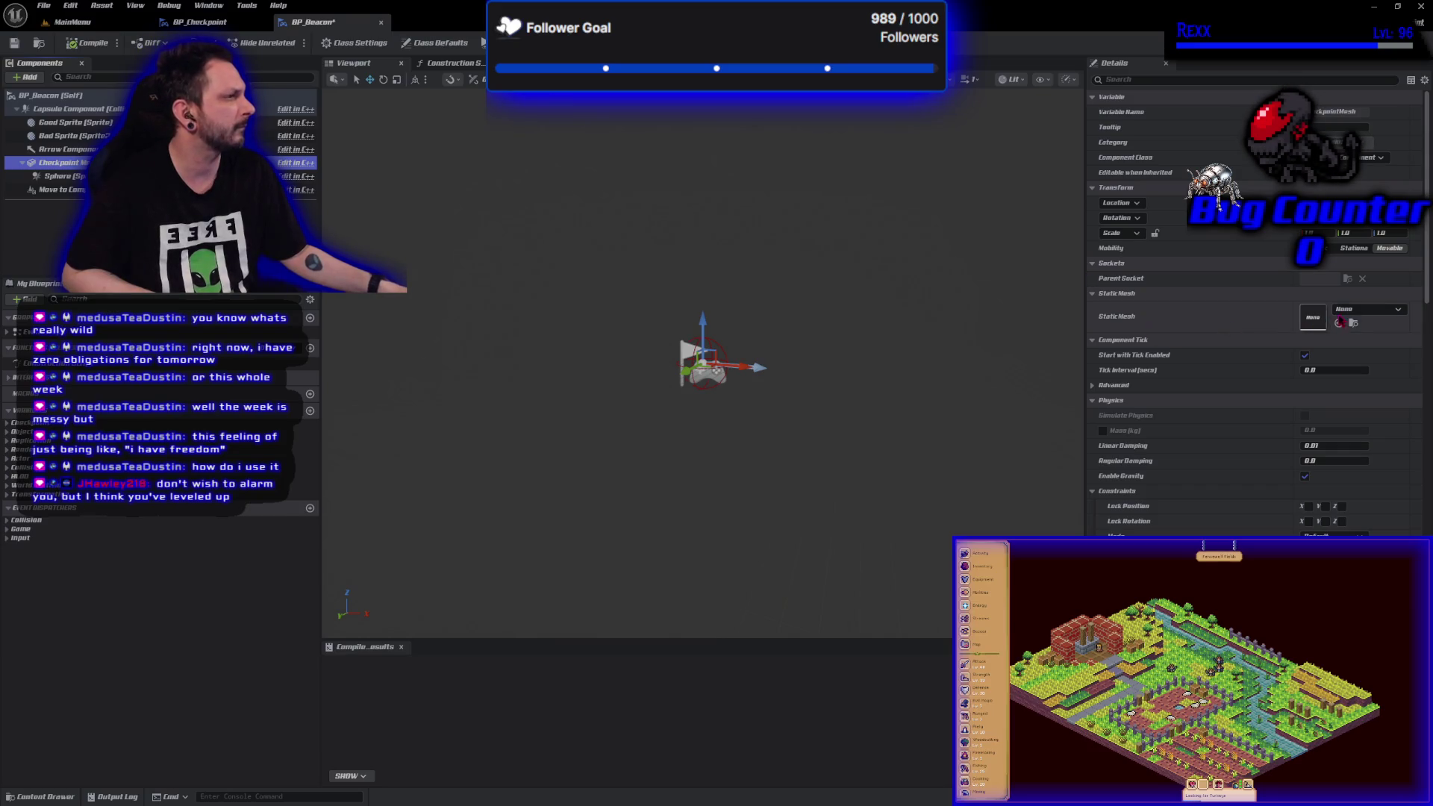
{"action": "left_click", "coordinate": [1355, 312]}
{"action": "type", "text": "beacon"}
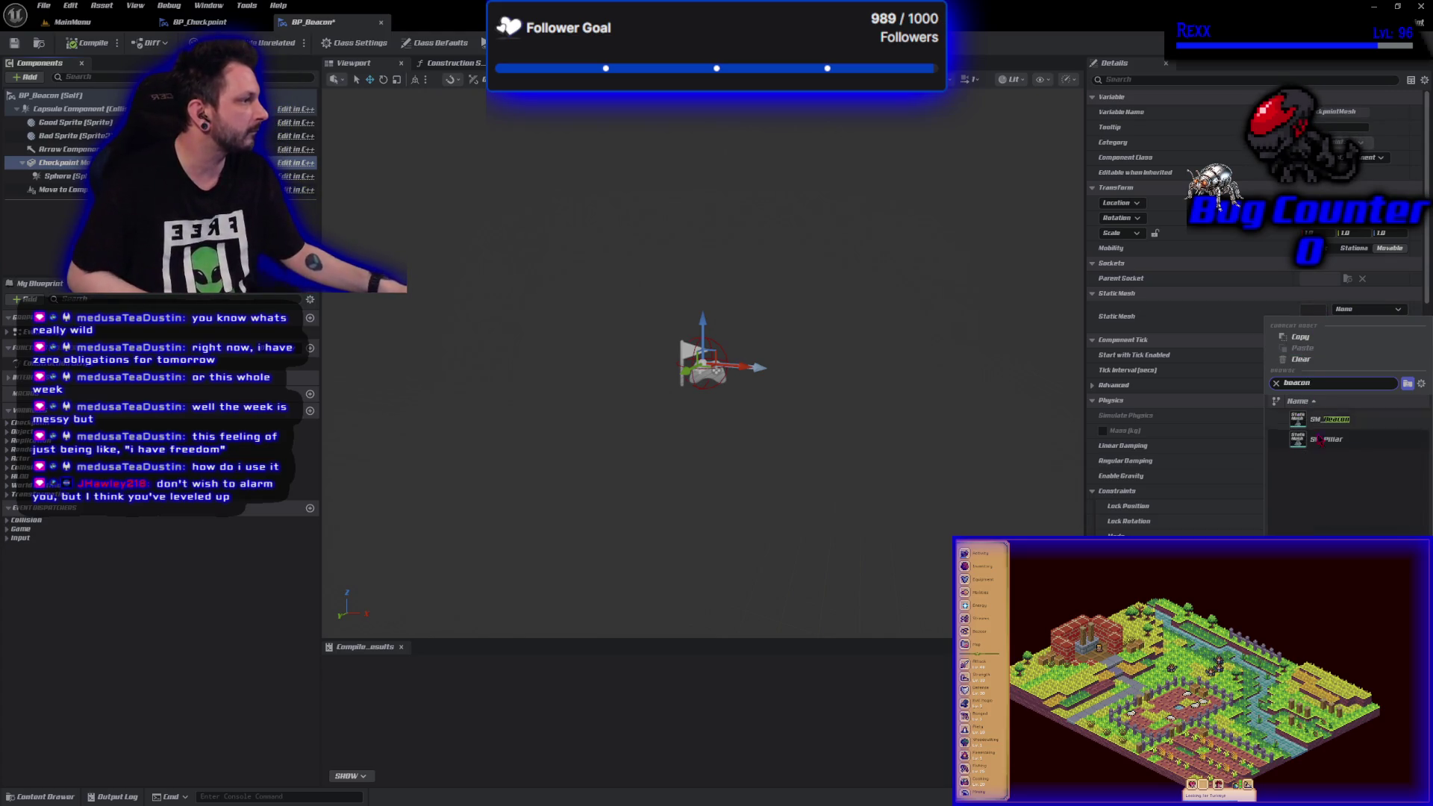
{"action": "left_click", "coordinate": [1336, 420]}
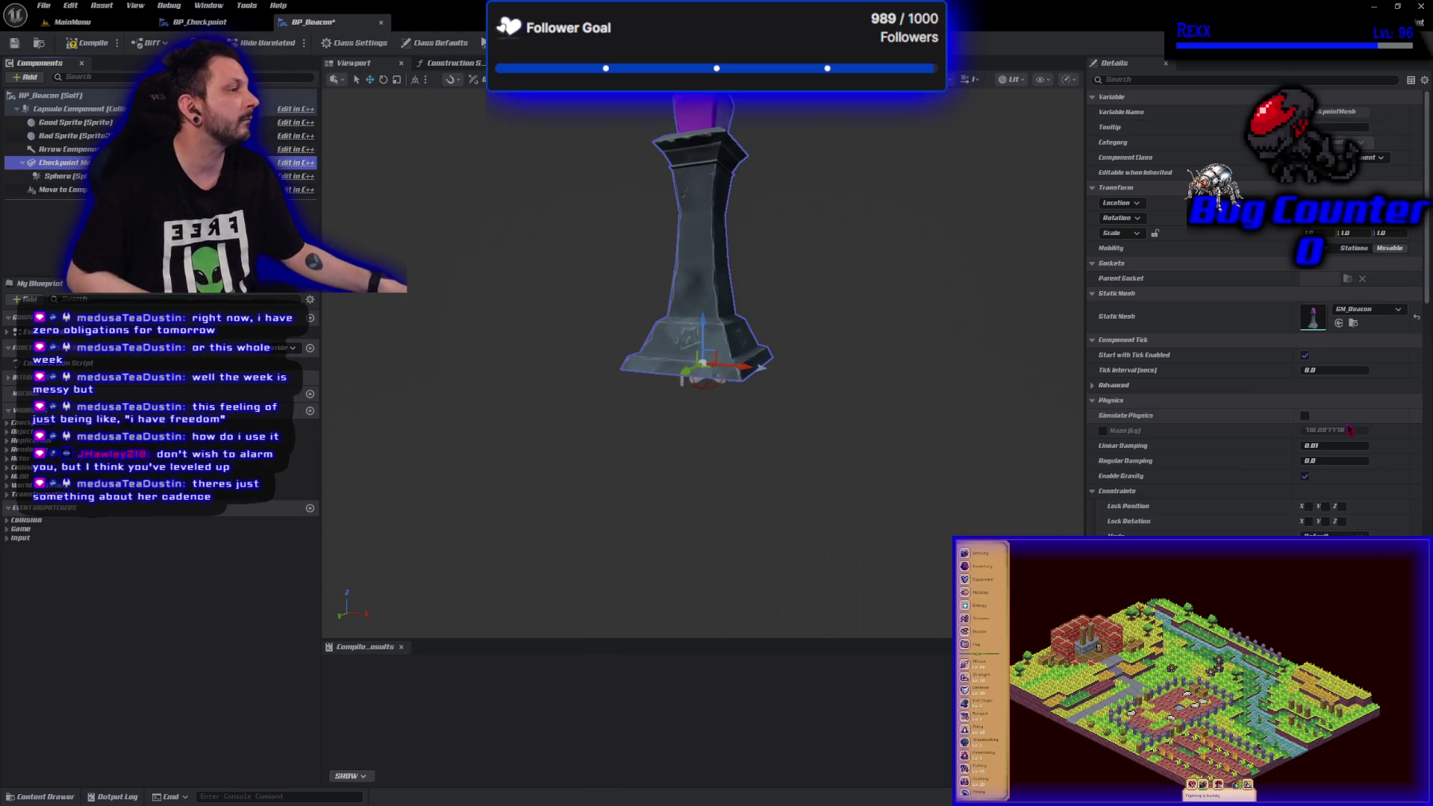
{"action": "scroll", "coordinate": [870, 400], "scroll_direction": "down", "scroll_amount": 2}
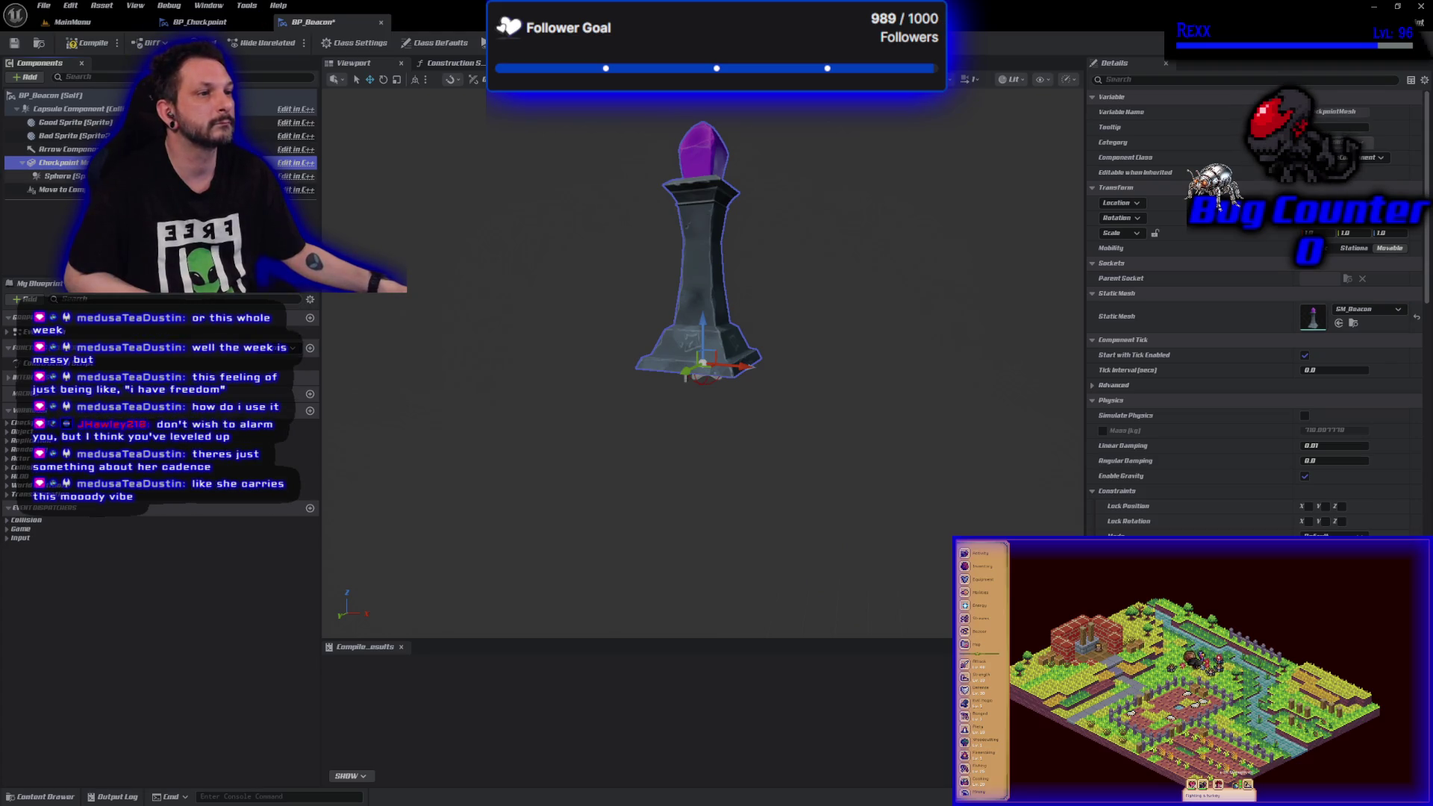
- Uncheck Bind Overlap Callback in Class Defaults, compile BP_Beacon, and return to MainMenu
{"action": "left_click", "coordinate": [86, 96]}
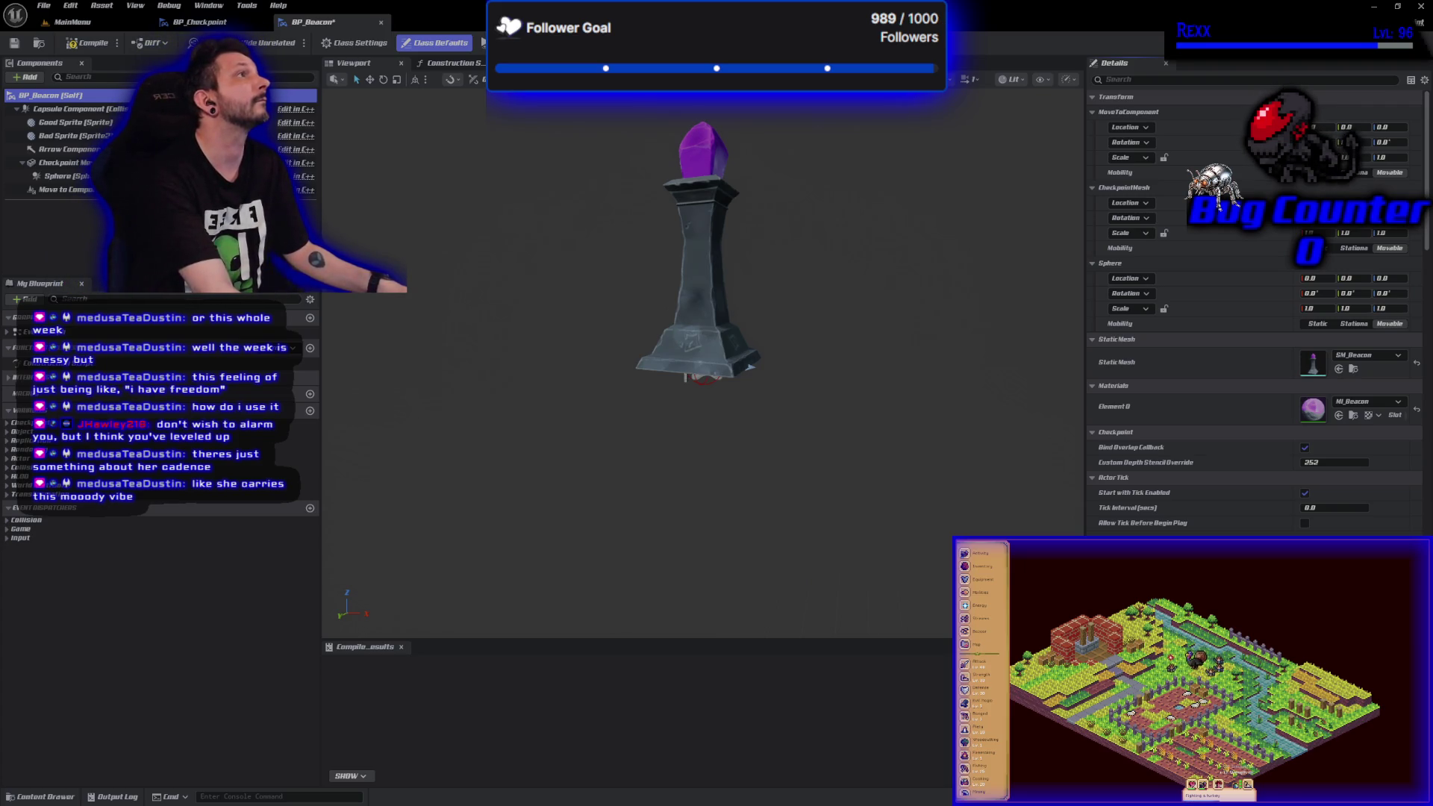
{"action": "left_click", "coordinate": [1304, 448]}
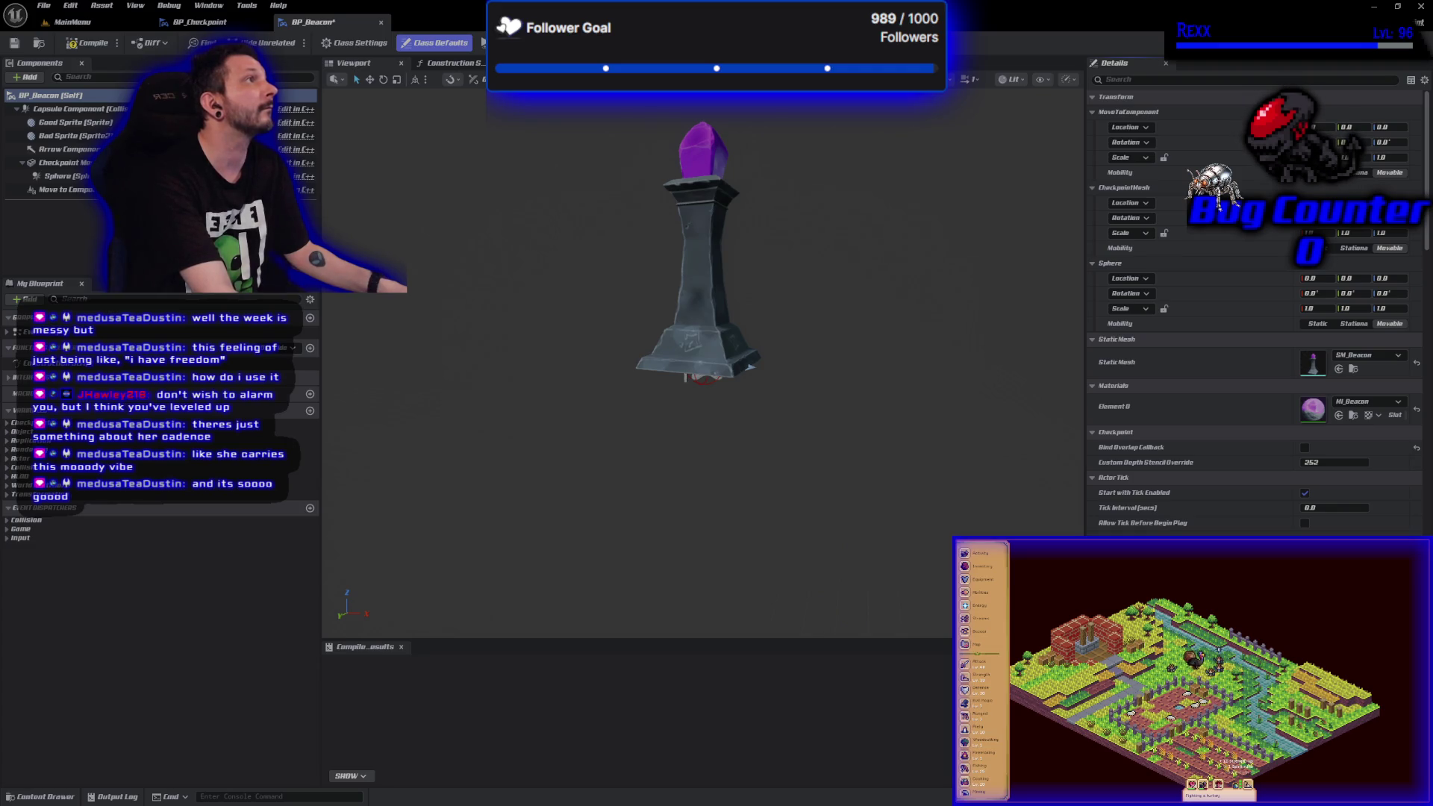
{"action": "left_click", "coordinate": [88, 43]}
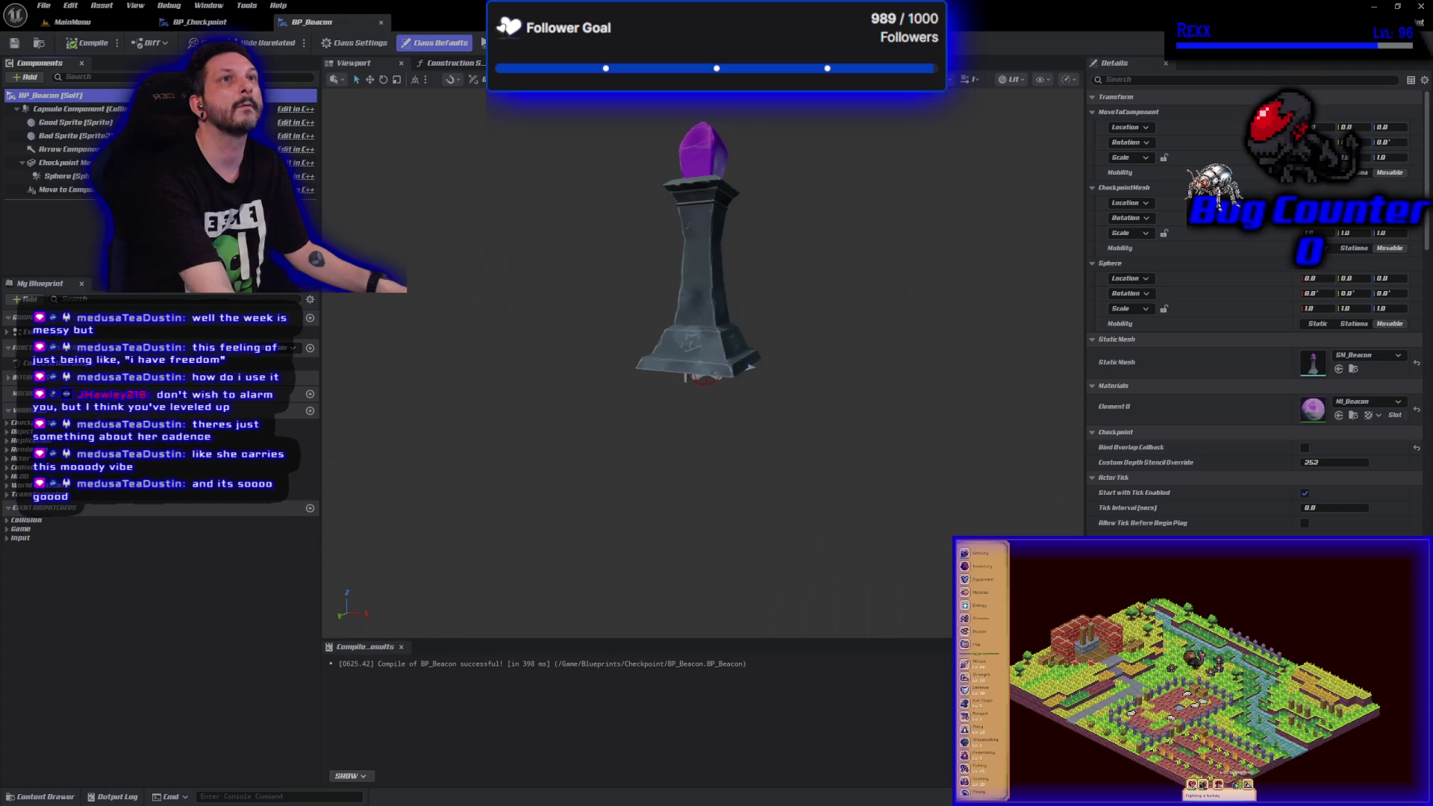
{"action": "left_click", "coordinate": [70, 22]}
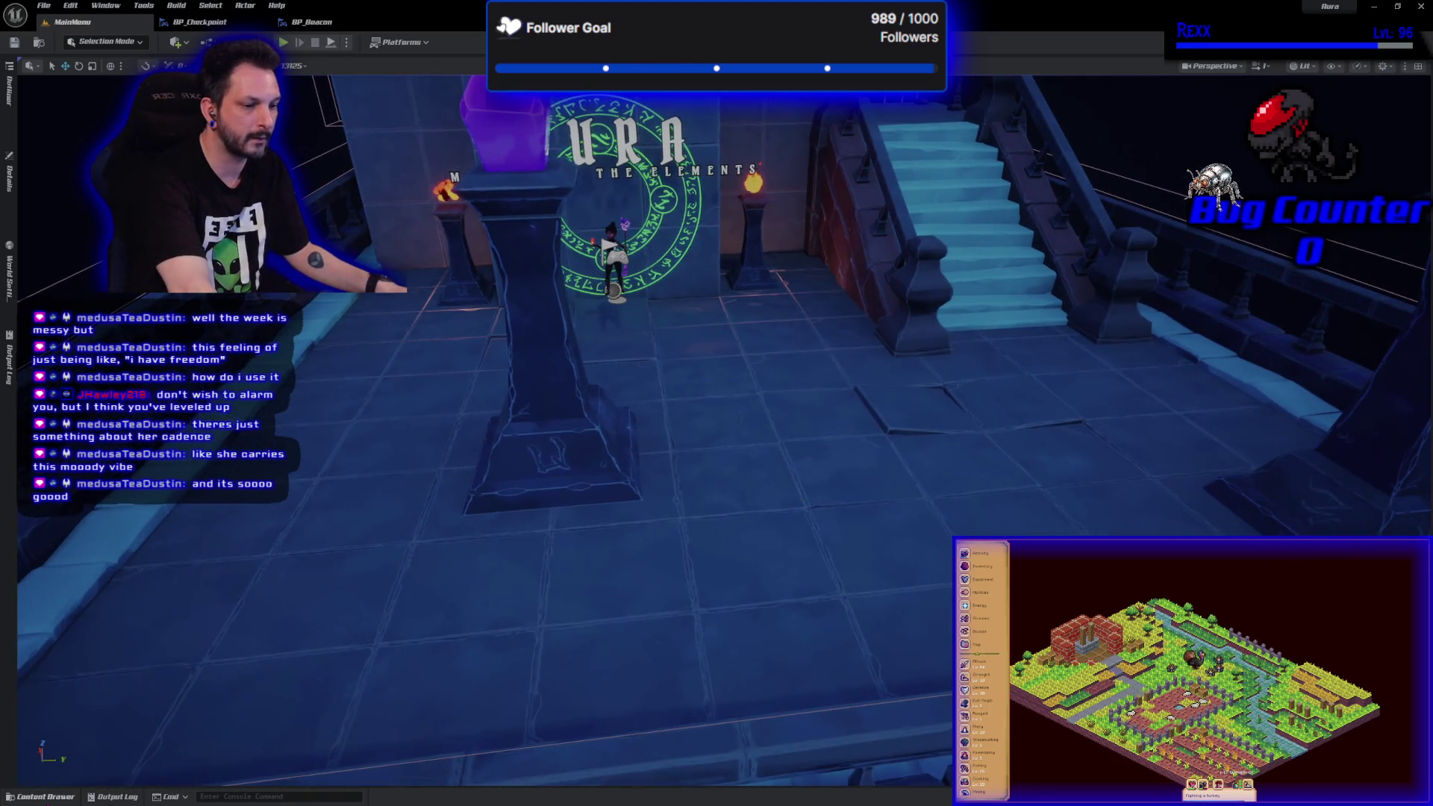
- Open the Content Drawer to browse the Checkpoint assets
{"action": "left_click", "coordinate": [37, 797]}
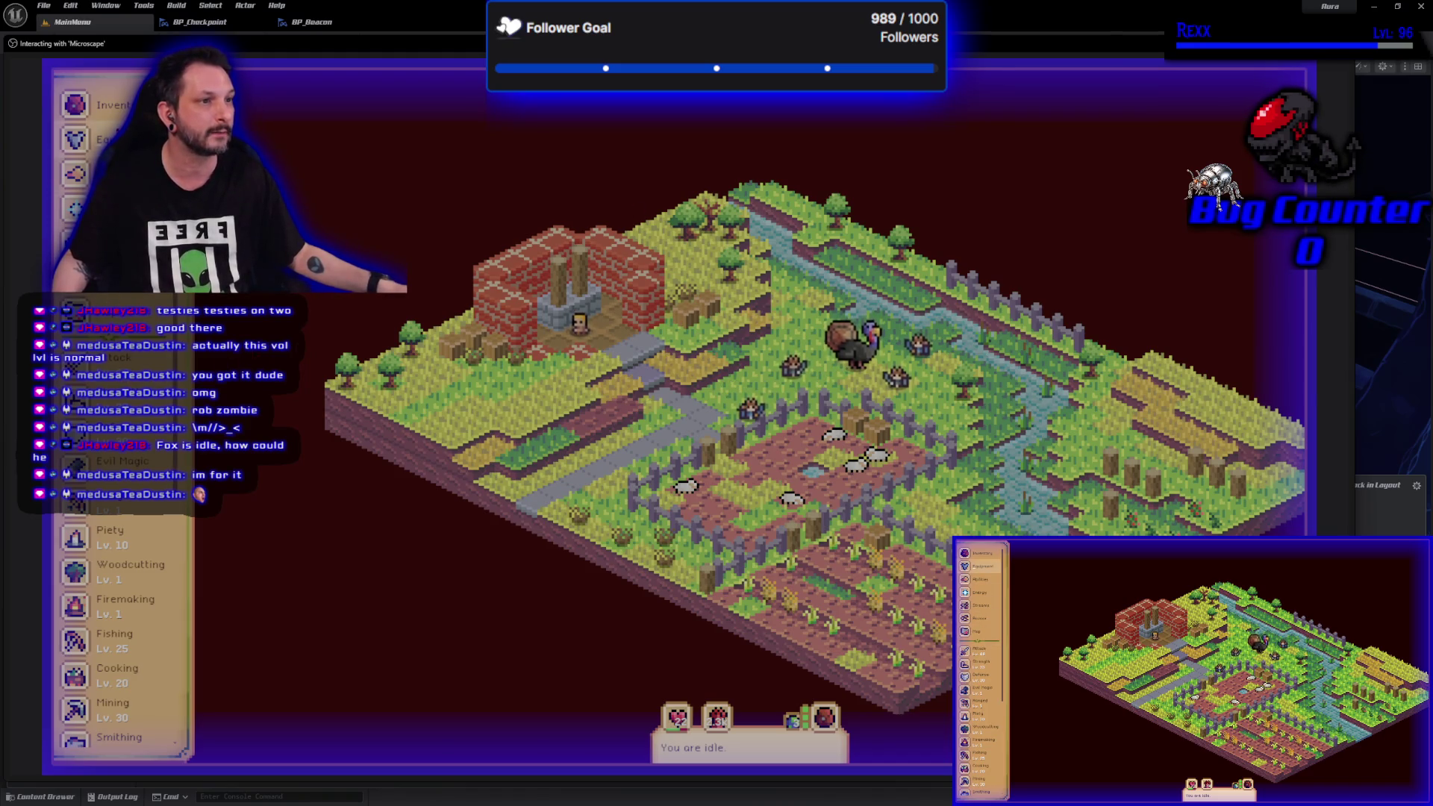
- Open the inventory and deposit the loot at Falcrest Bank
{"action": "left_click", "coordinate": [88, 112]}
{"action": "scroll", "coordinate": [305, 547], "scroll_direction": "down", "scroll_amount": 10}
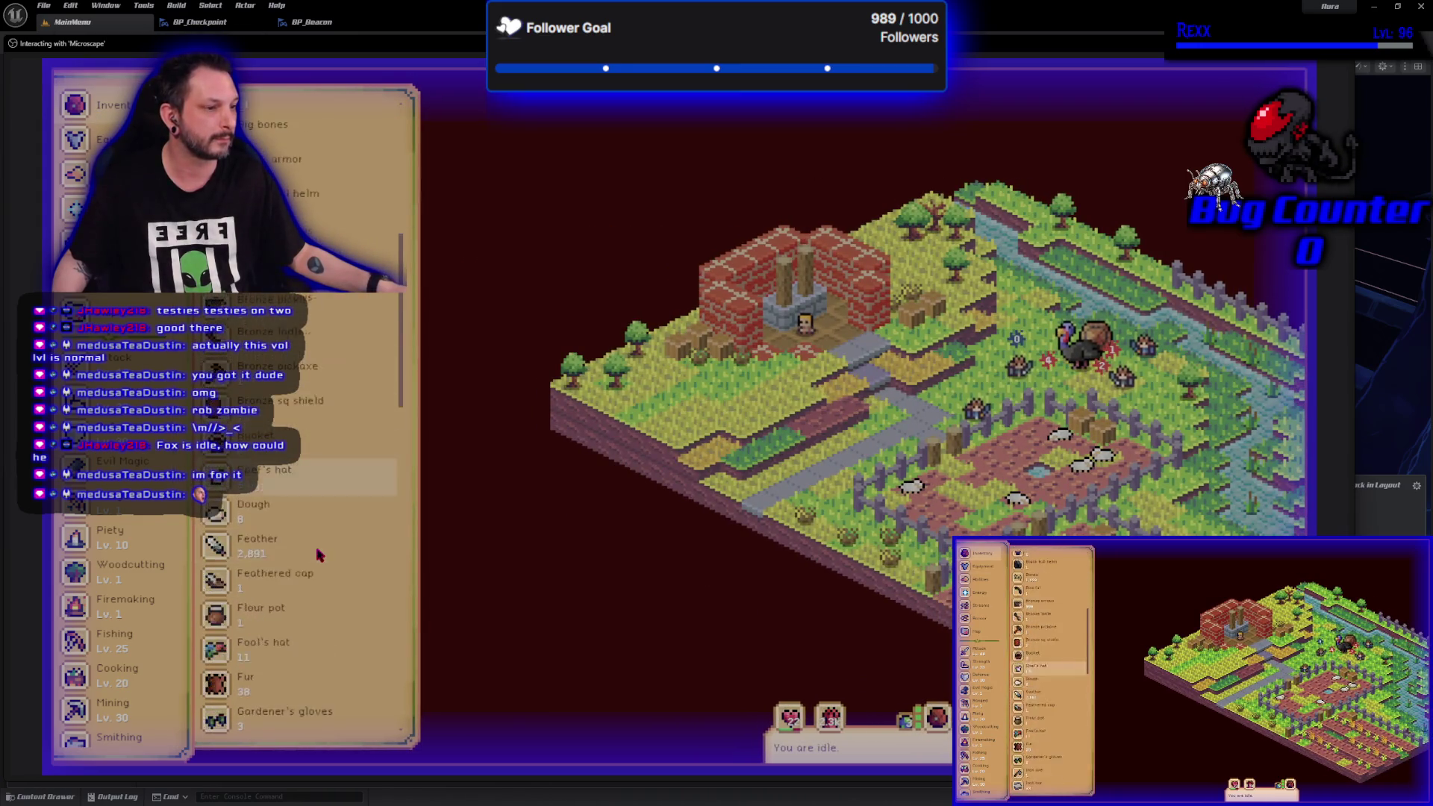
{"action": "scroll", "coordinate": [299, 541], "scroll_direction": "down", "scroll_amount": 8}
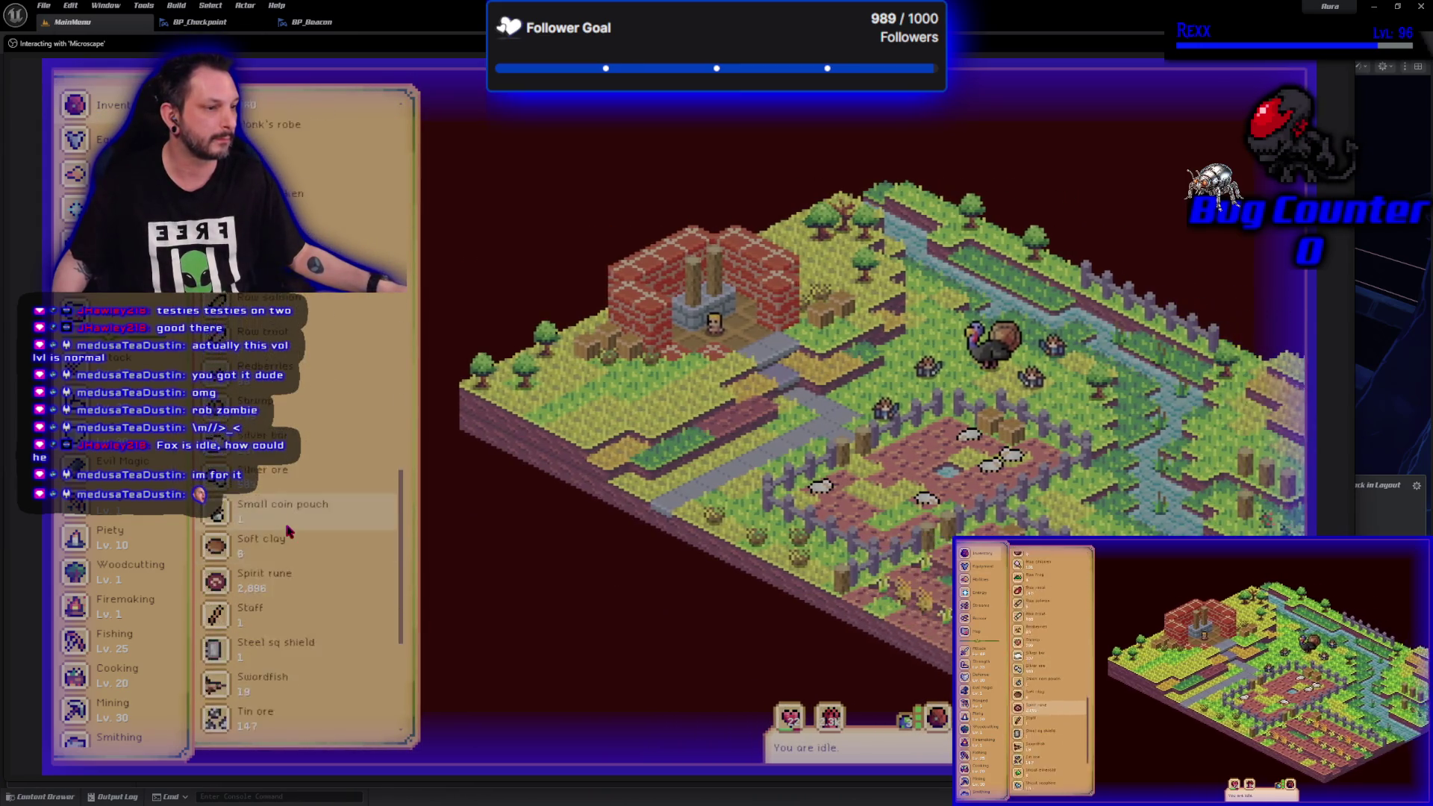
{"action": "scroll", "coordinate": [283, 528], "scroll_direction": "up", "scroll_amount": 15}
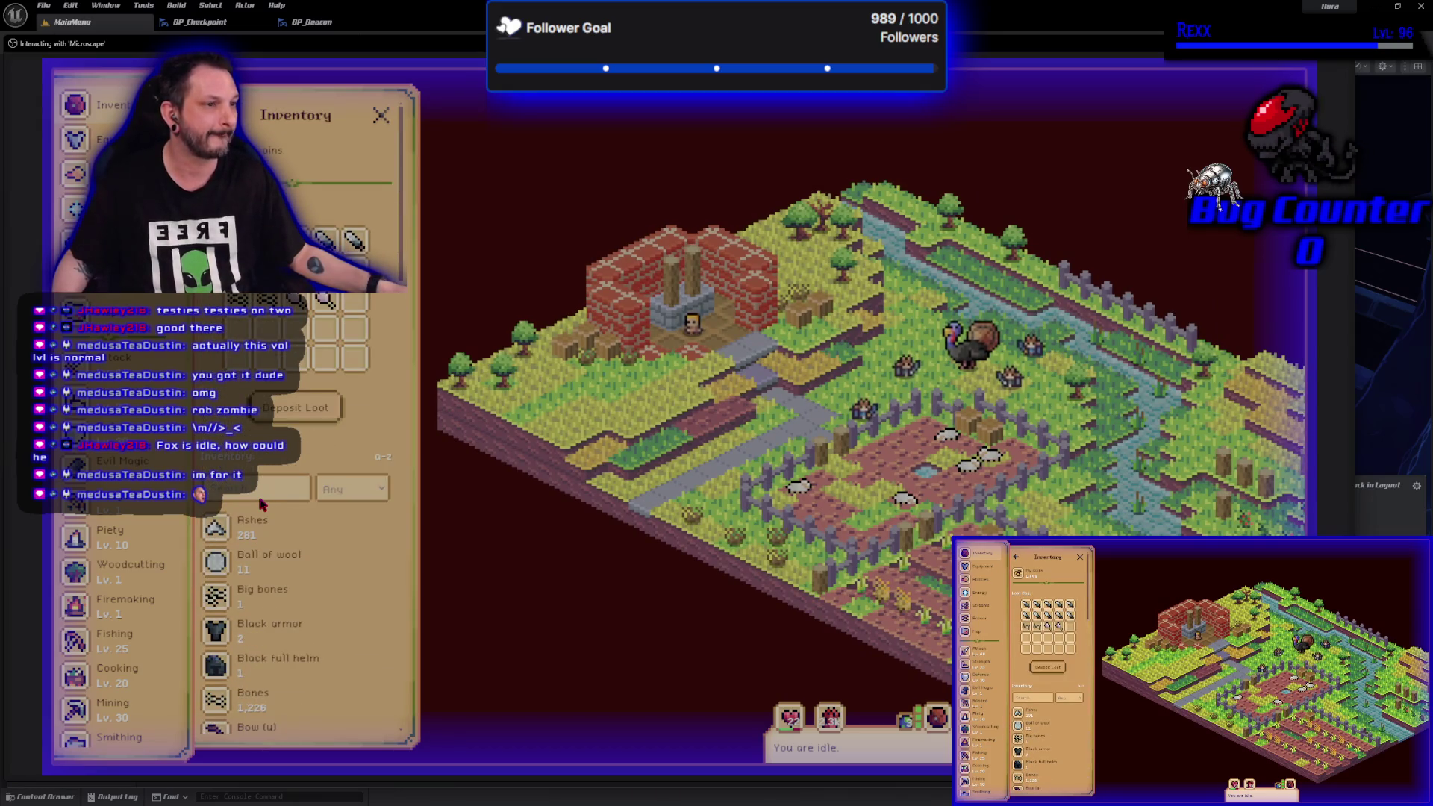
{"action": "left_click", "coordinate": [328, 418]}
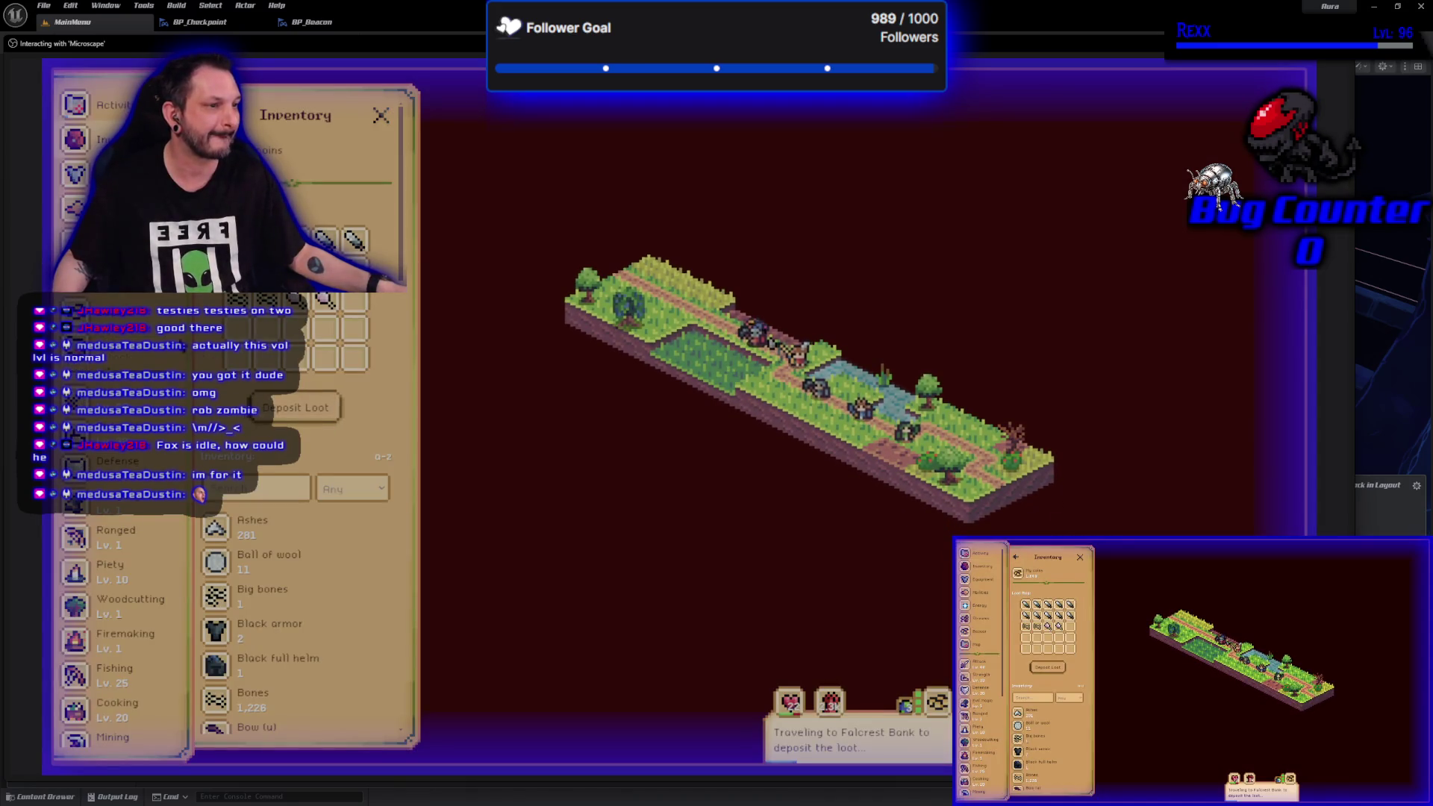
- Search The Bazaar for grain, buy 100, confirm, and close the Bazaar
{"action": "left_click", "coordinate": [133, 320]}
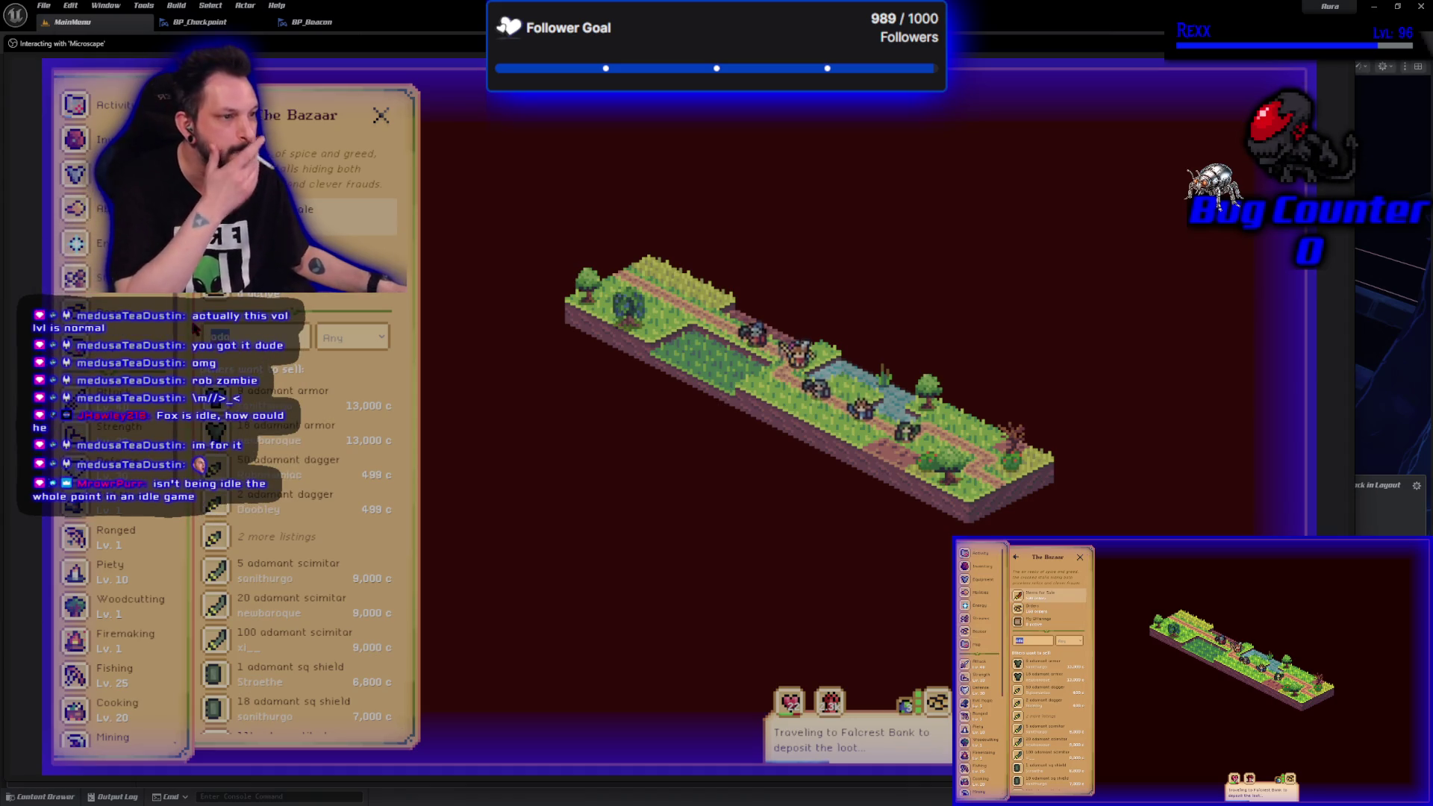
{"action": "type", "text": "gra"}
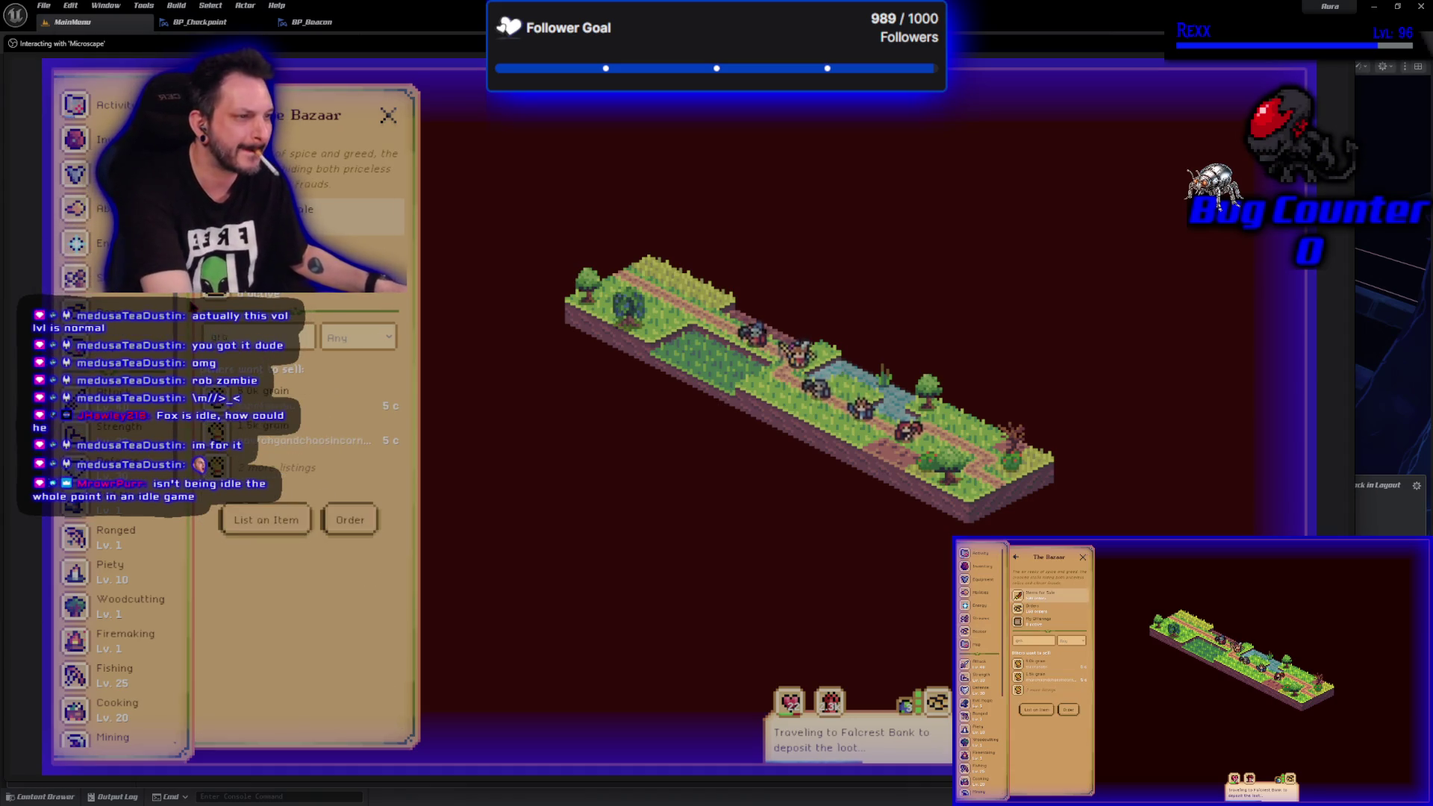
{"action": "left_click", "coordinate": [282, 401]}
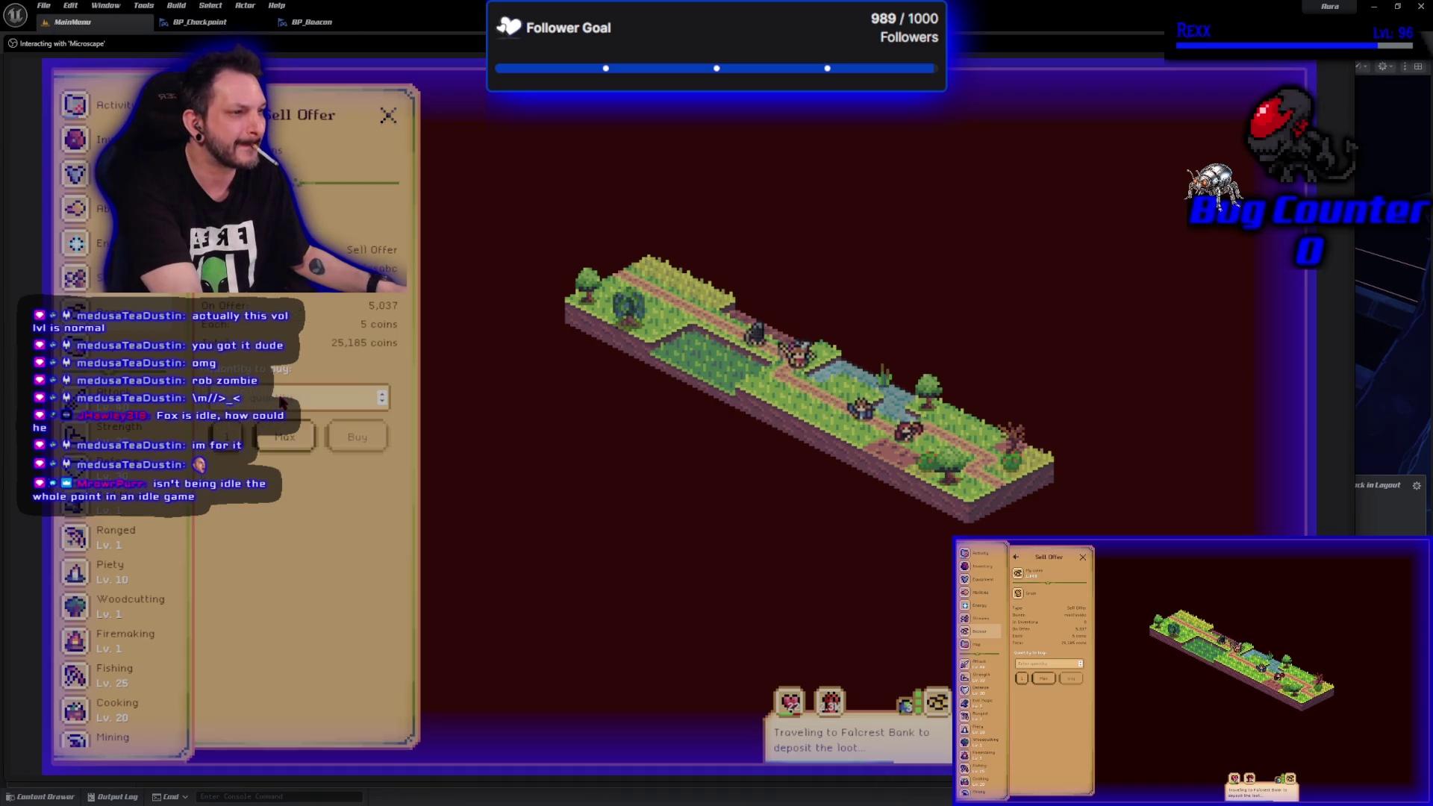
{"action": "left_click", "coordinate": [283, 401]}
{"action": "type", "text": "100"}
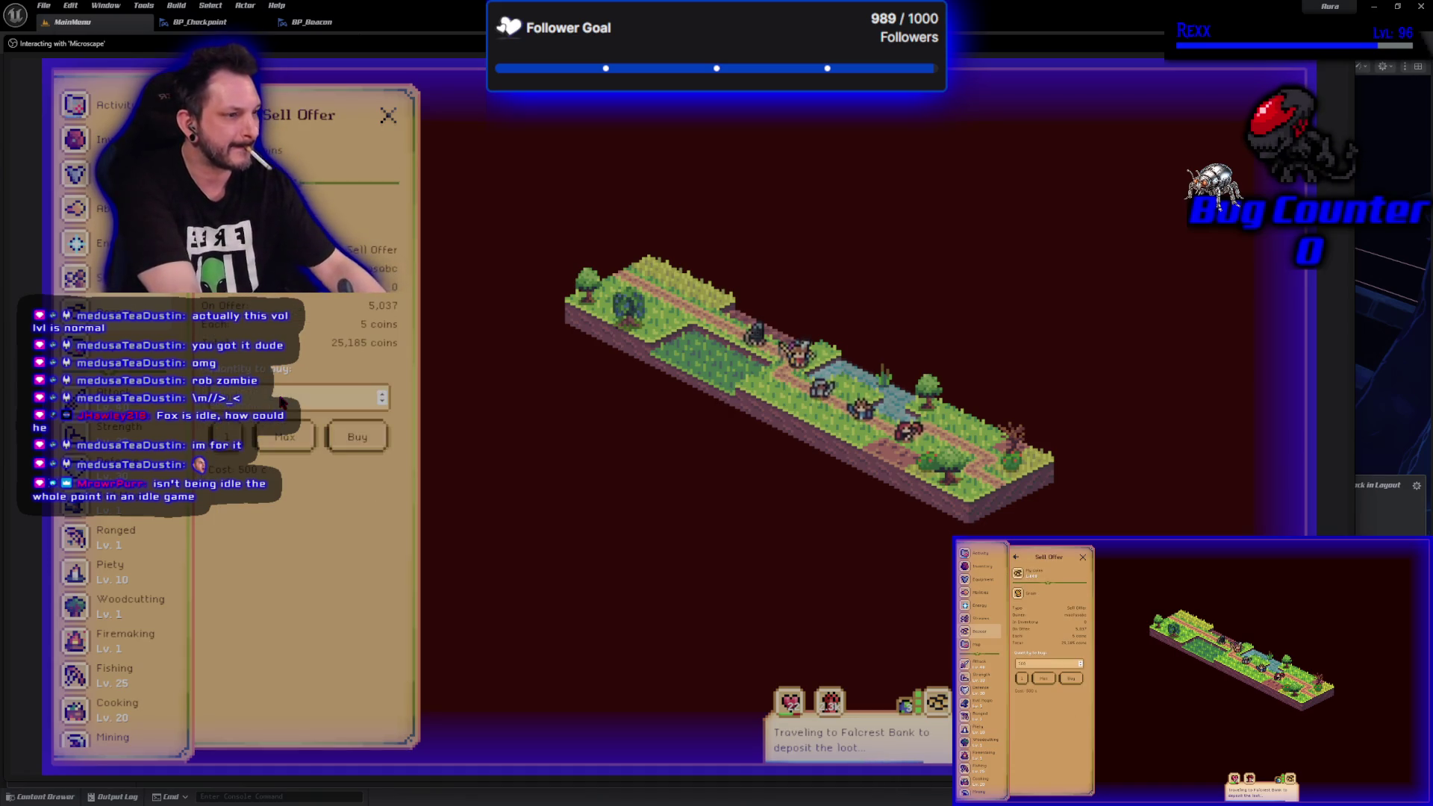
{"action": "left_click", "coordinate": [358, 437]}
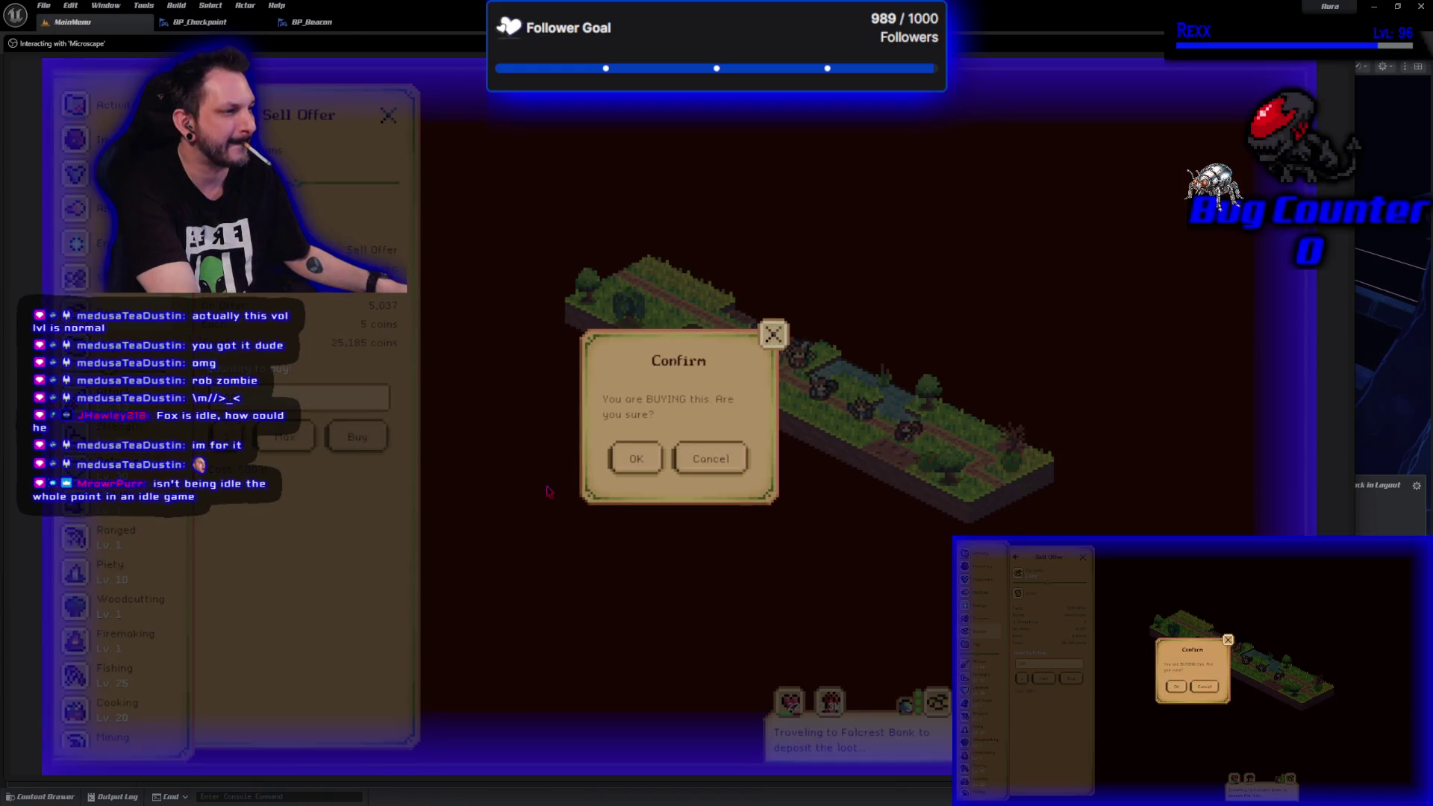
{"action": "left_click", "coordinate": [636, 460]}
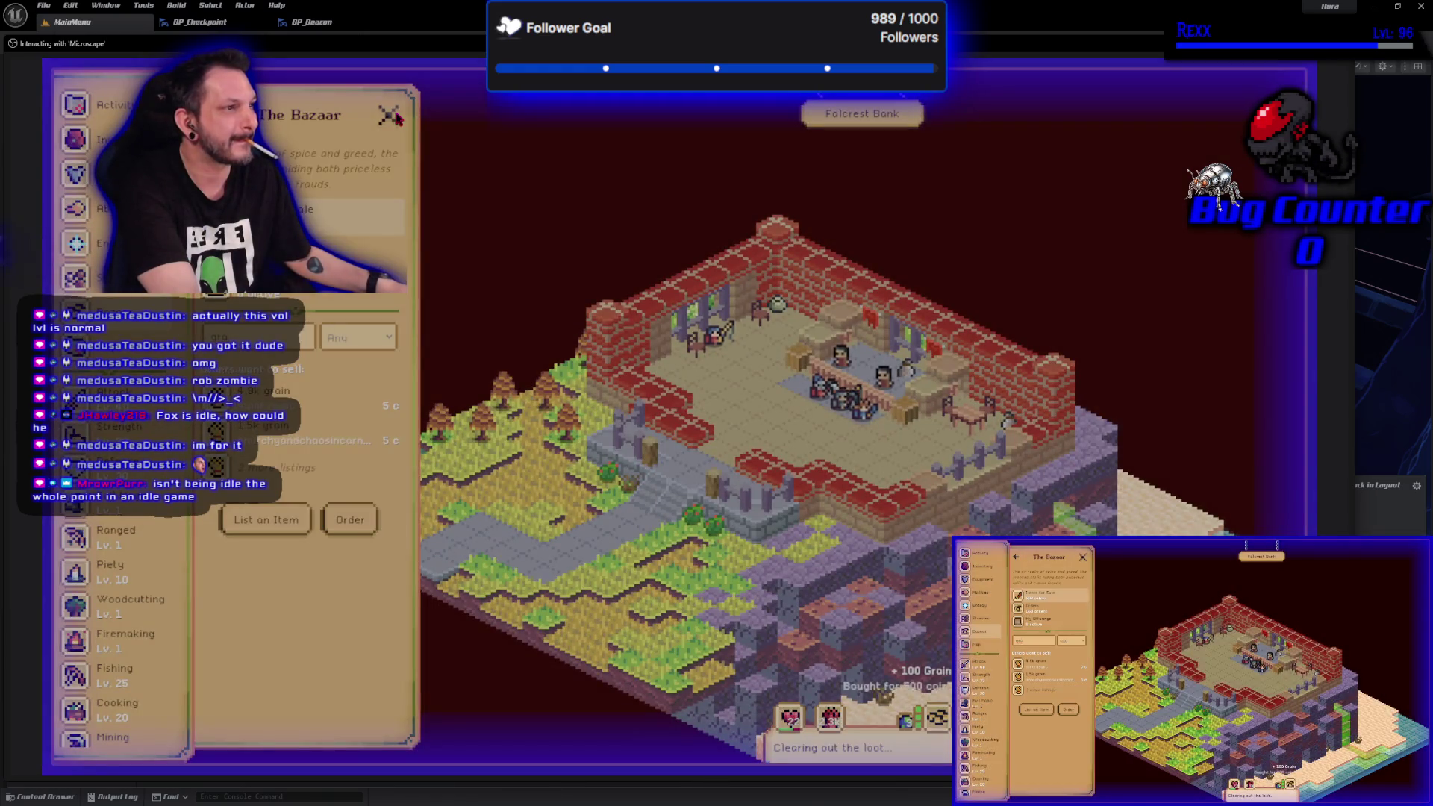
{"action": "left_click", "coordinate": [388, 115]}
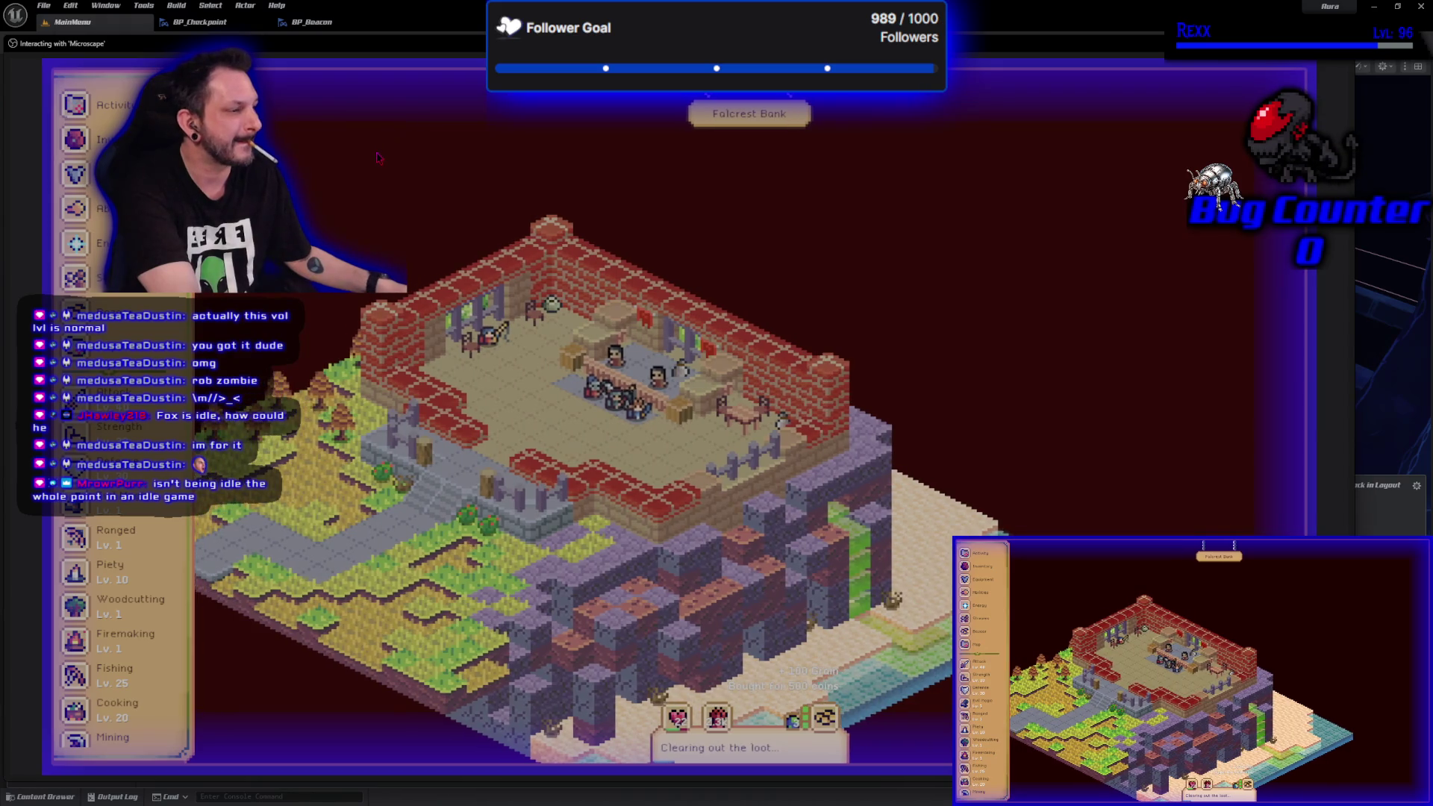
{"action": "left_click", "coordinate": [715, 720]}
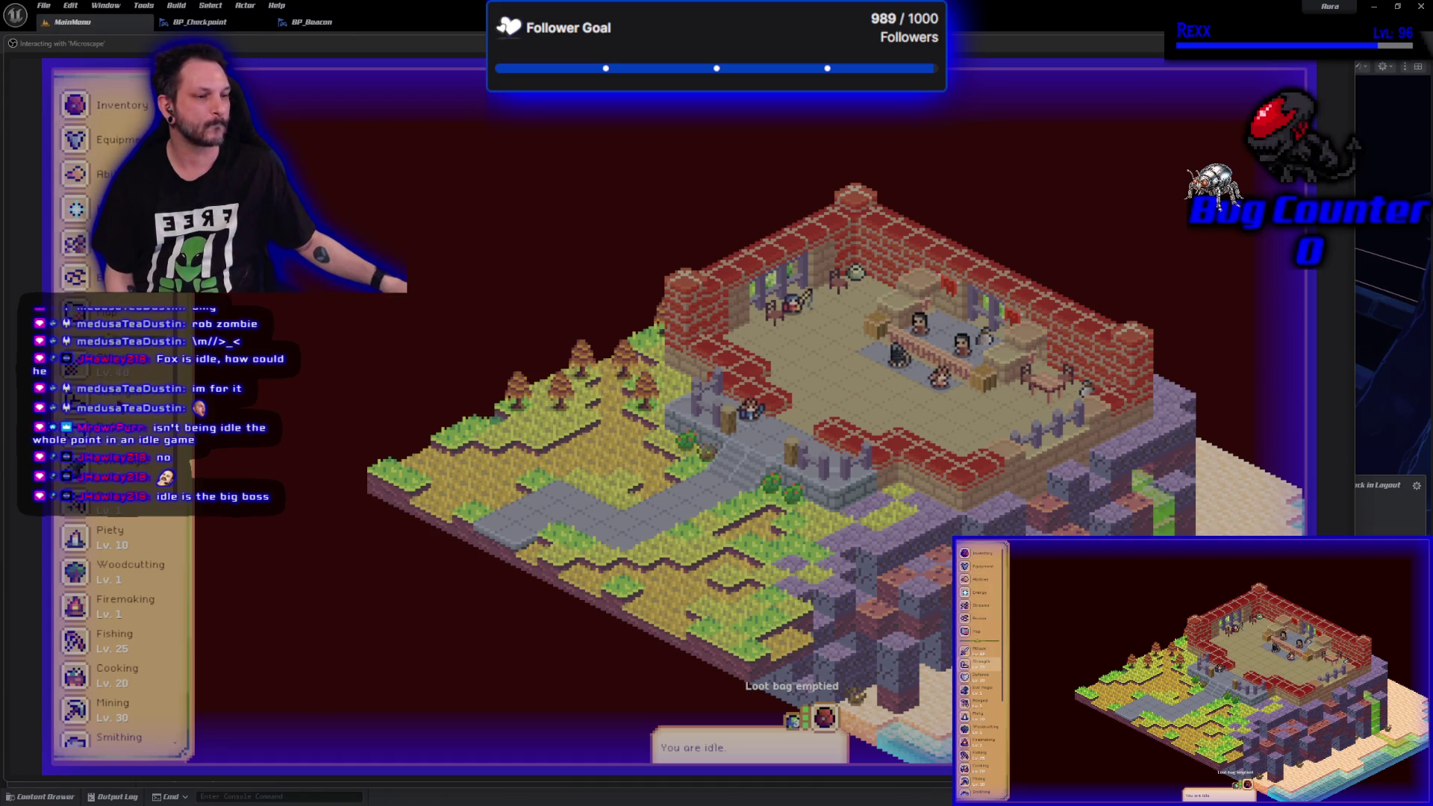
- Find turkeys via the Strength guidebook and start Strength training on the Fencewell Fields Turkey
{"action": "left_click", "coordinate": [116, 390]}
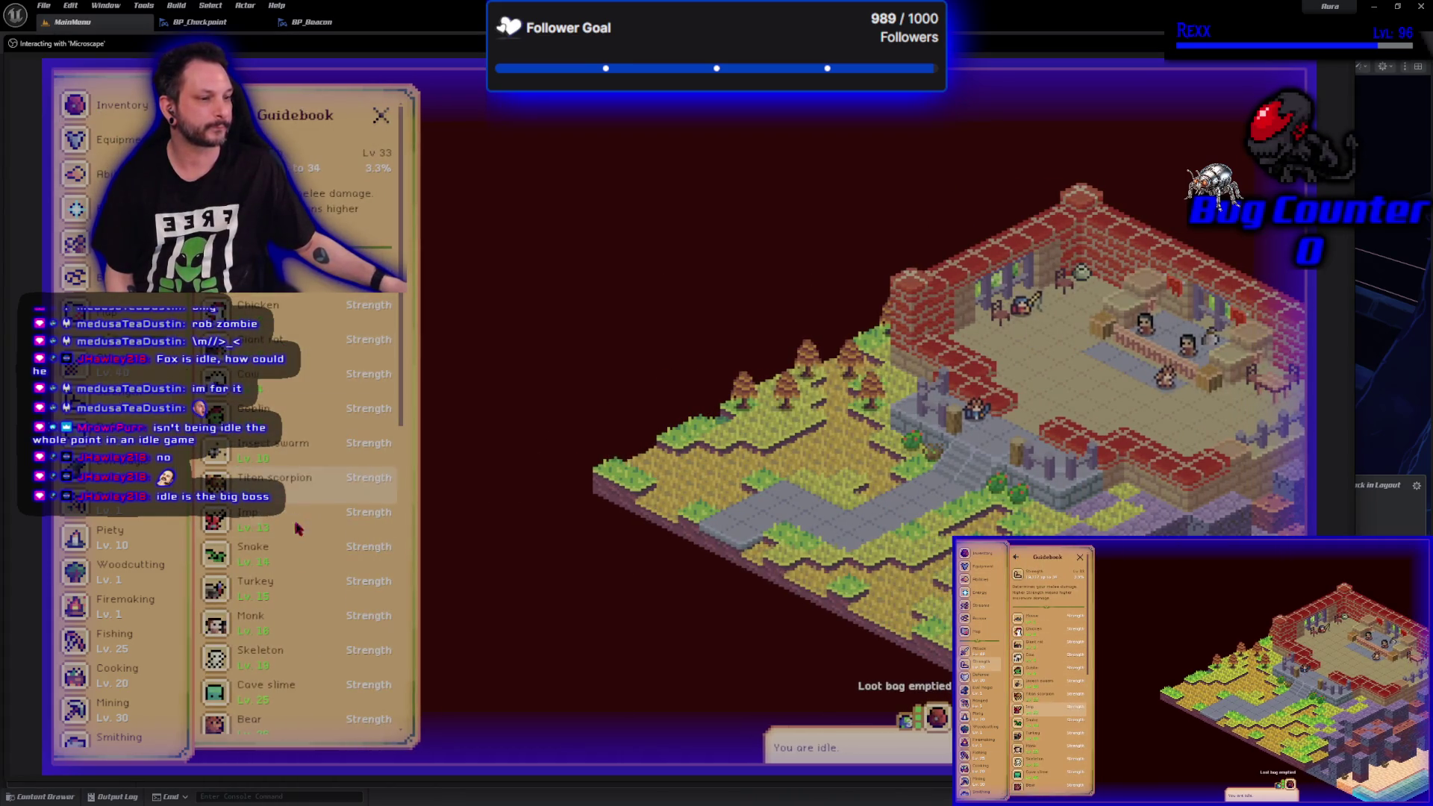
{"action": "left_click", "coordinate": [292, 584]}
{"action": "left_click", "coordinate": [297, 550]}
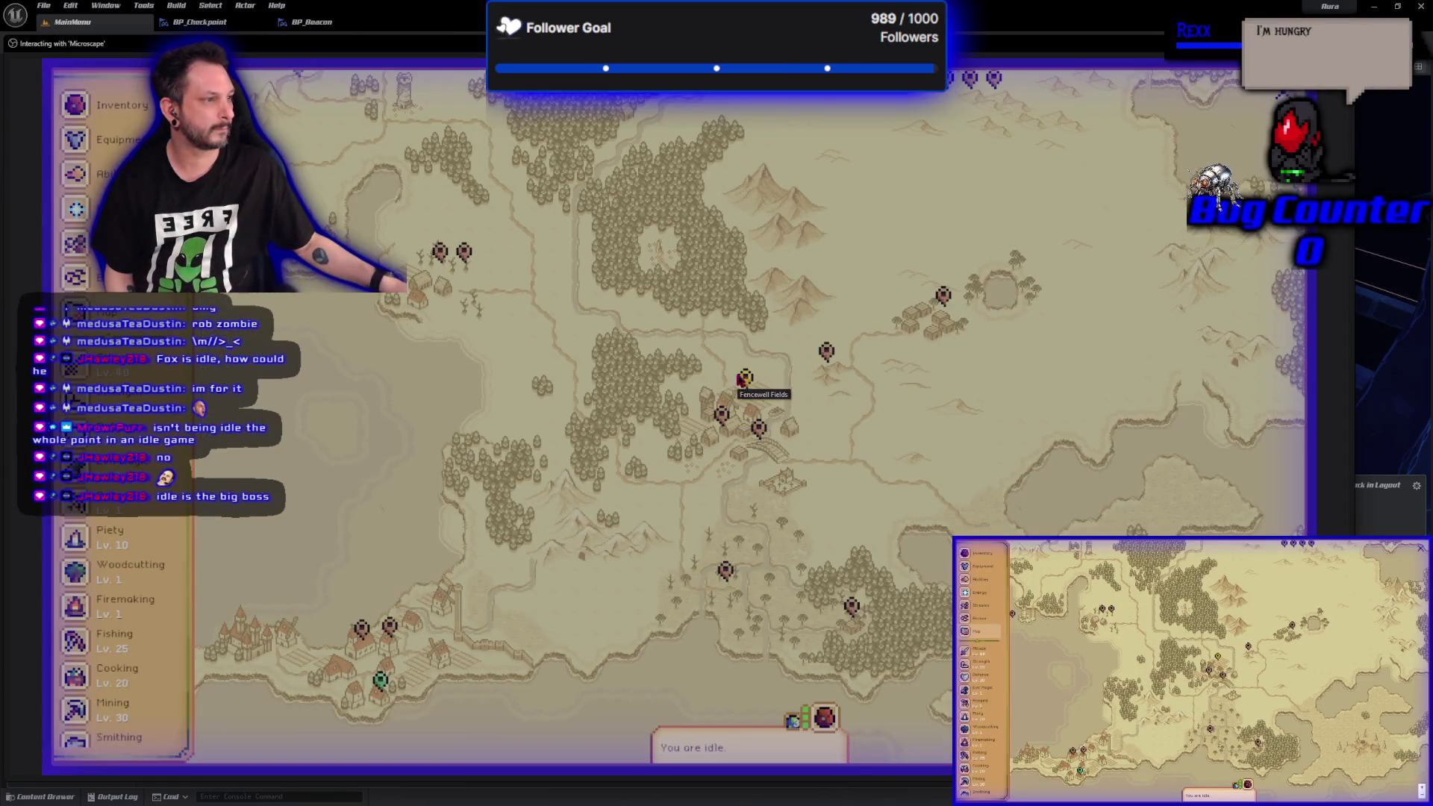
{"action": "left_click", "coordinate": [747, 381]}
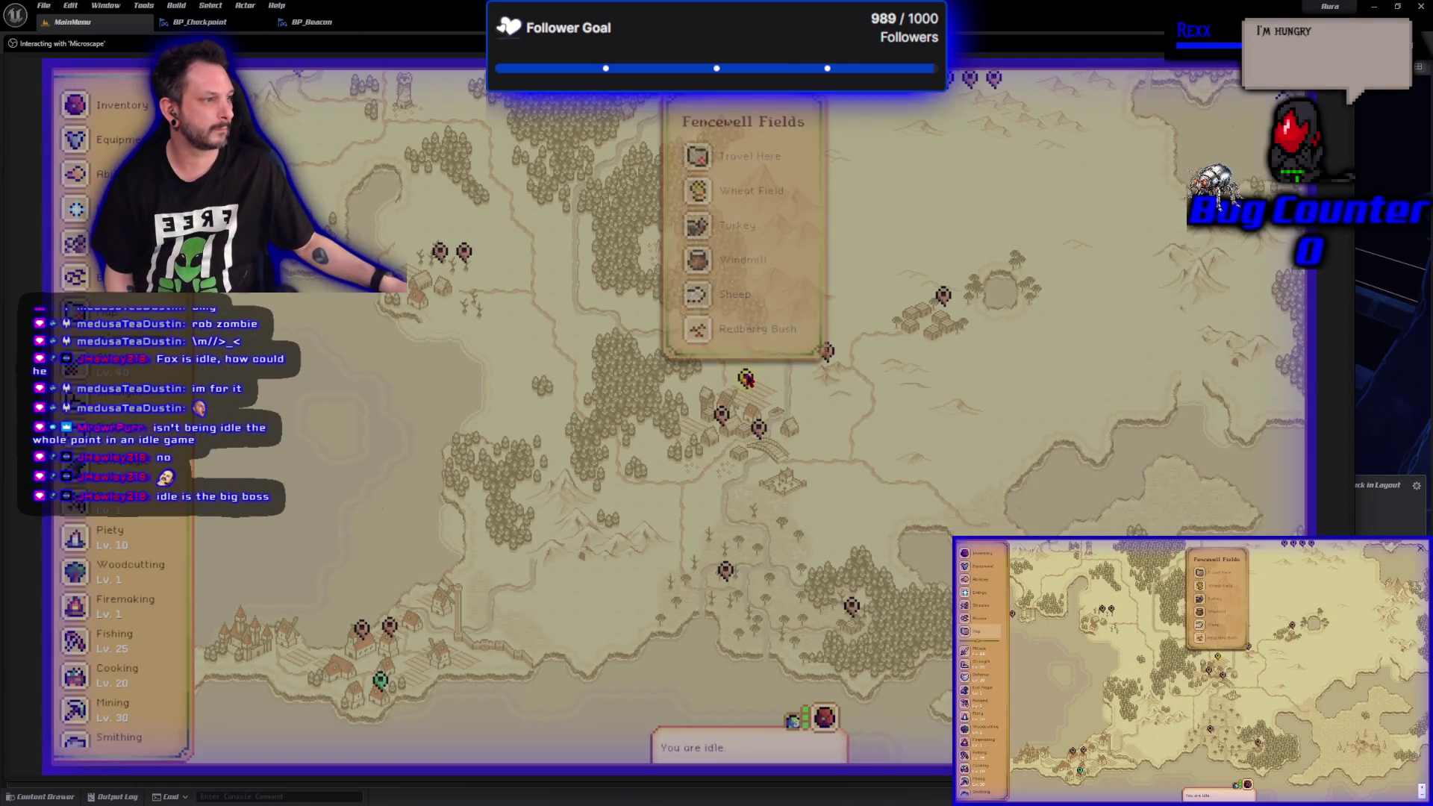
{"action": "left_click", "coordinate": [743, 227]}
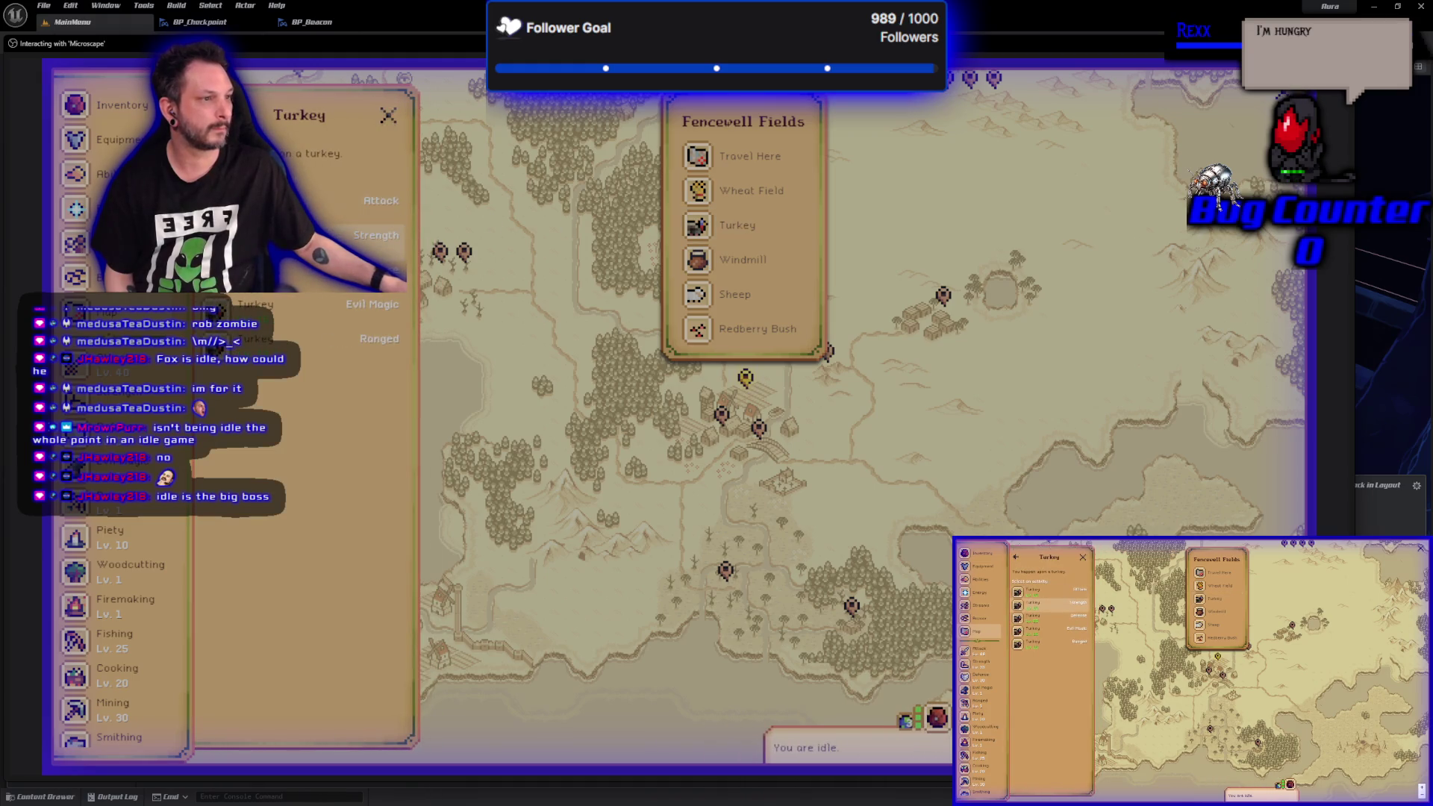
{"action": "left_click", "coordinate": [381, 236]}
{"action": "left_click", "coordinate": [296, 562]}
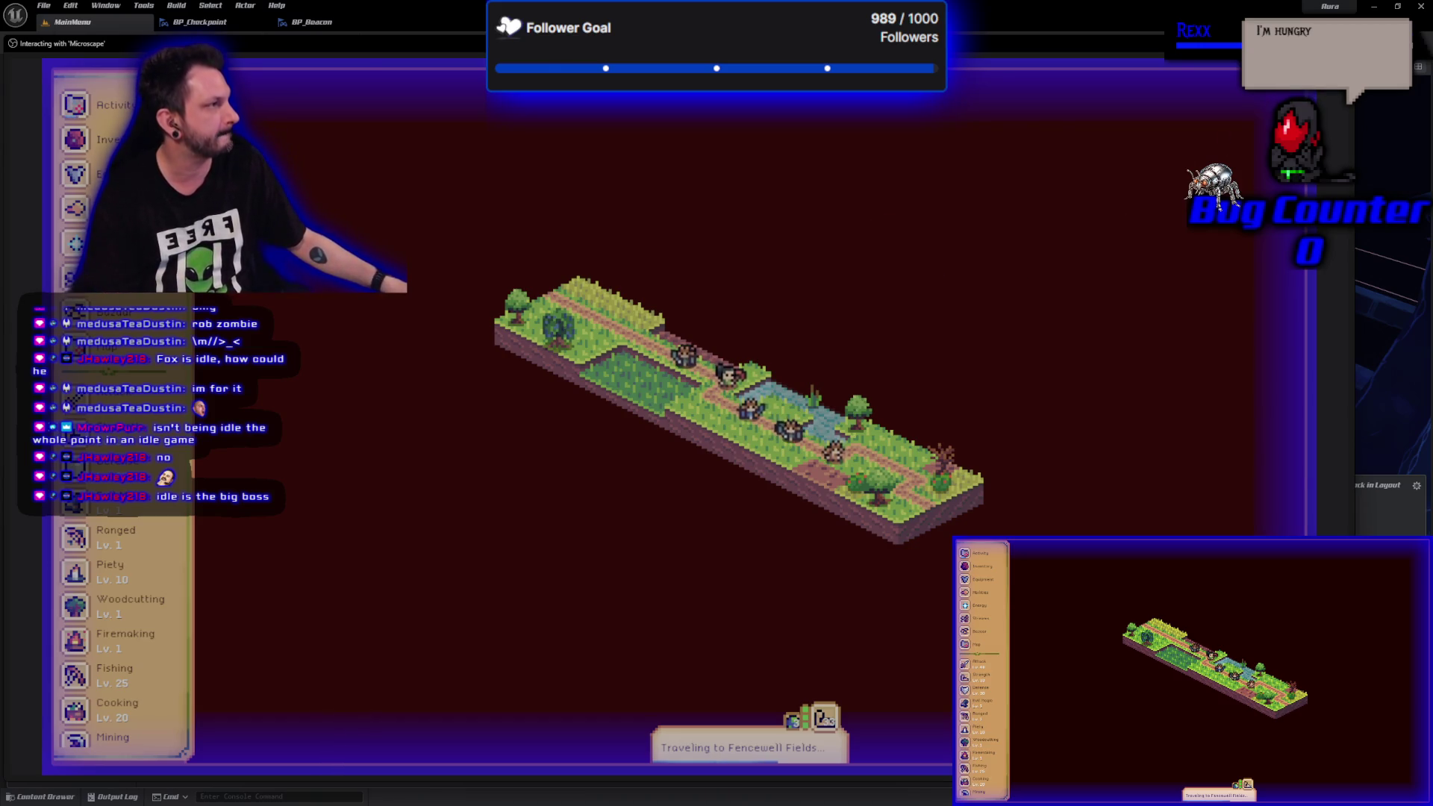
{"action": "key", "text": "Escape"}
- Open the Dungeon level from the Maps folder and fly toward the crystal pillar
{"action": "left_click", "coordinate": [766, 577]}
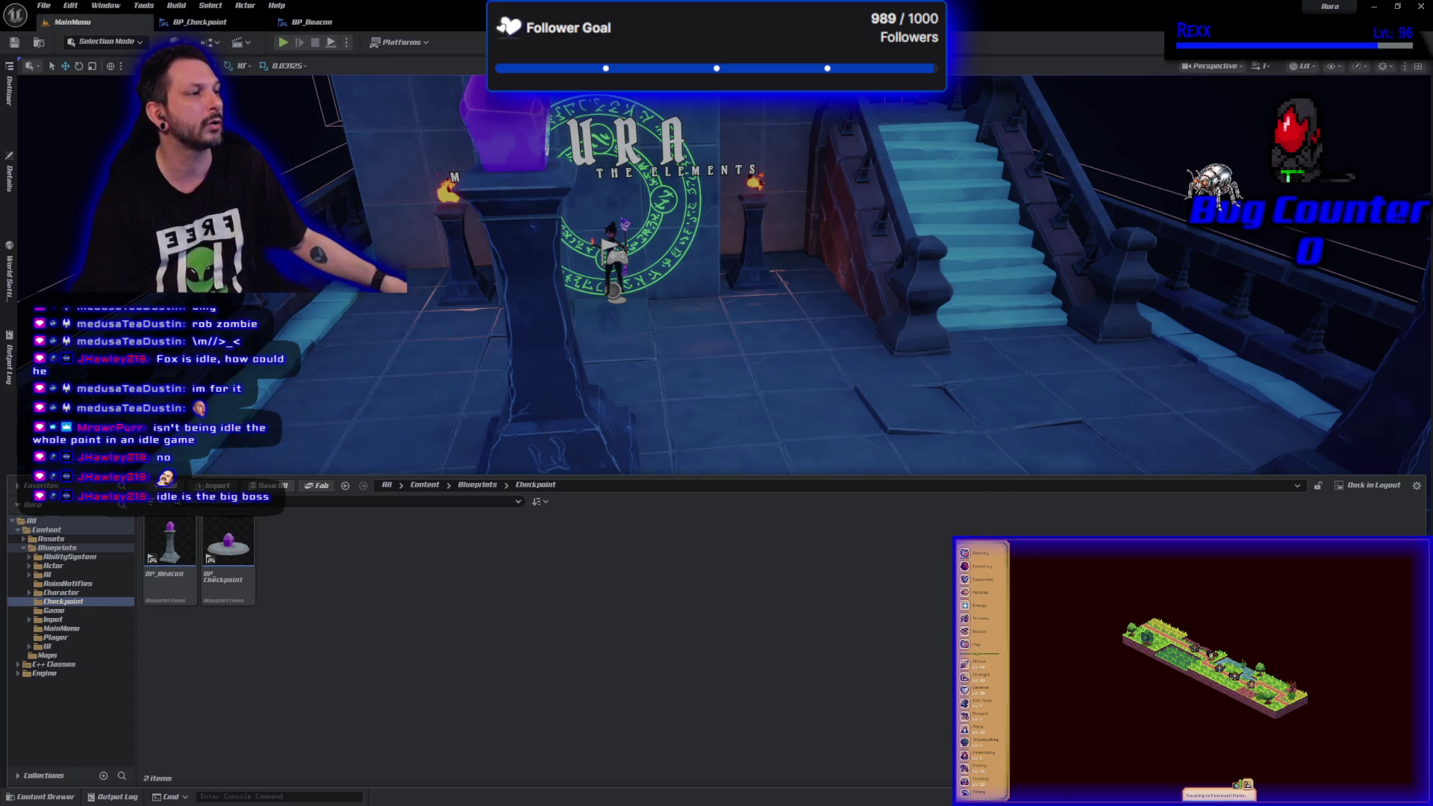
{"action": "left_click", "coordinate": [117, 654]}
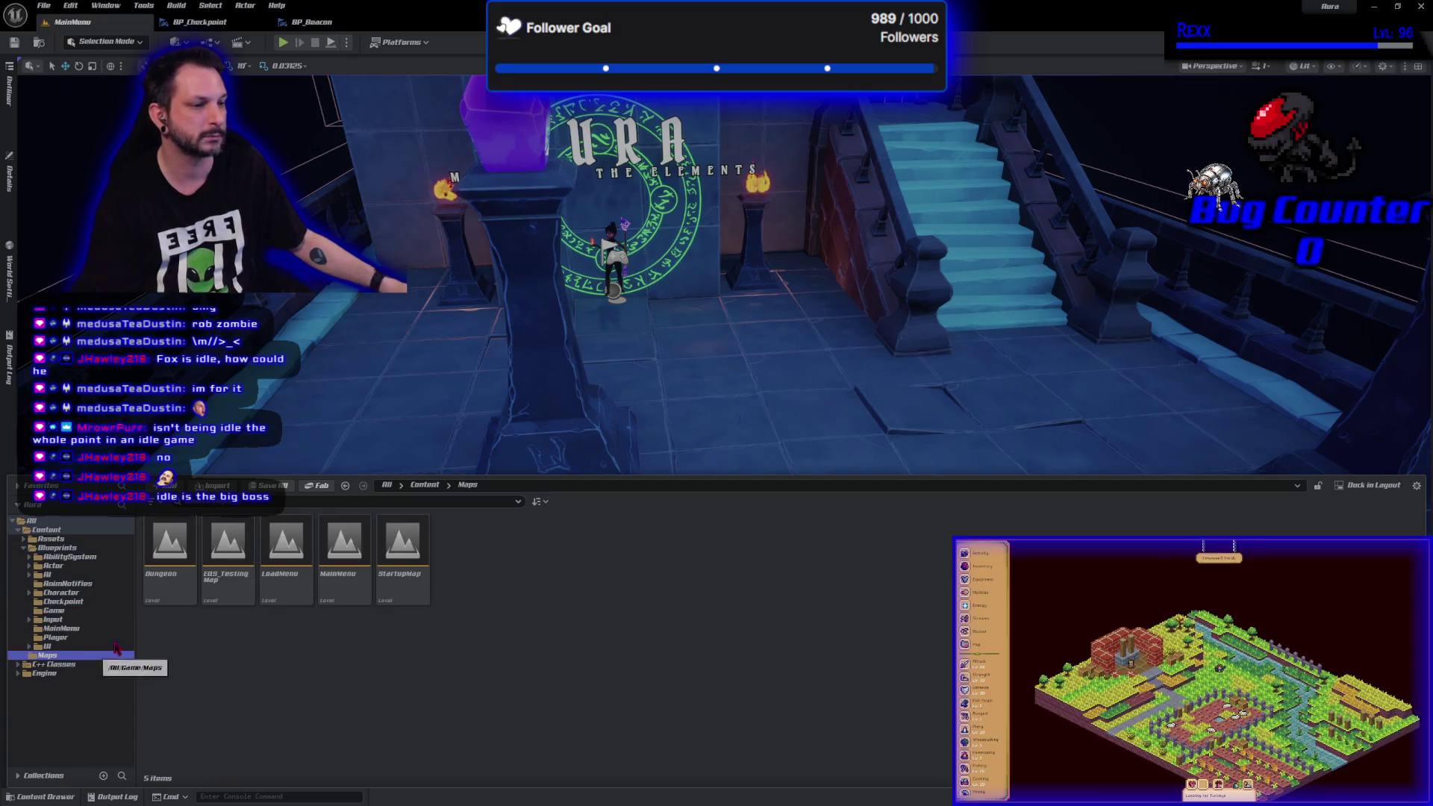
{"action": "double_click", "coordinate": [154, 584]}
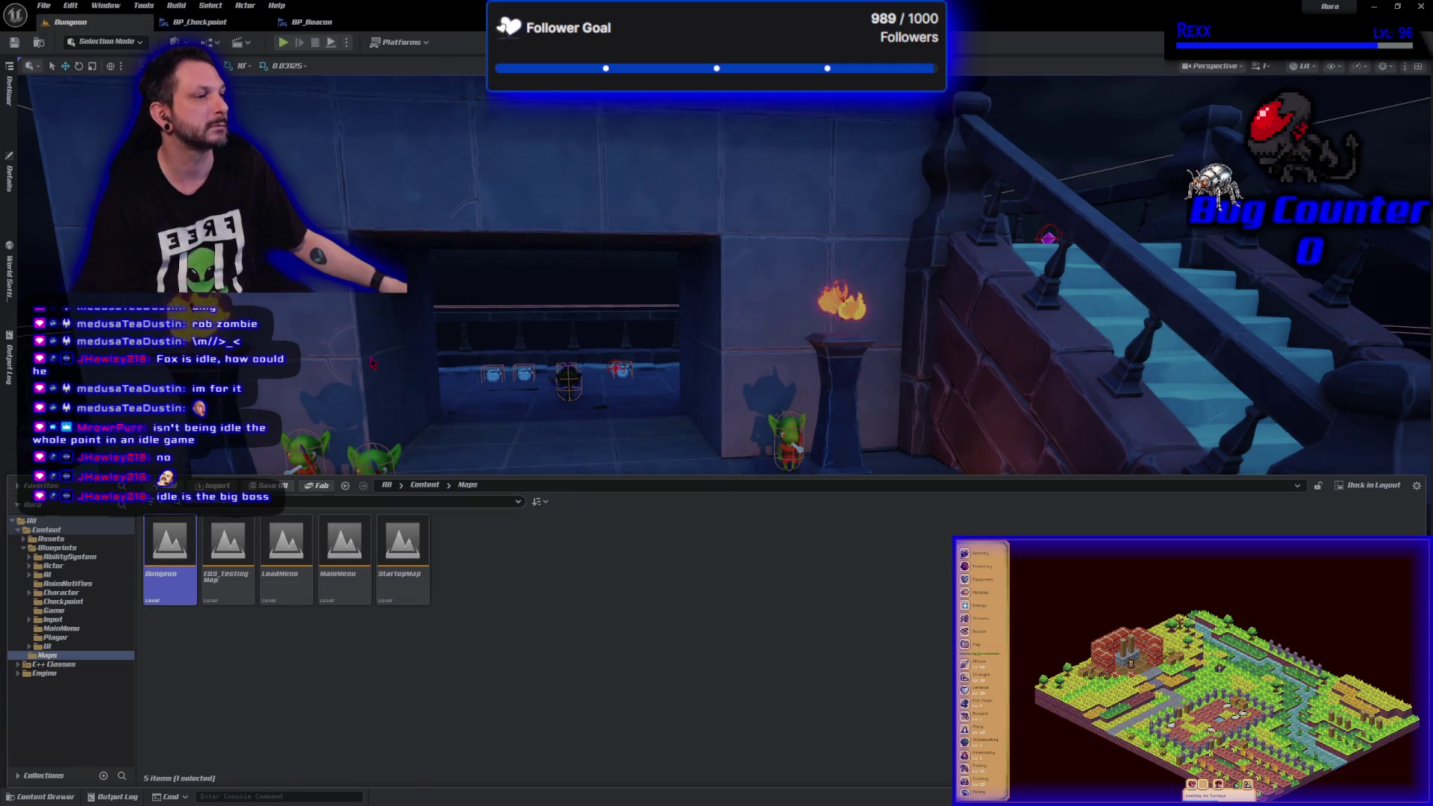
{"action": "left_click_drag", "start_coordinate": [373, 364], "coordinate": [380, 280]}
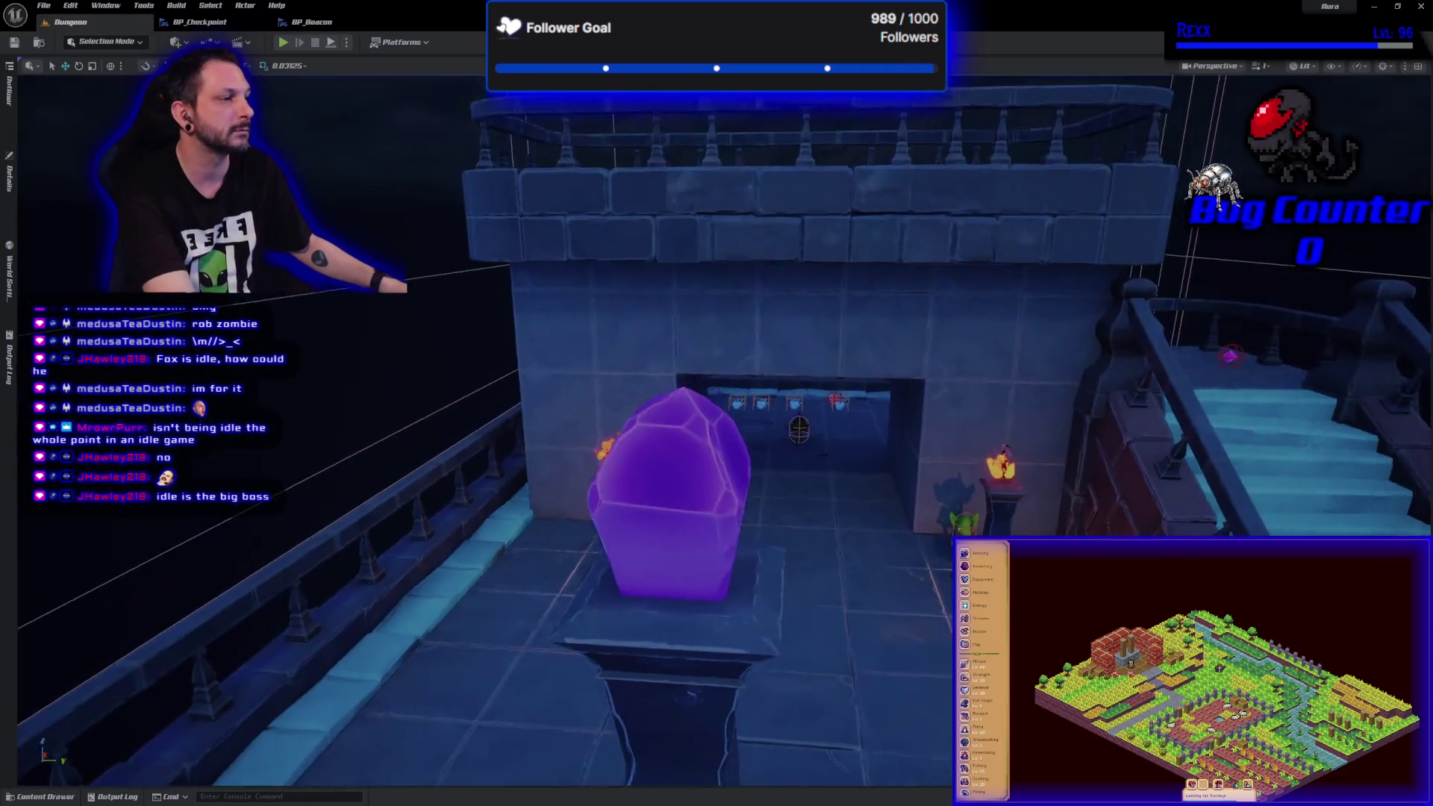
{"action": "scroll", "coordinate": [717, 430], "scroll_direction": "down", "scroll_amount": 10}
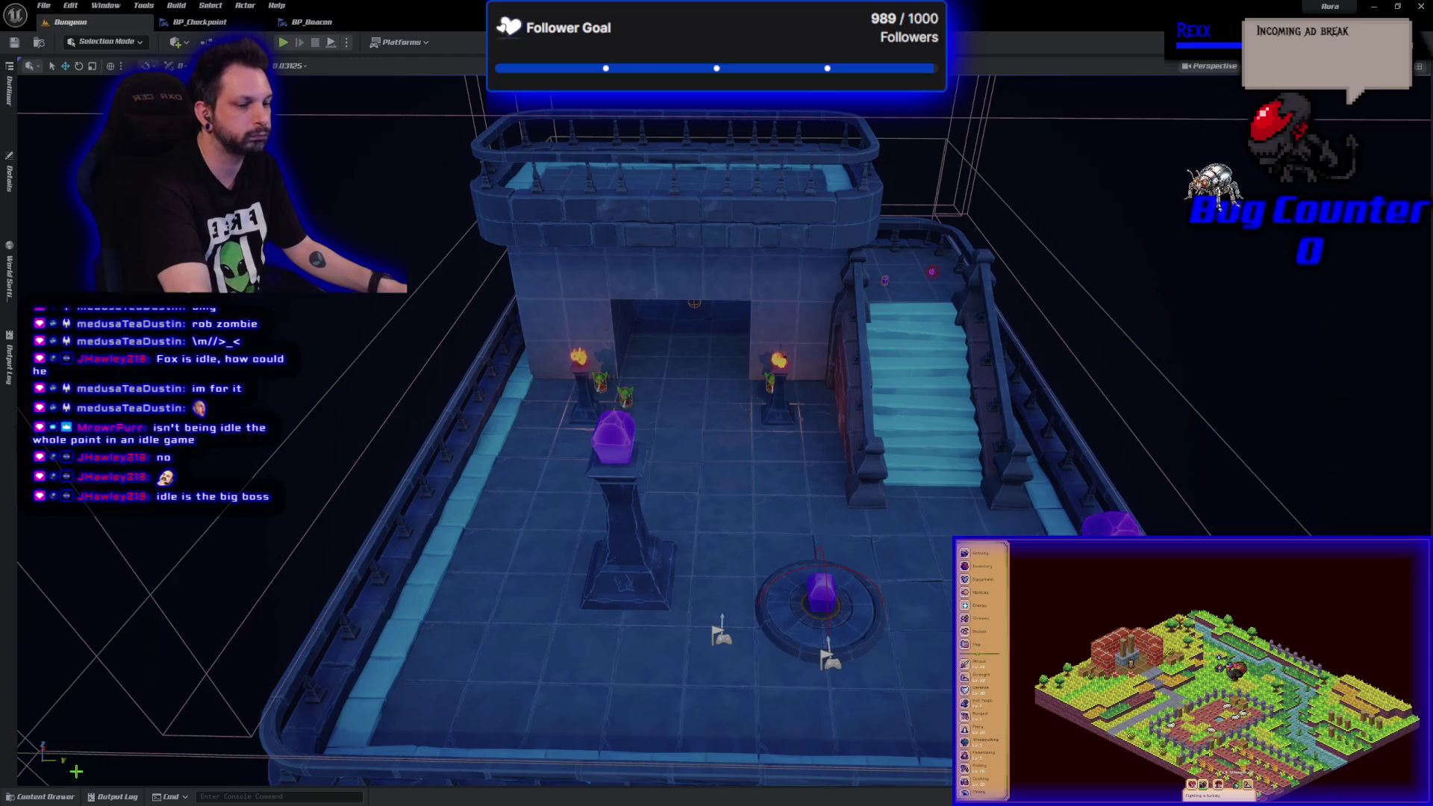
{"action": "left_click", "coordinate": [45, 796]}
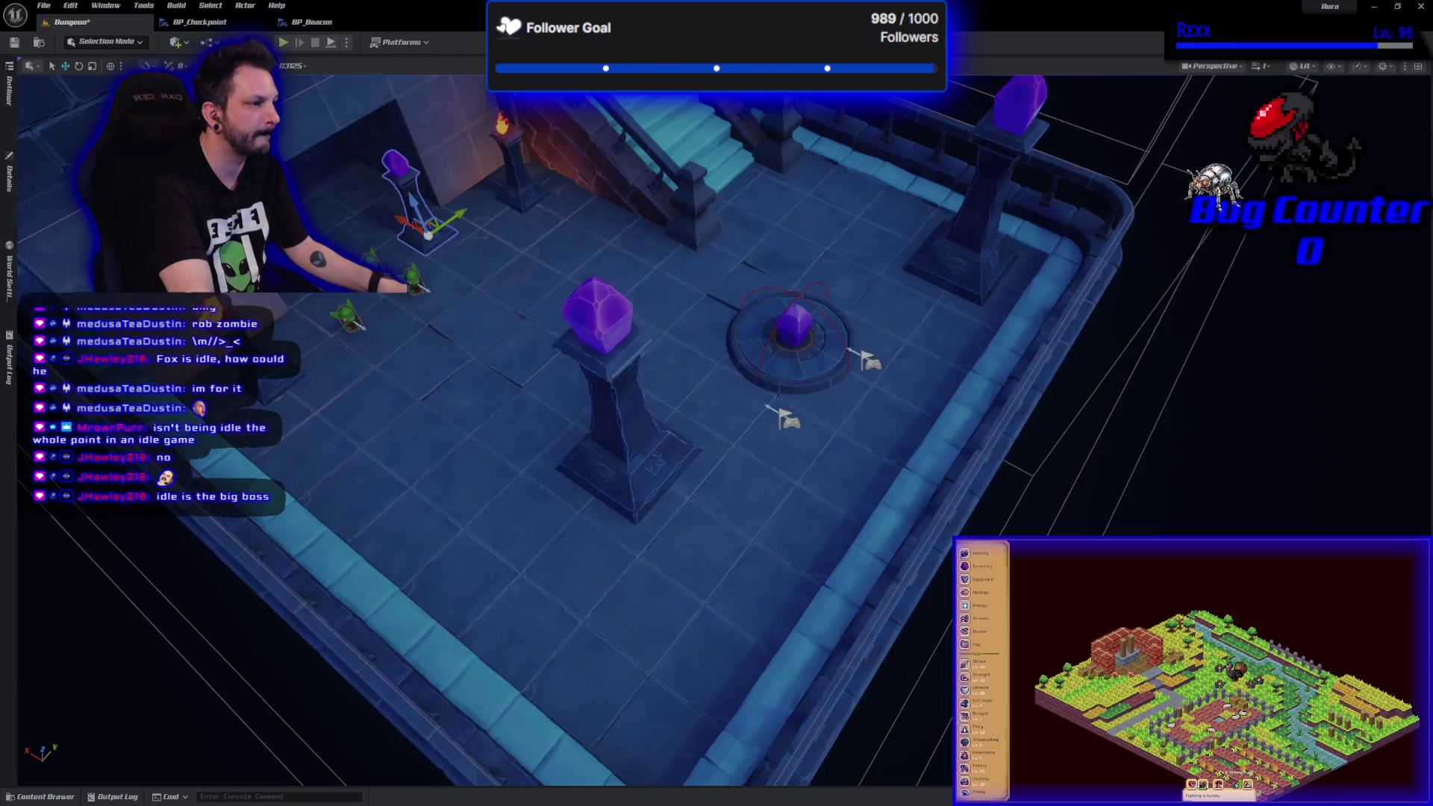
- Delete the centre and top-right crystal pillars, then focus the view on the flag actor
{"action": "left_click", "coordinate": [620, 403]}
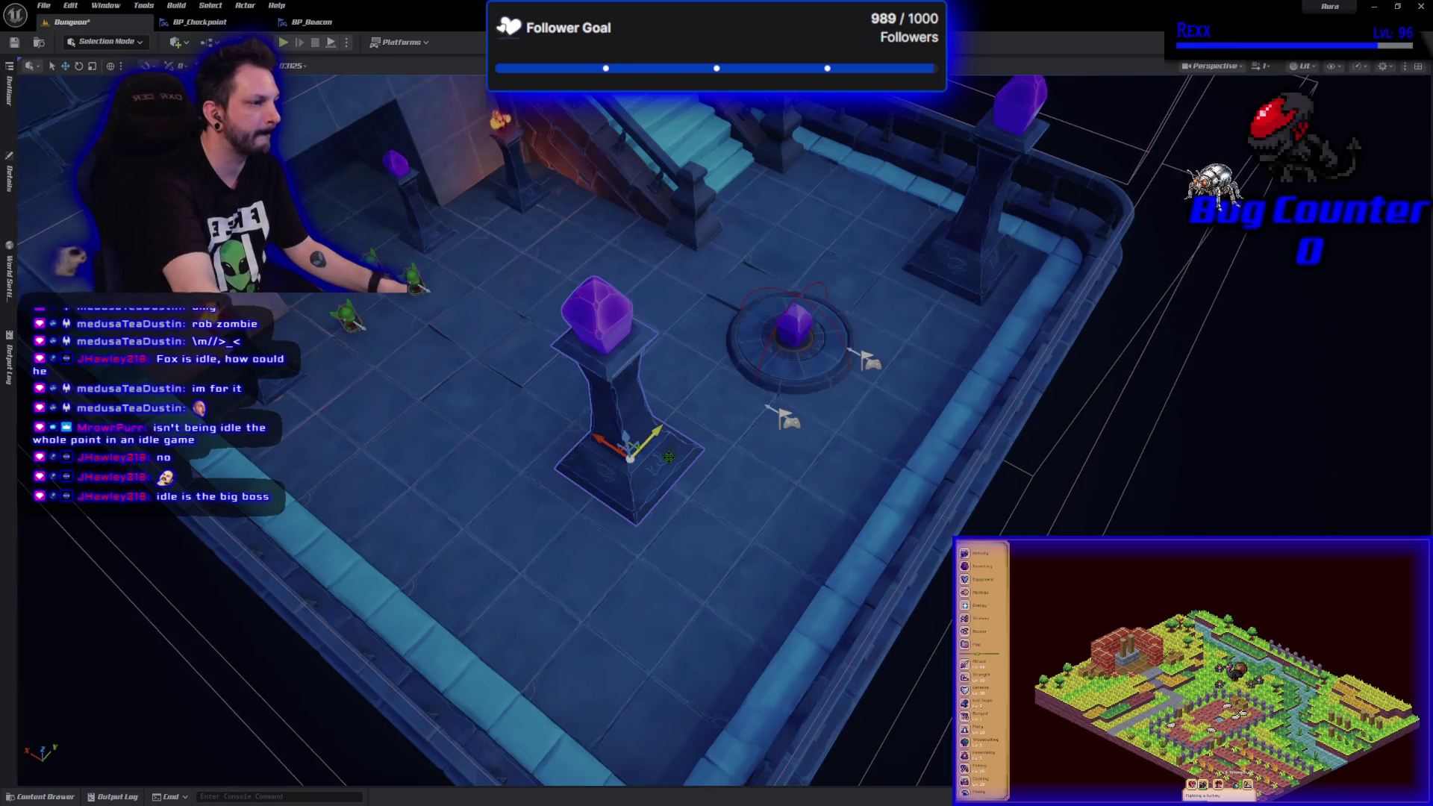
{"action": "key", "text": "Delete"}
{"action": "left_click", "coordinate": [960, 246]}
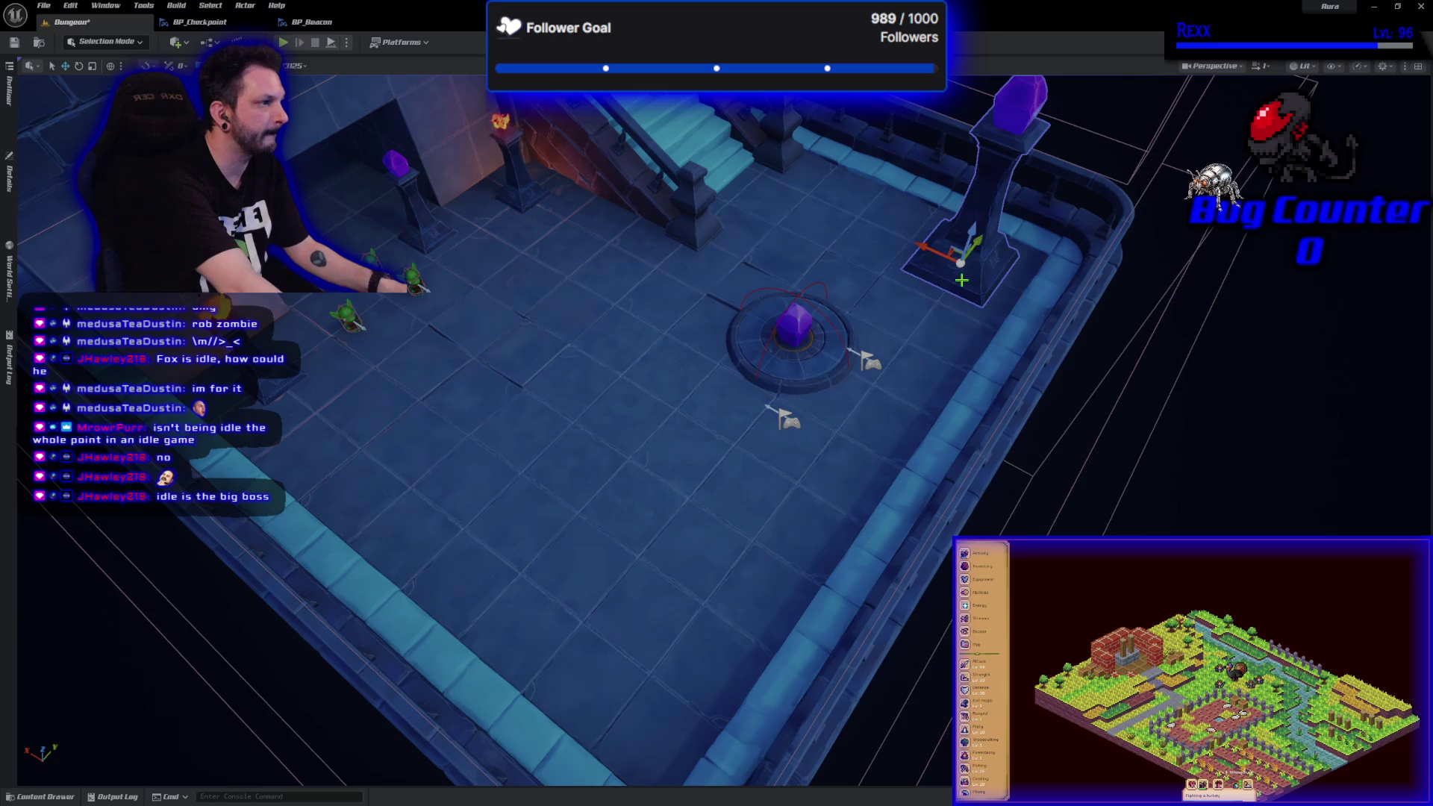
{"action": "key", "text": "Delete"}
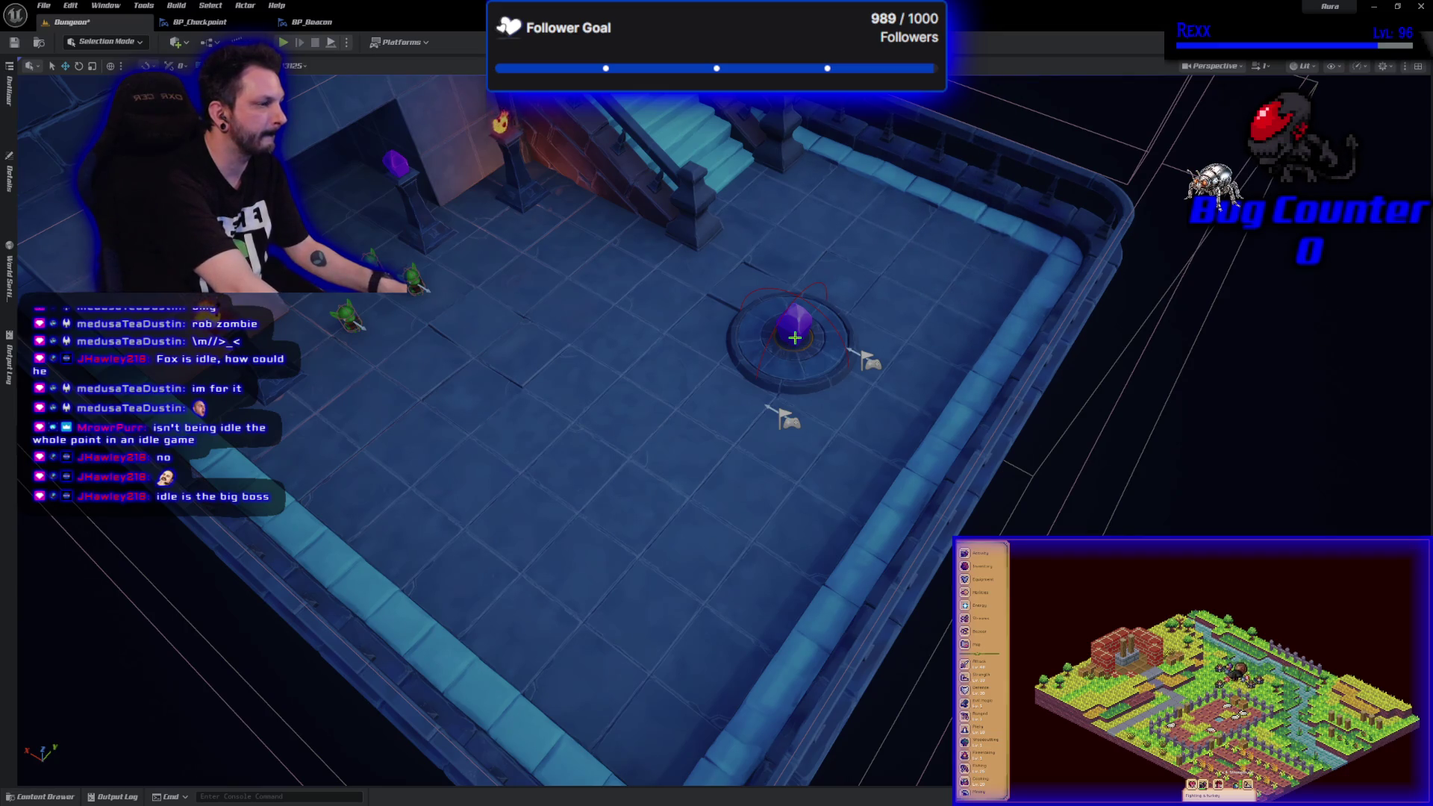
{"action": "left_click", "coordinate": [789, 421]}
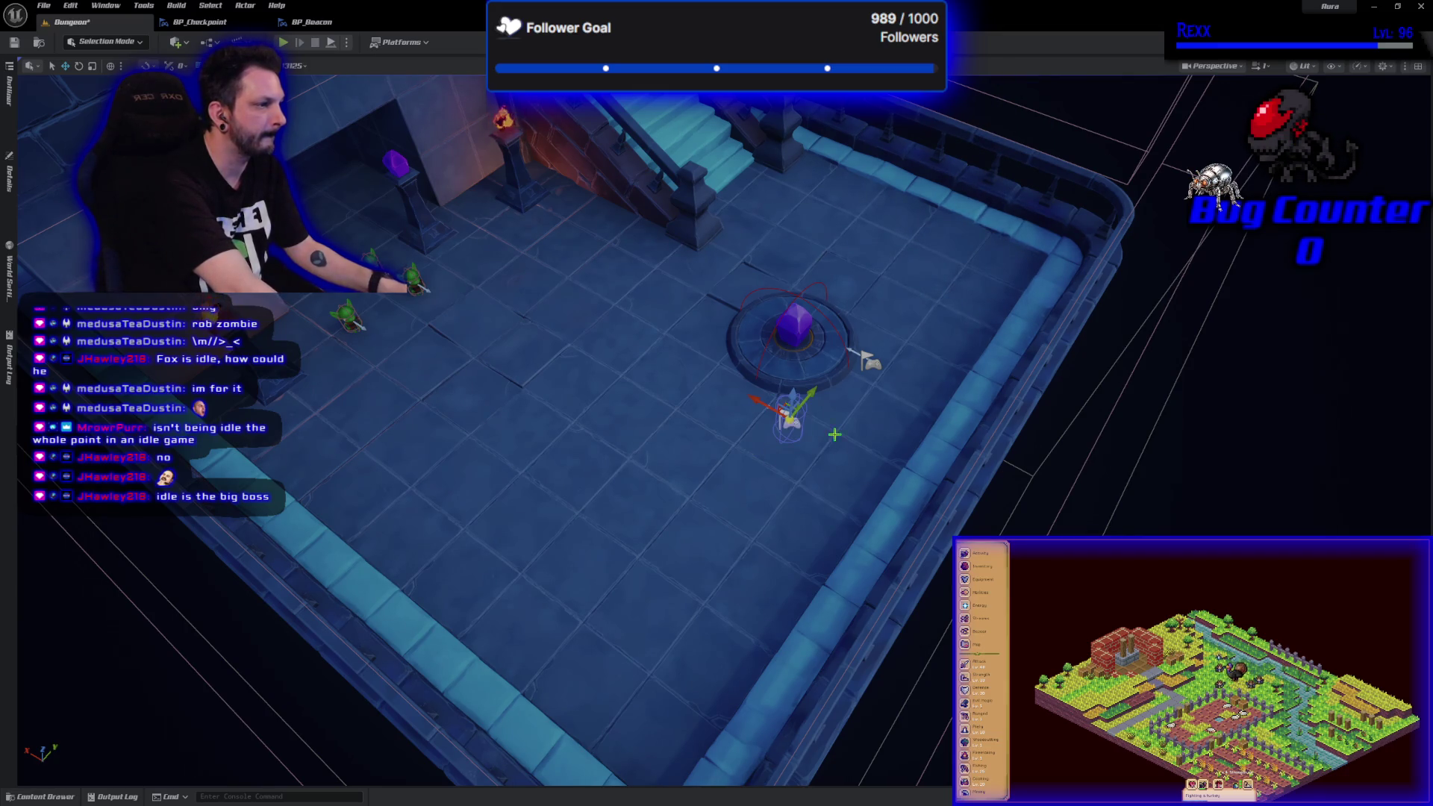
{"action": "key", "text": "f"}
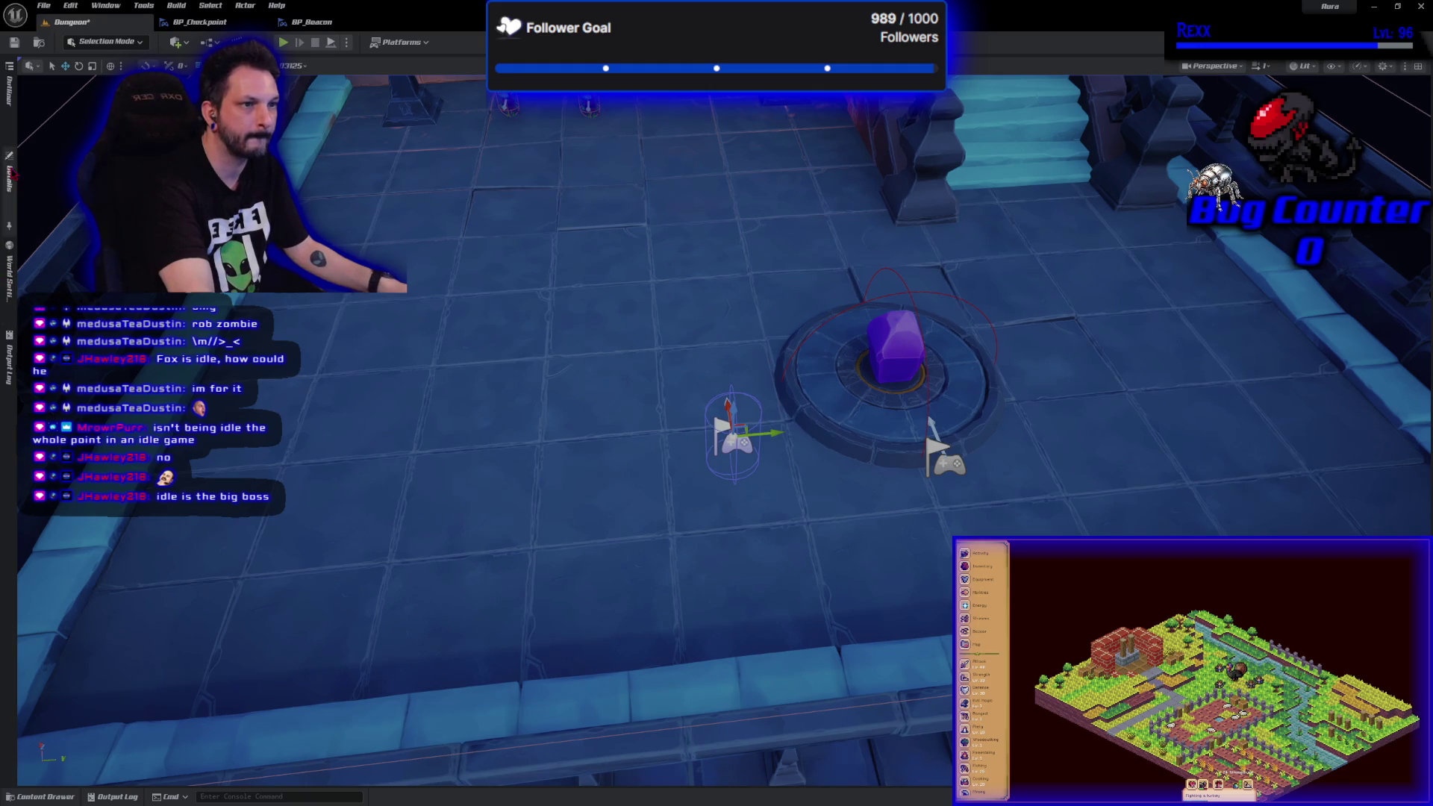
- Delete the extra PlayerStart and drag BP_Checkpoint2 to its new spot in the room
{"action": "left_click", "coordinate": [12, 116]}
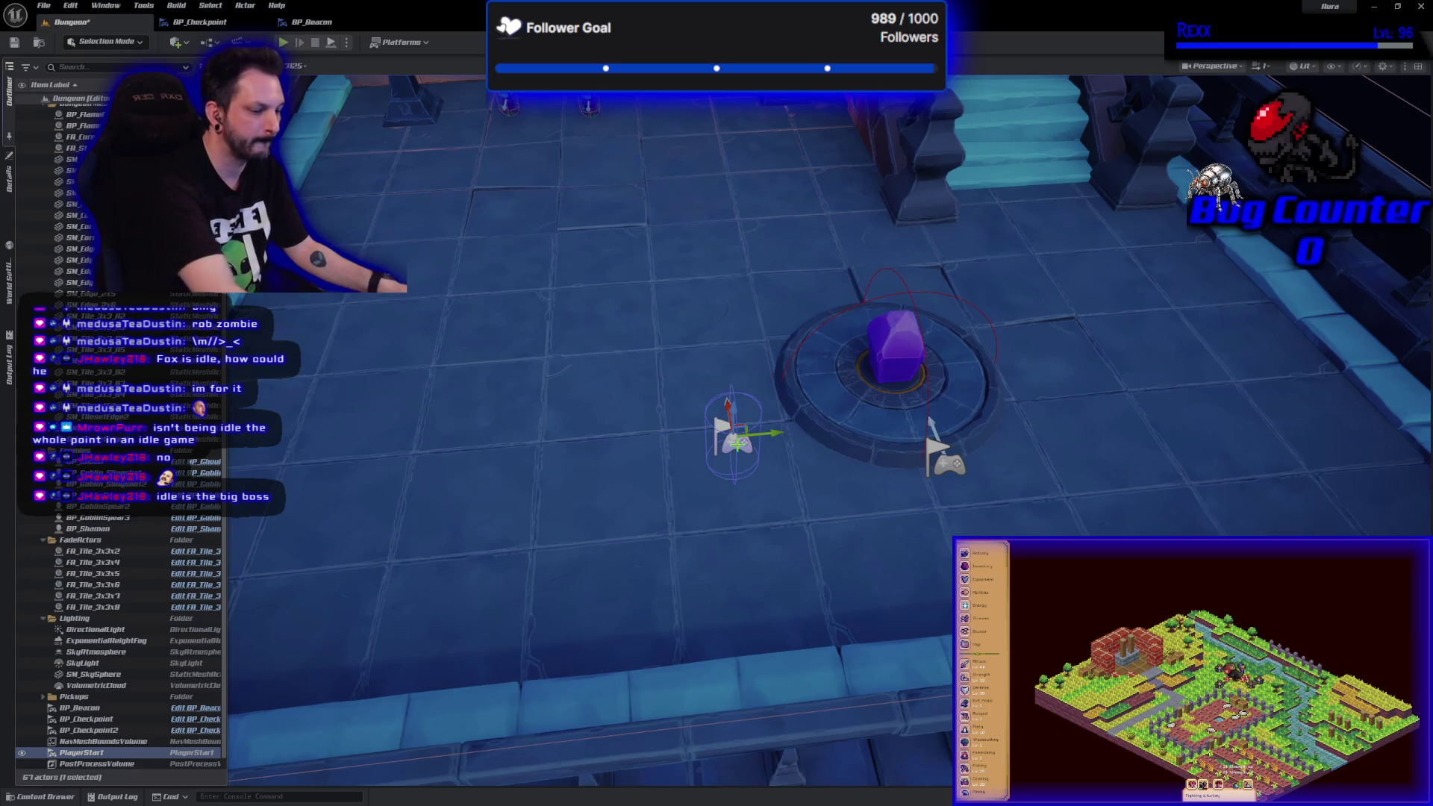
{"action": "key", "text": "Delete"}
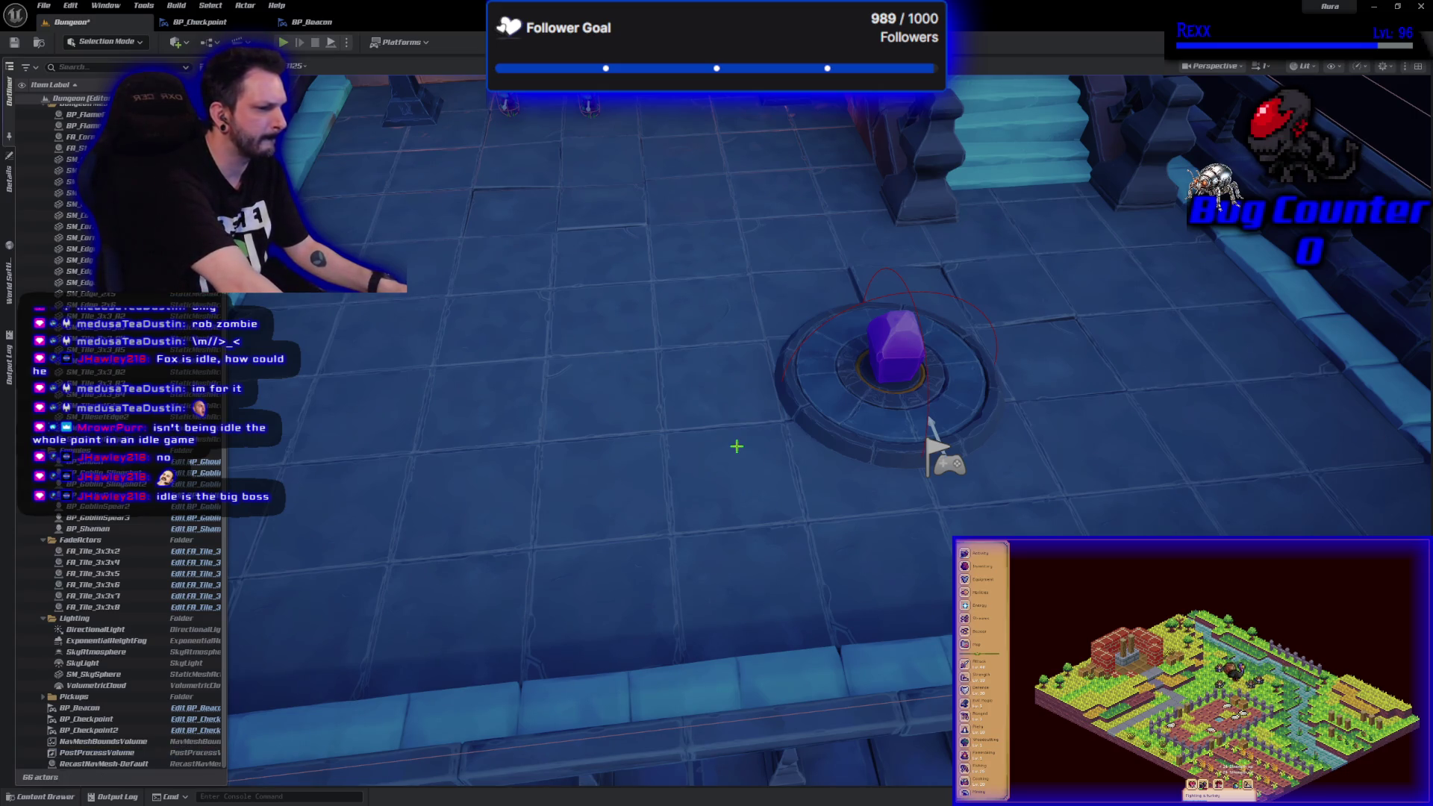
{"action": "left_click", "coordinate": [828, 398]}
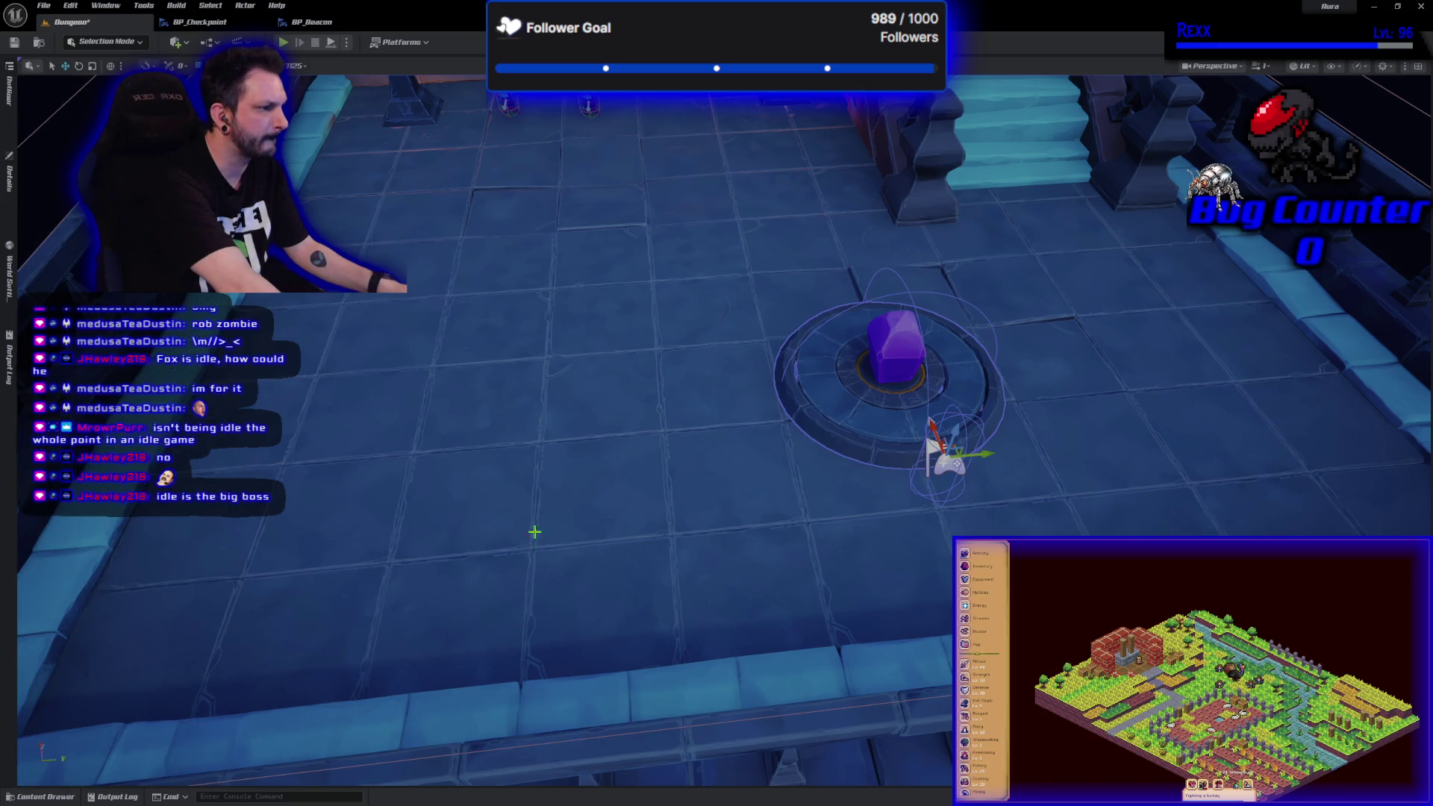
{"action": "left_click", "coordinate": [10, 183]}
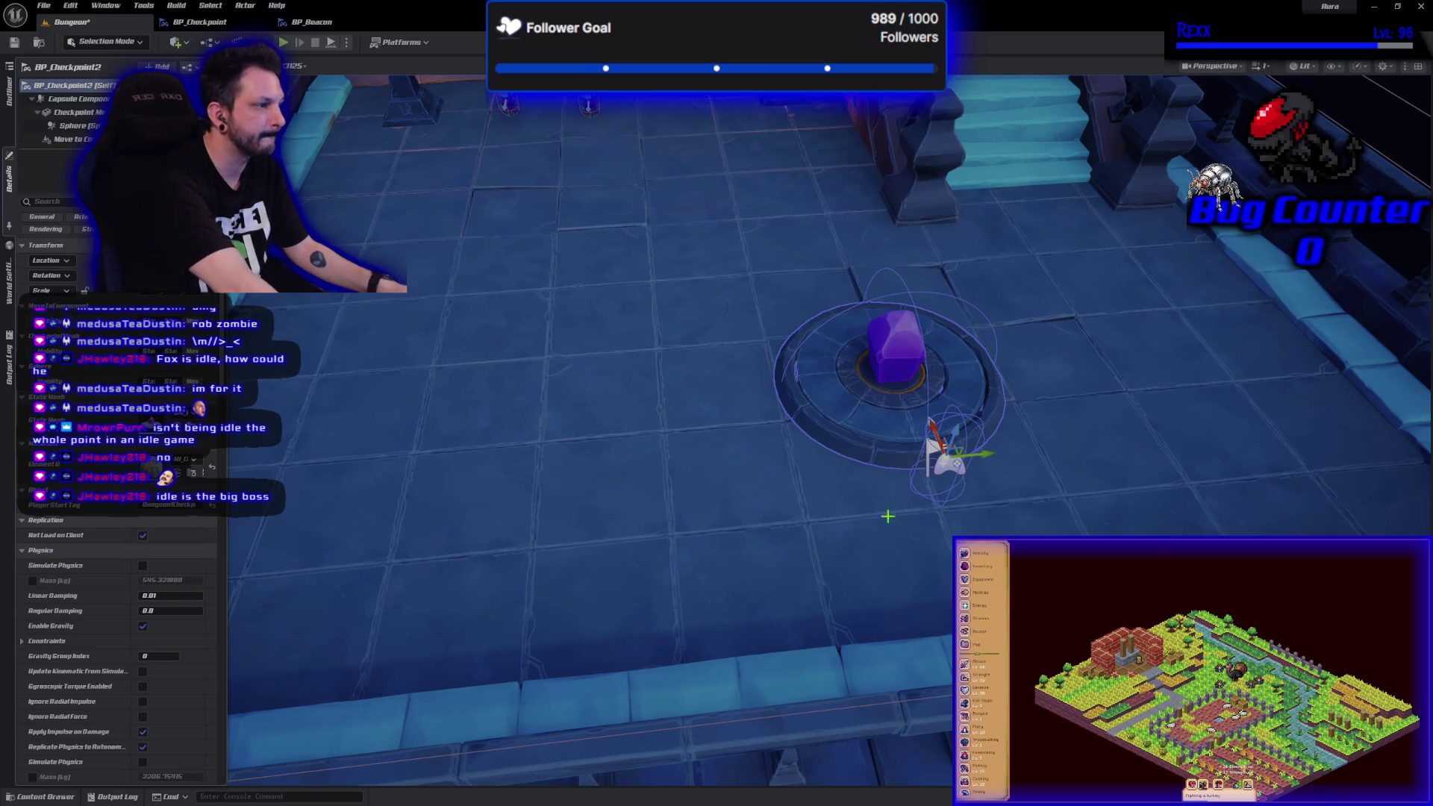
{"action": "left_click_drag", "start_coordinate": [971, 453], "coordinate": [1302, 476]}
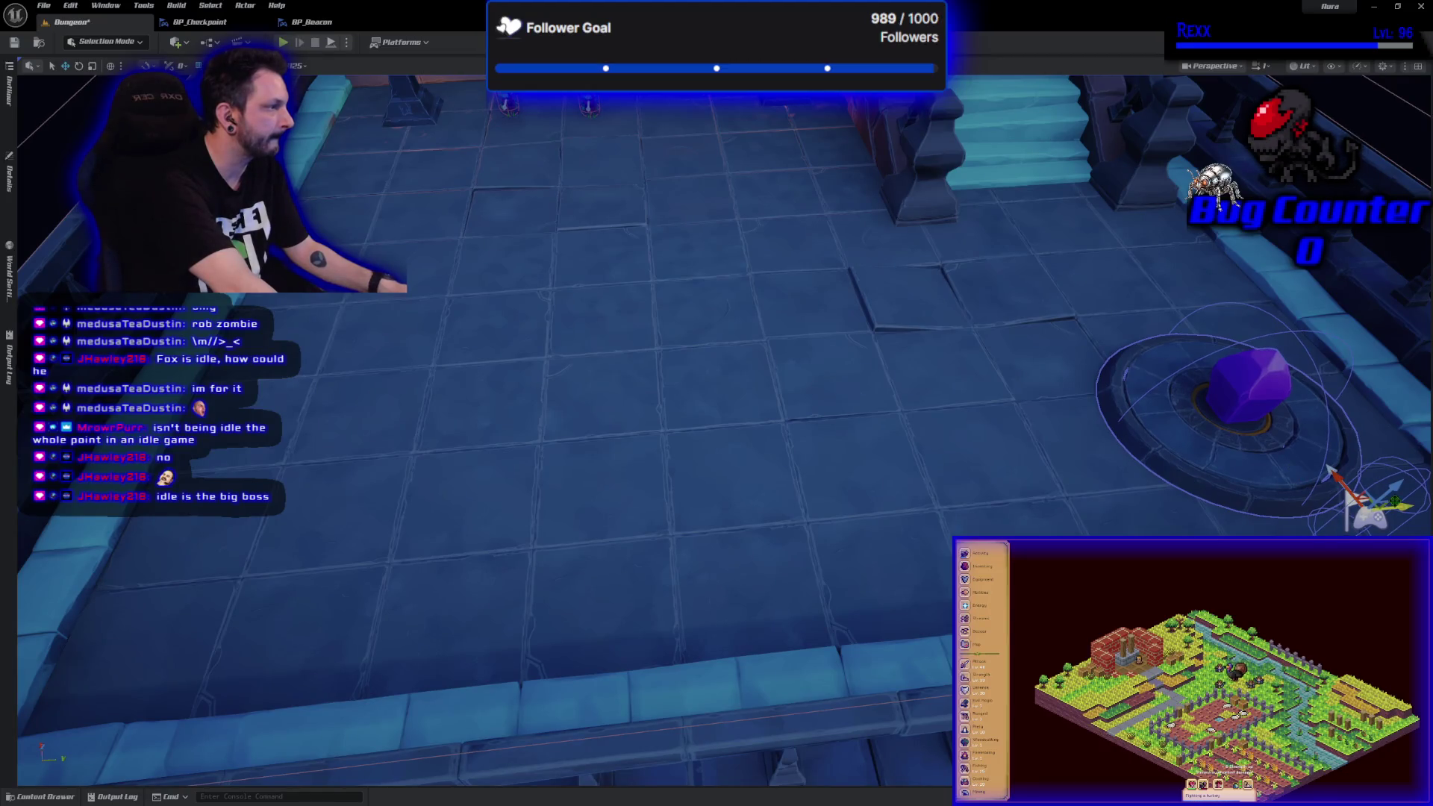
{"action": "left_click_drag", "start_coordinate": [1329, 469], "coordinate": [1239, 482]}
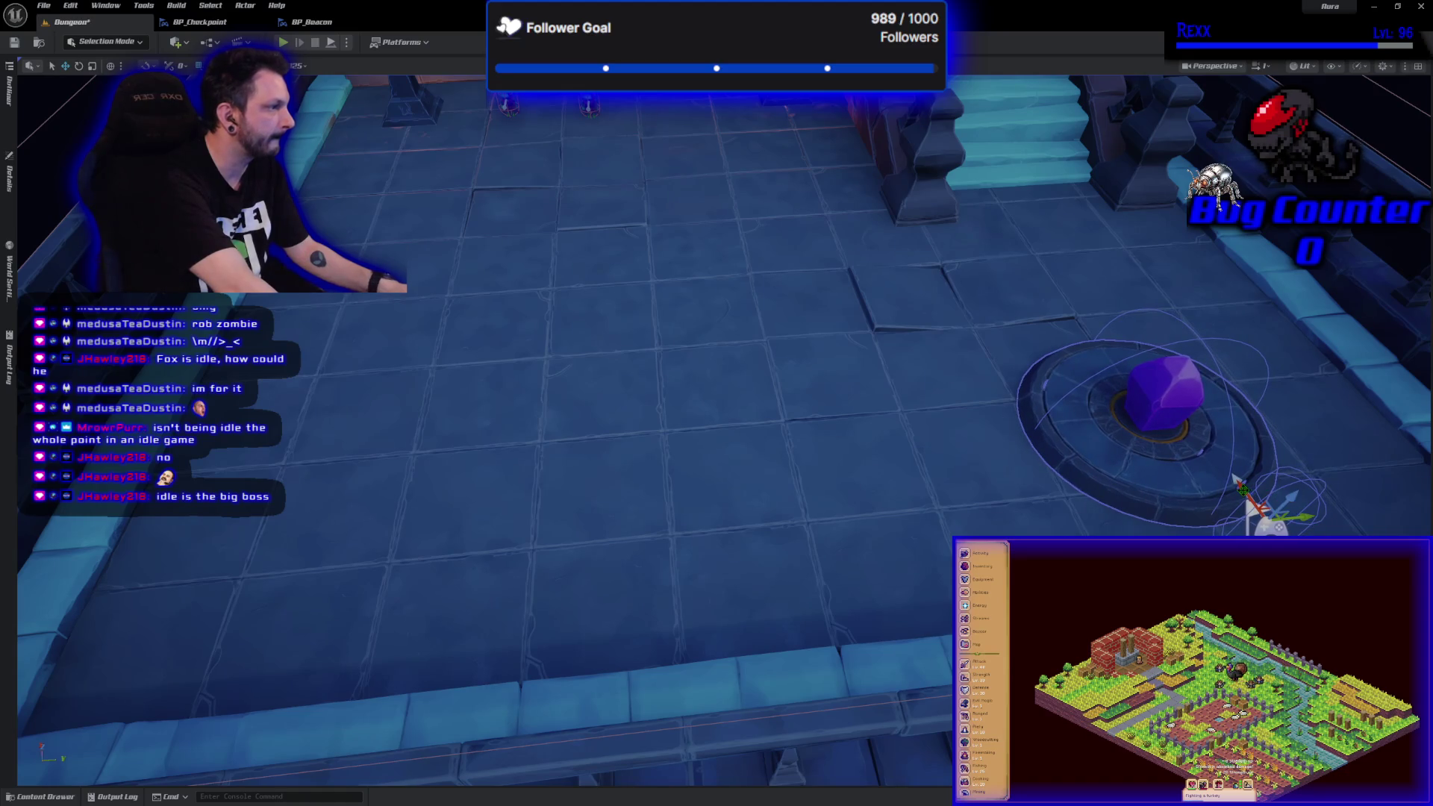
{"action": "left_click_drag", "start_coordinate": [1236, 482], "coordinate": [1212, 446]}
{"action": "mouse_move", "coordinate": [1277, 480]}
{"action": "left_mouse_down"}
{"action": "mouse_move", "coordinate": [1292, 479]}
{"action": "mouse_move", "coordinate": [1203, 442]}
{"action": "left_mouse_up"}
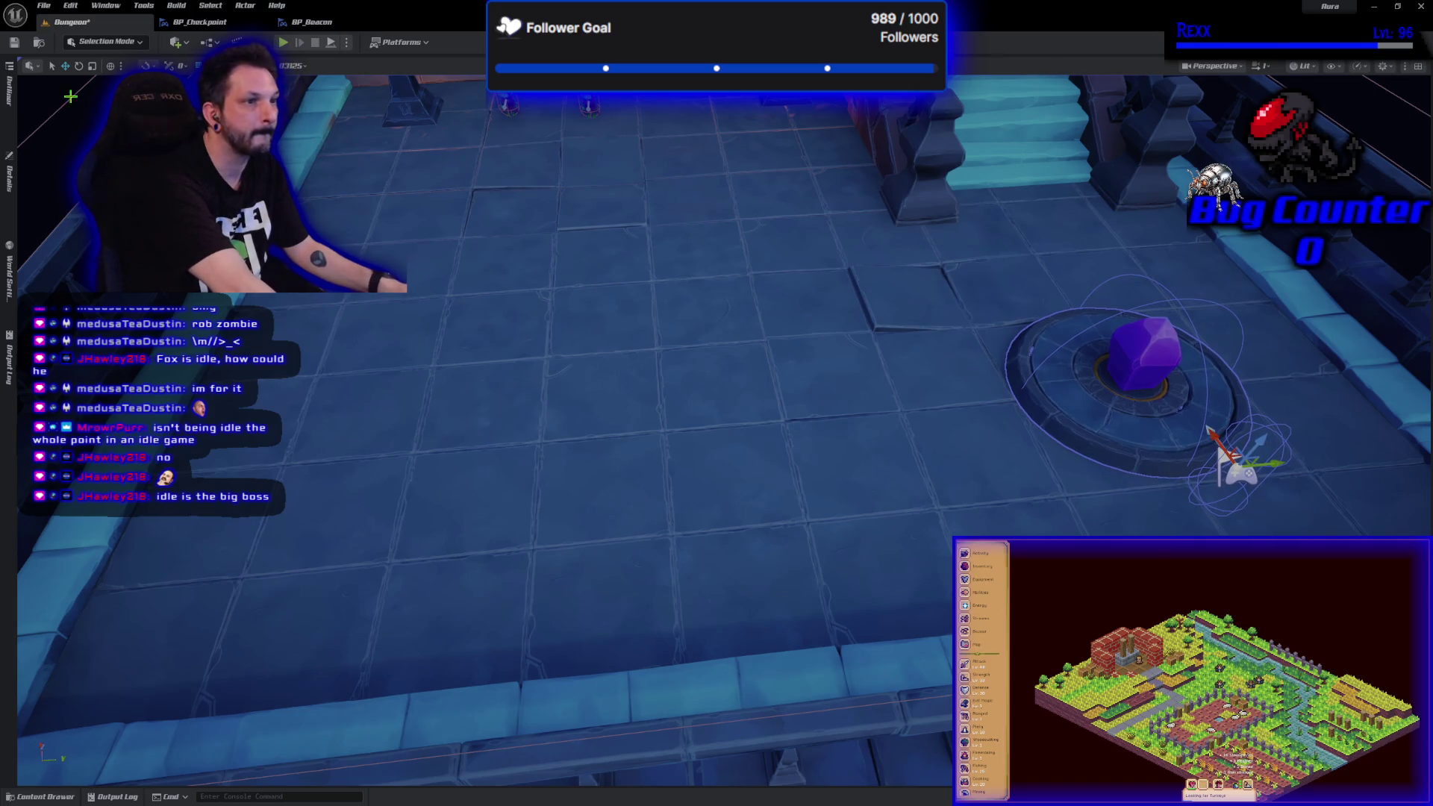
- Save the Dungeon level, then run and stop a quick playtest
{"action": "left_click", "coordinate": [14, 43]}
{"action": "left_click", "coordinate": [283, 42]}
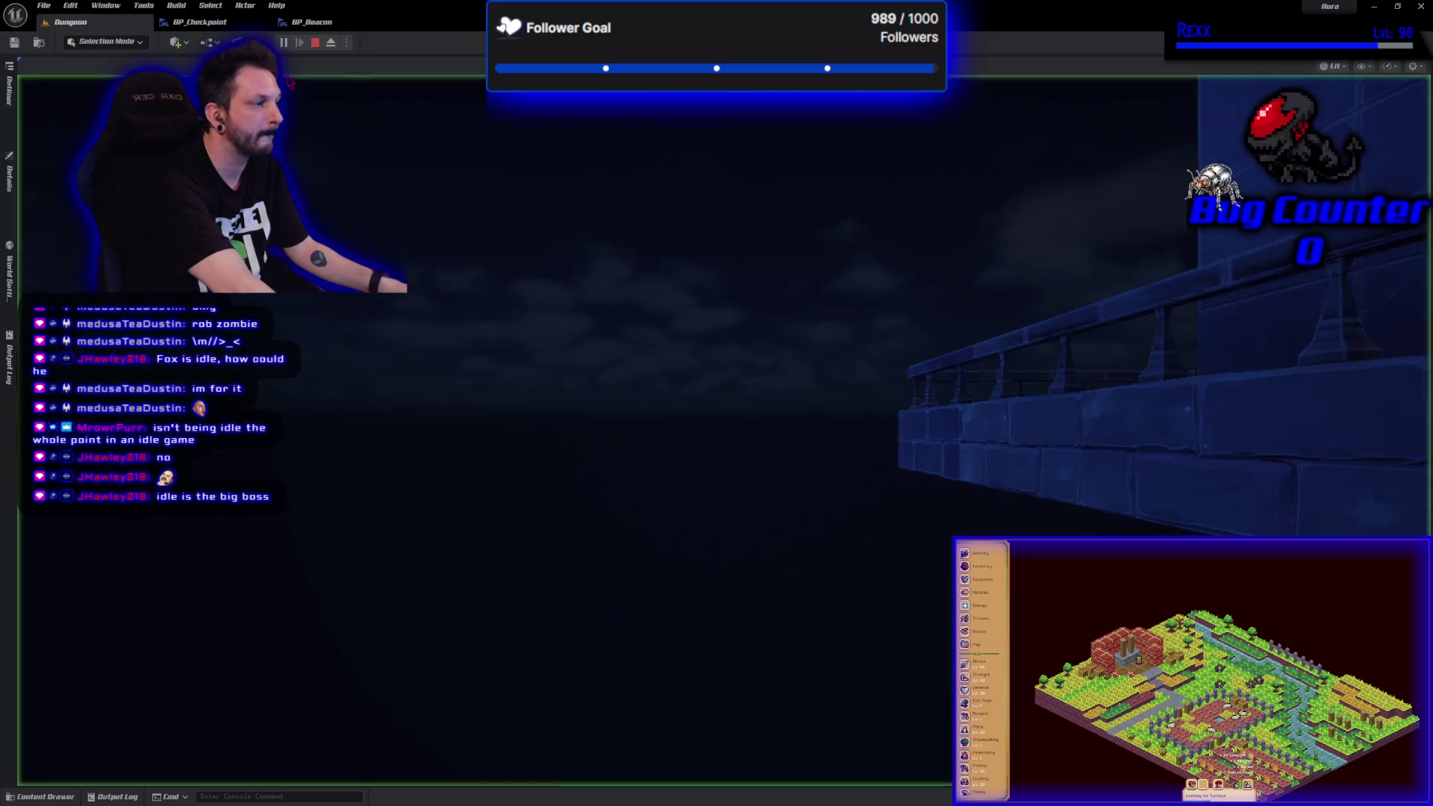
{"action": "key", "text": "Escape"}
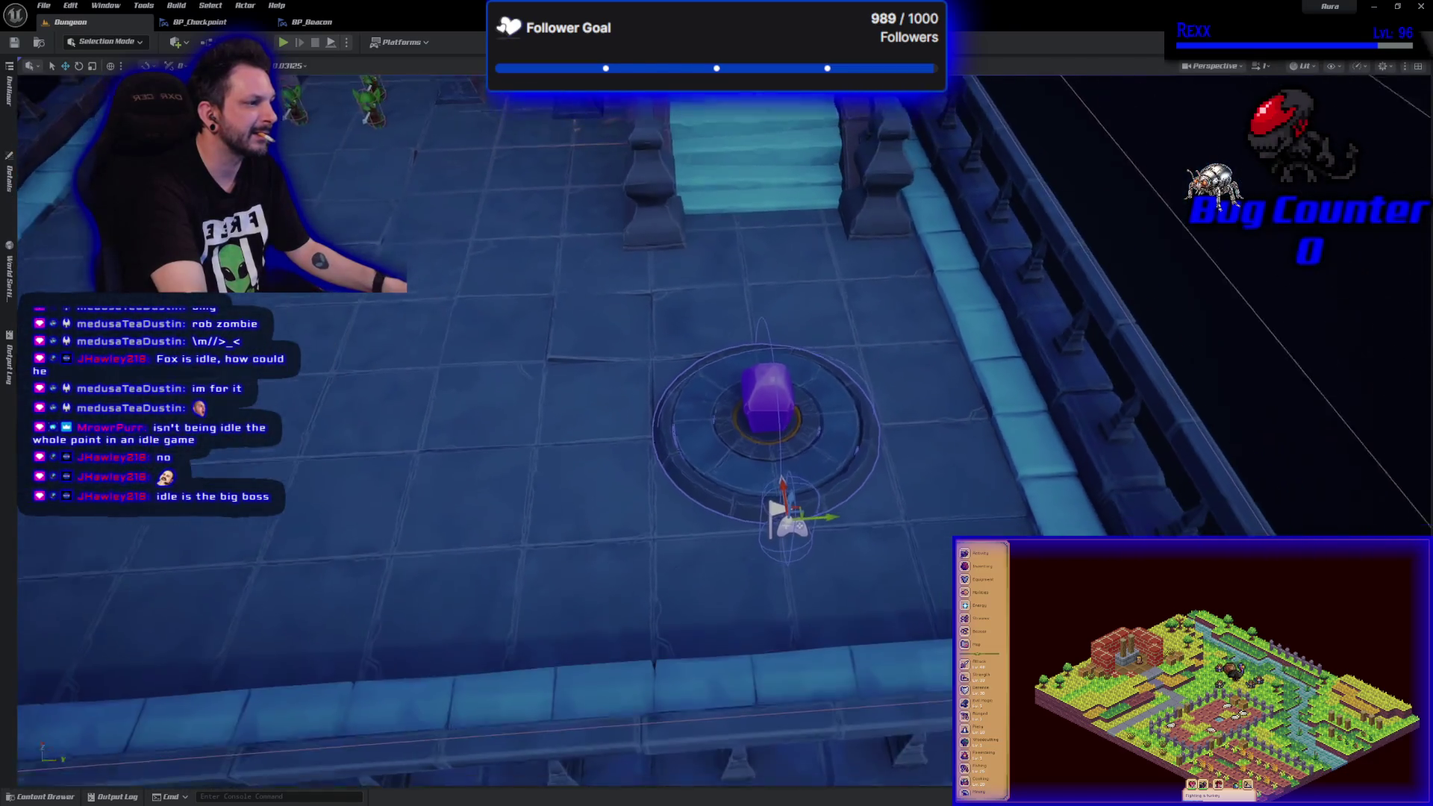
- Check BP_Checkpoint2 in the Outliner and Details, then browse to Blueprints > Checkpoint in the Content Drawer
{"action": "left_click", "coordinate": [9, 89]}
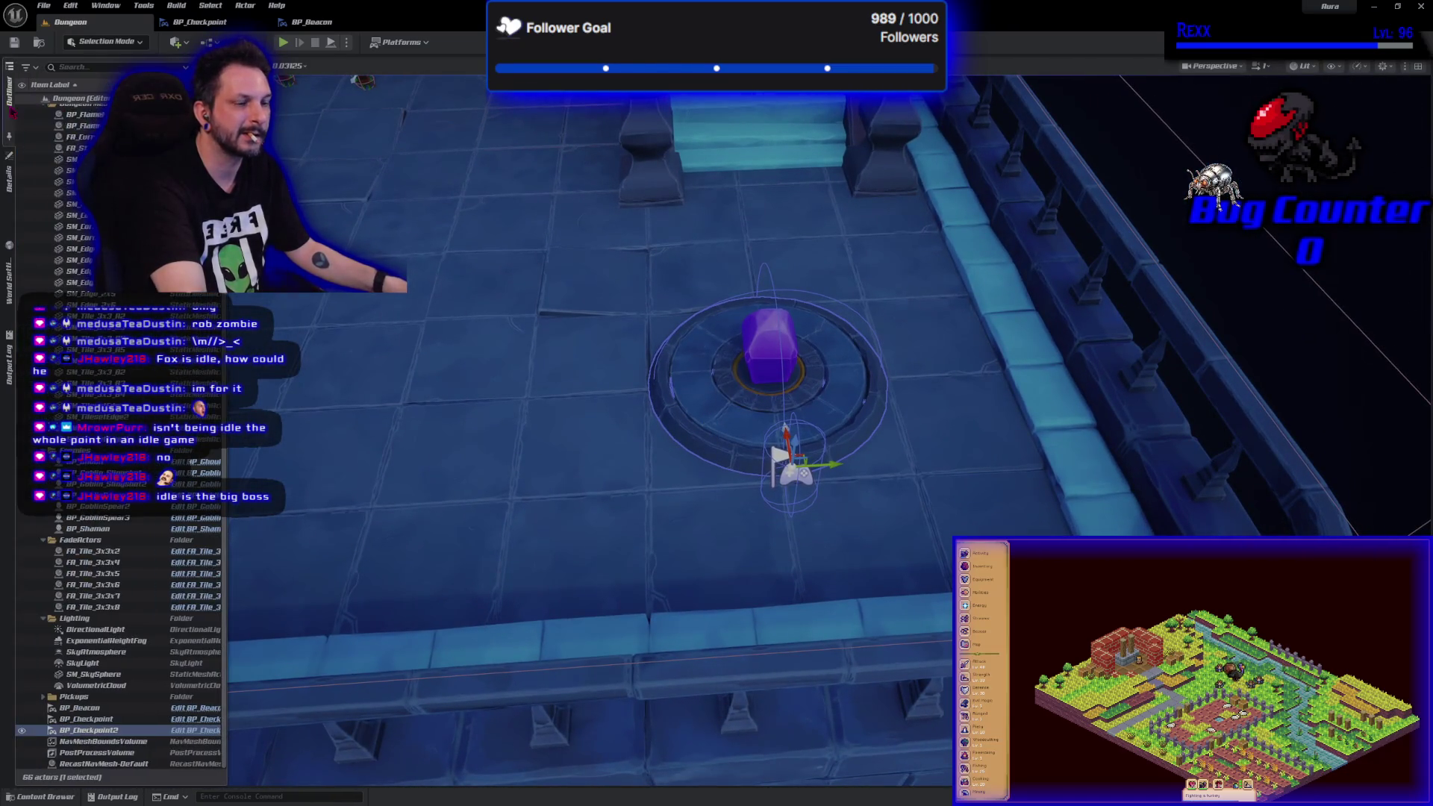
{"action": "left_click", "coordinate": [9, 172]}
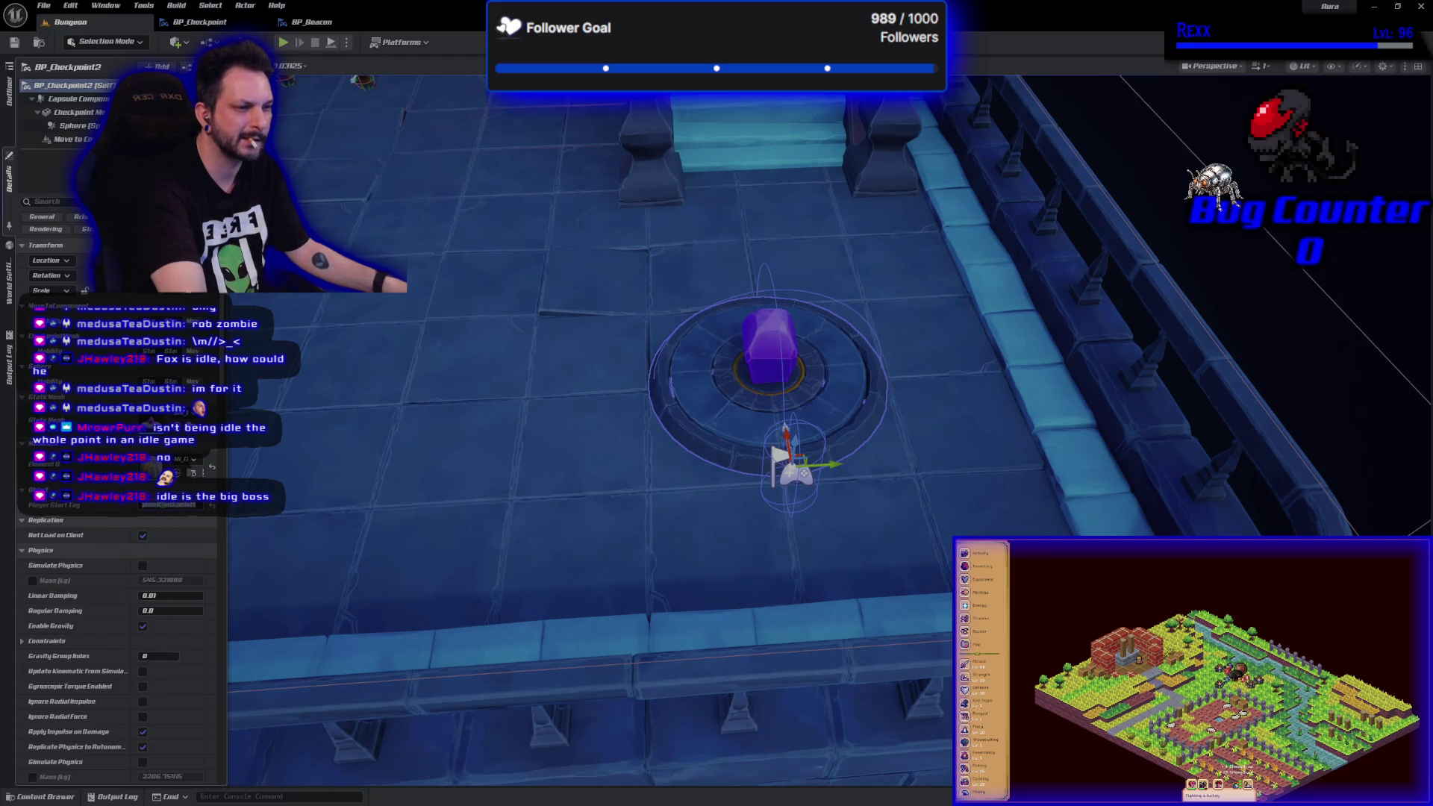
{"action": "left_click_drag", "start_coordinate": [633, 518], "coordinate": [480, 351]}
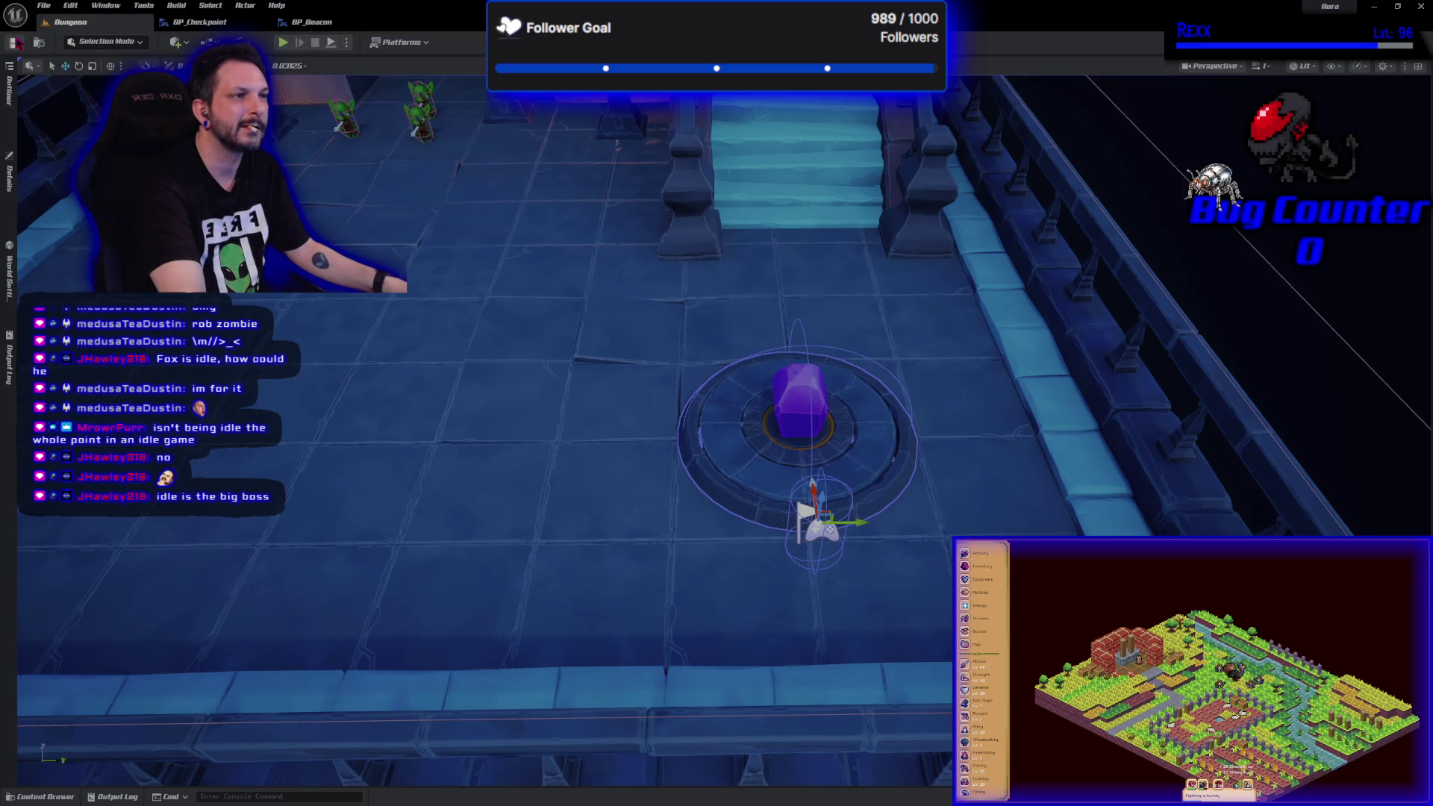
{"action": "left_click", "coordinate": [41, 796]}
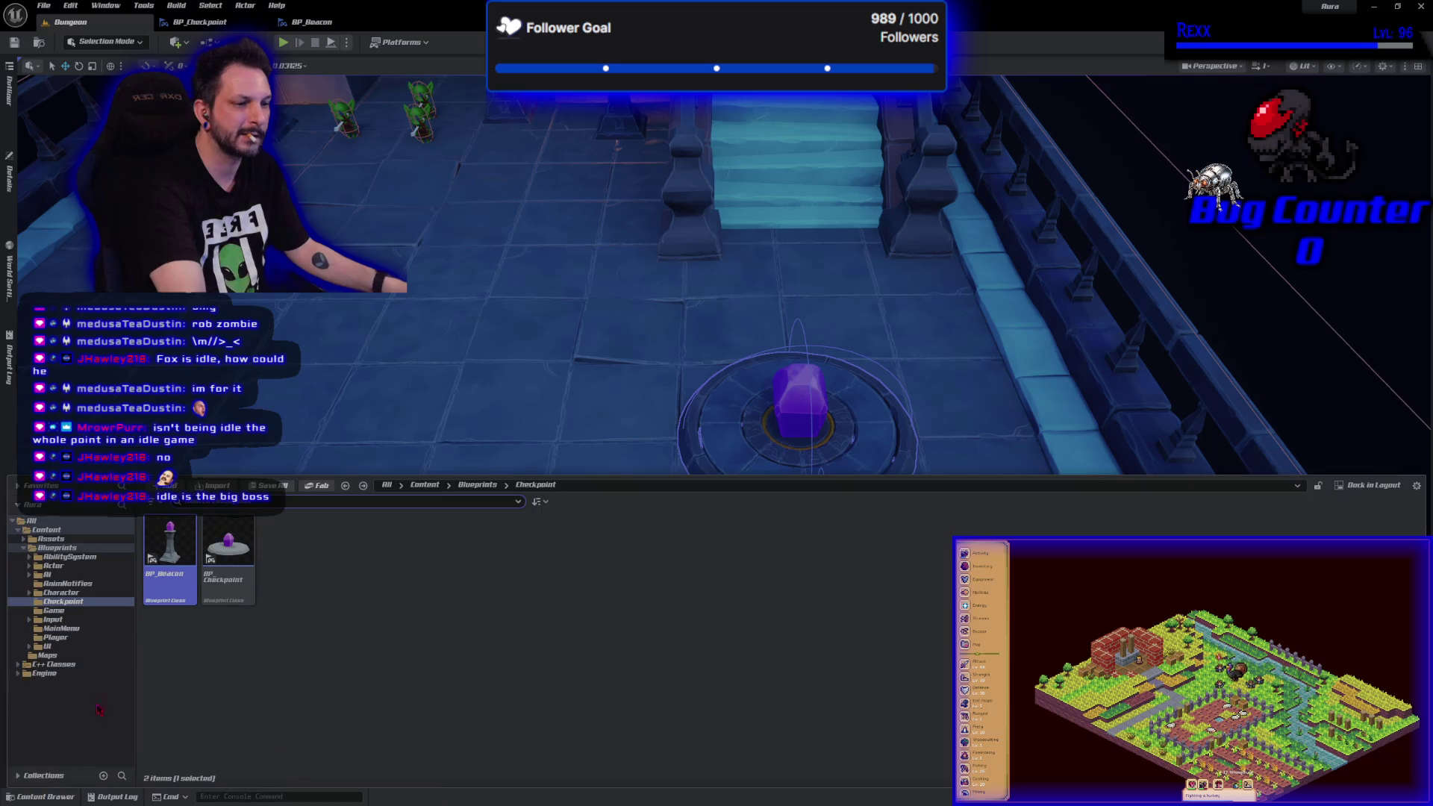
- Open the MainMenu level from the Maps folder and start a playtest
{"action": "left_click", "coordinate": [47, 655]}
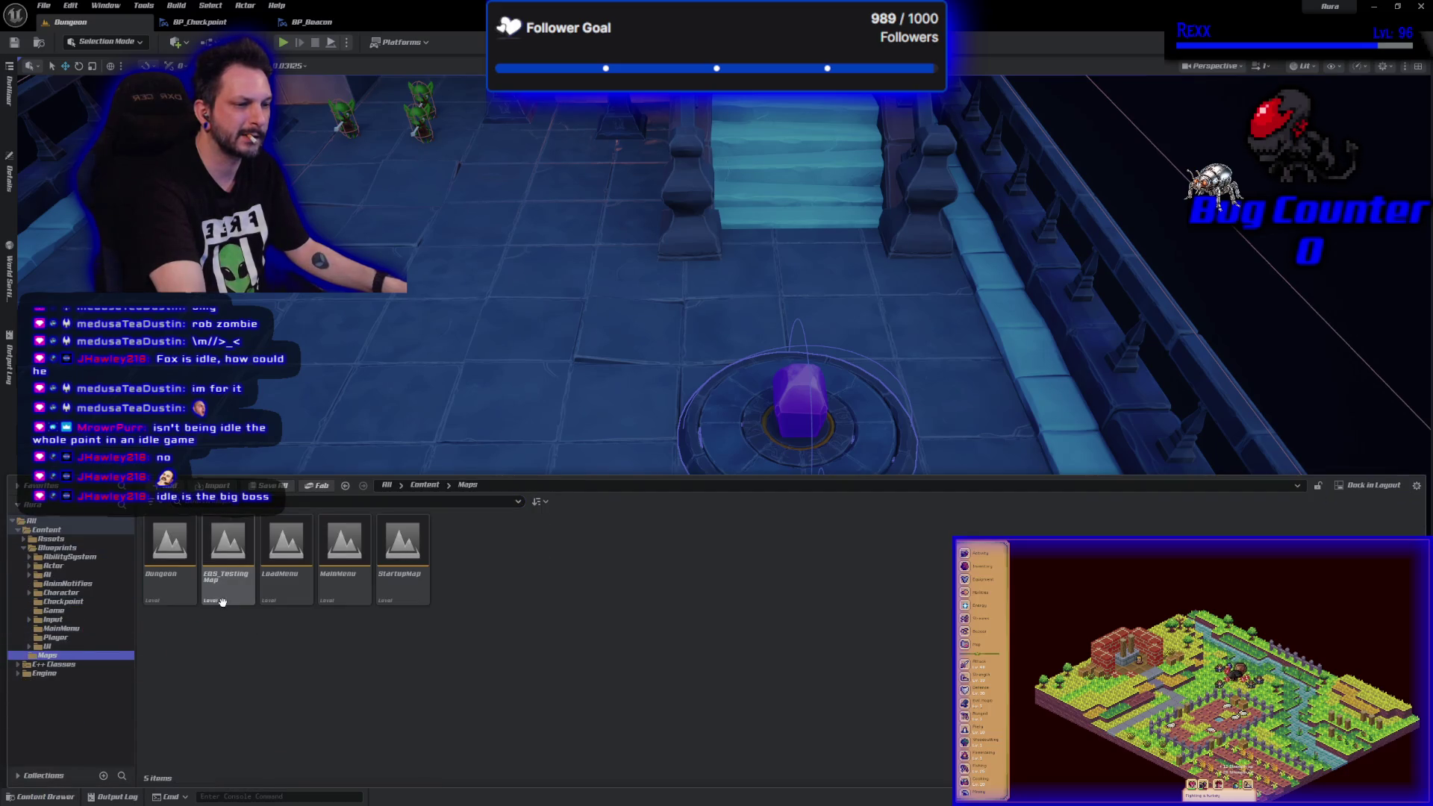
{"action": "double_click", "coordinate": [362, 597]}
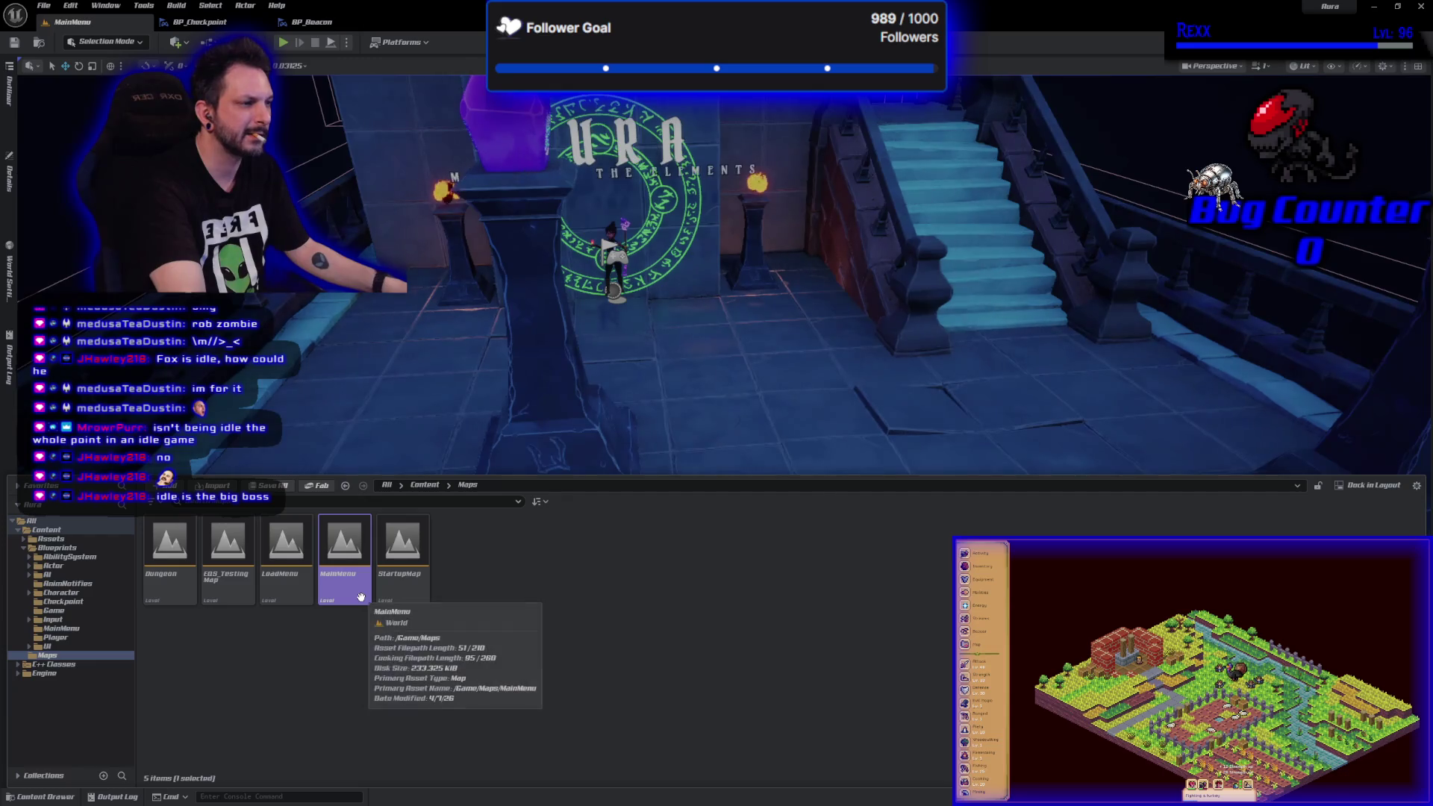
{"action": "key", "text": "alt+p"}
- Create a new save slot named Fox, play into the dungeon, then stop
{"action": "left_click", "coordinate": [444, 664]}
{"action": "left_click", "coordinate": [463, 426]}
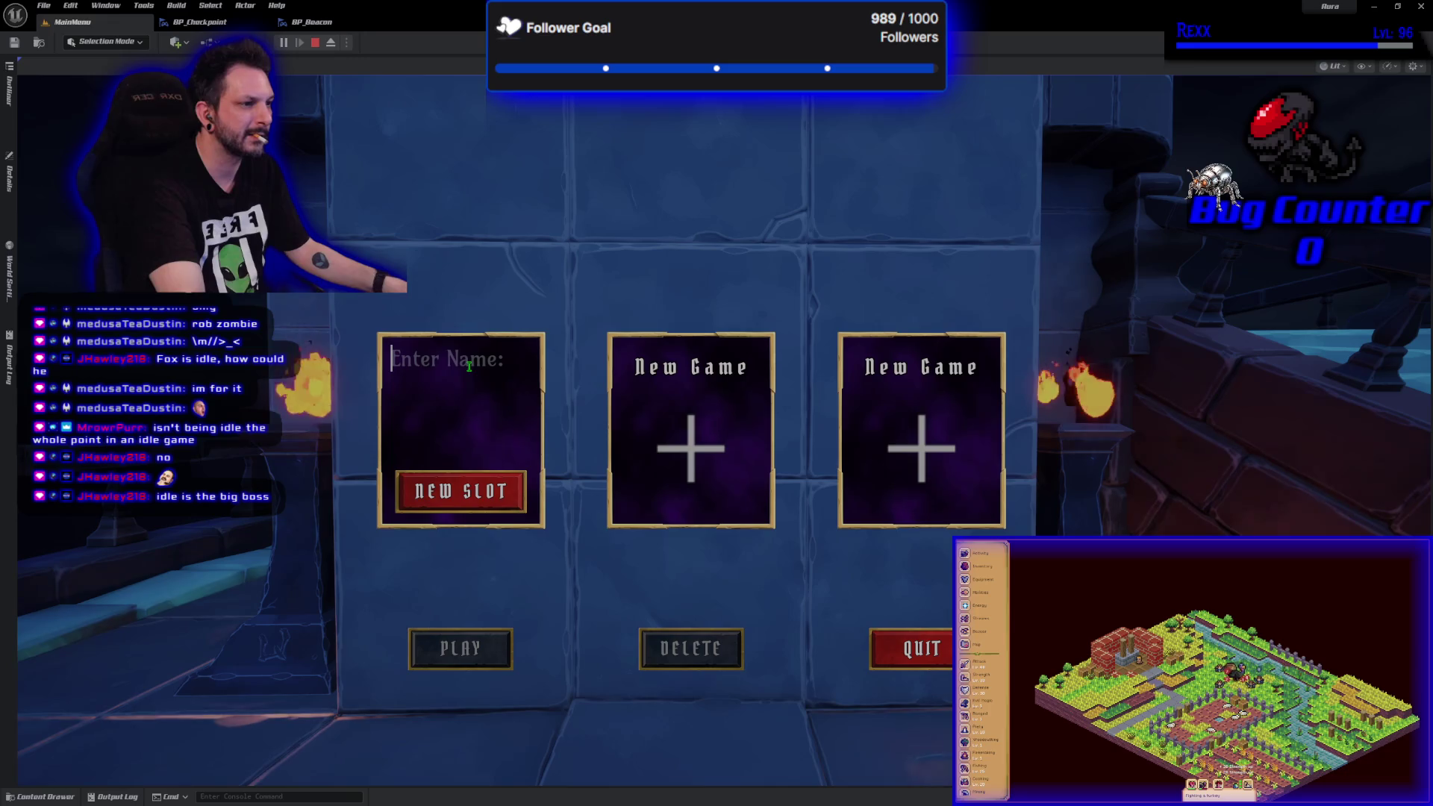
{"action": "type", "text": "Fox"}
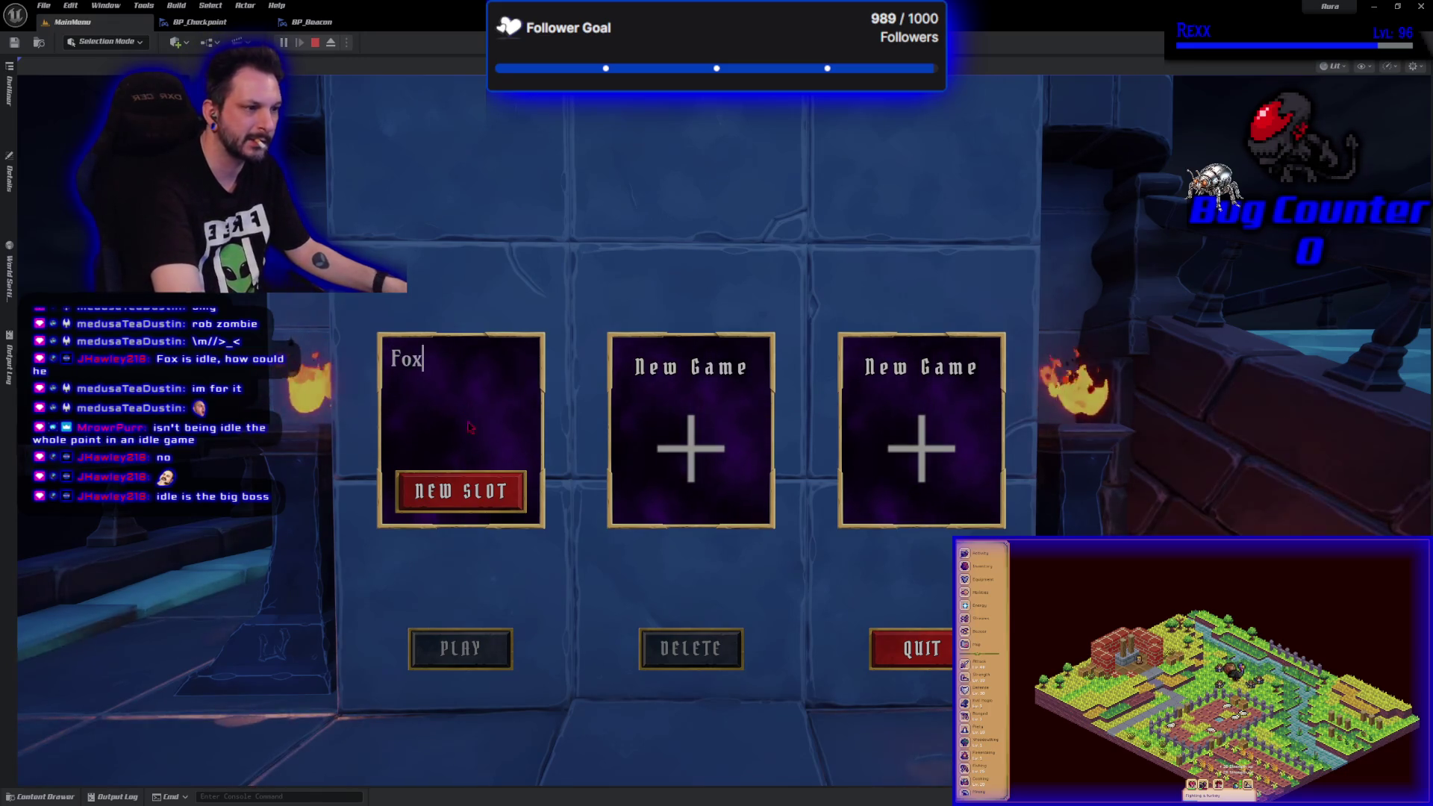
{"action": "left_click", "coordinate": [460, 491]}
{"action": "left_click", "coordinate": [461, 494]}
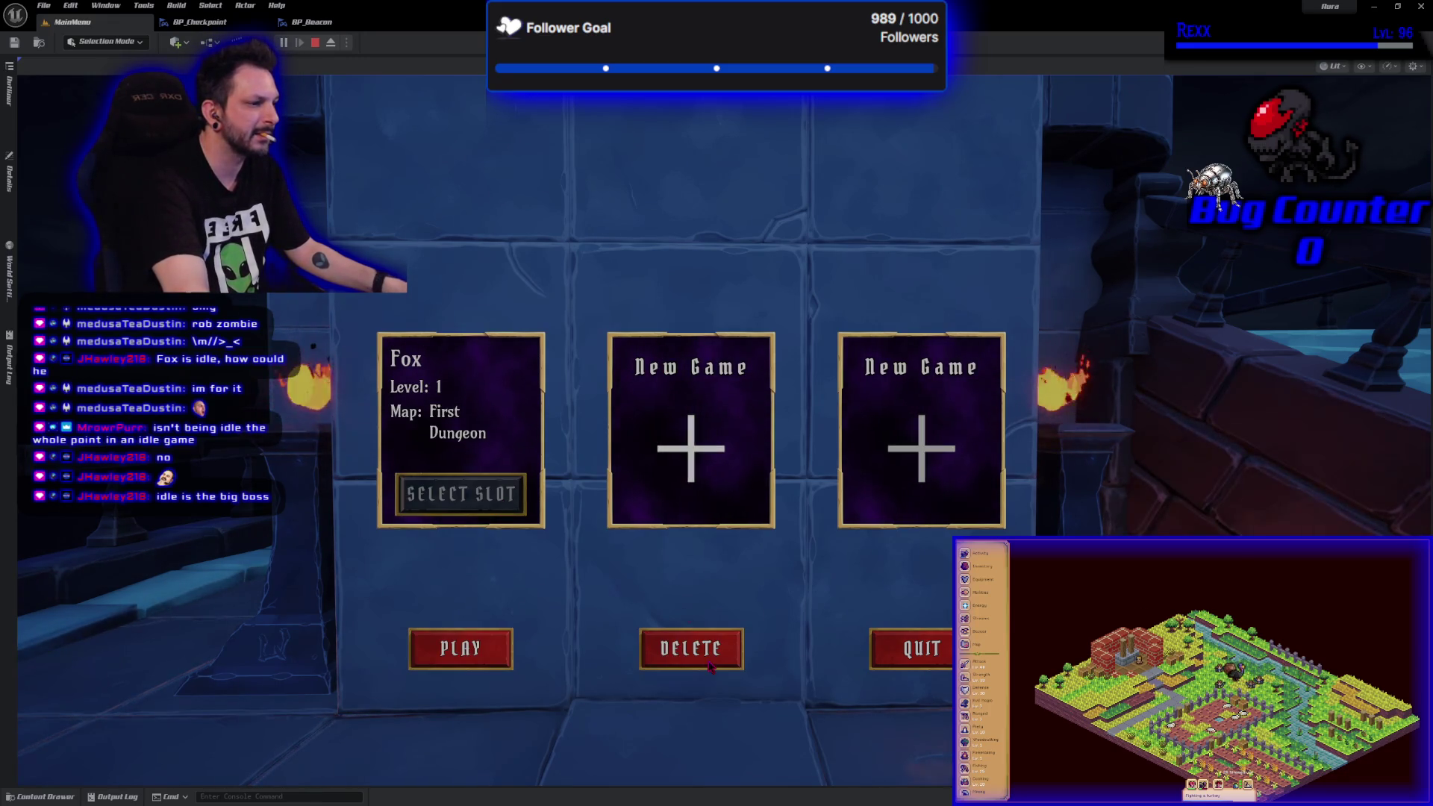
{"action": "left_click", "coordinate": [459, 649]}
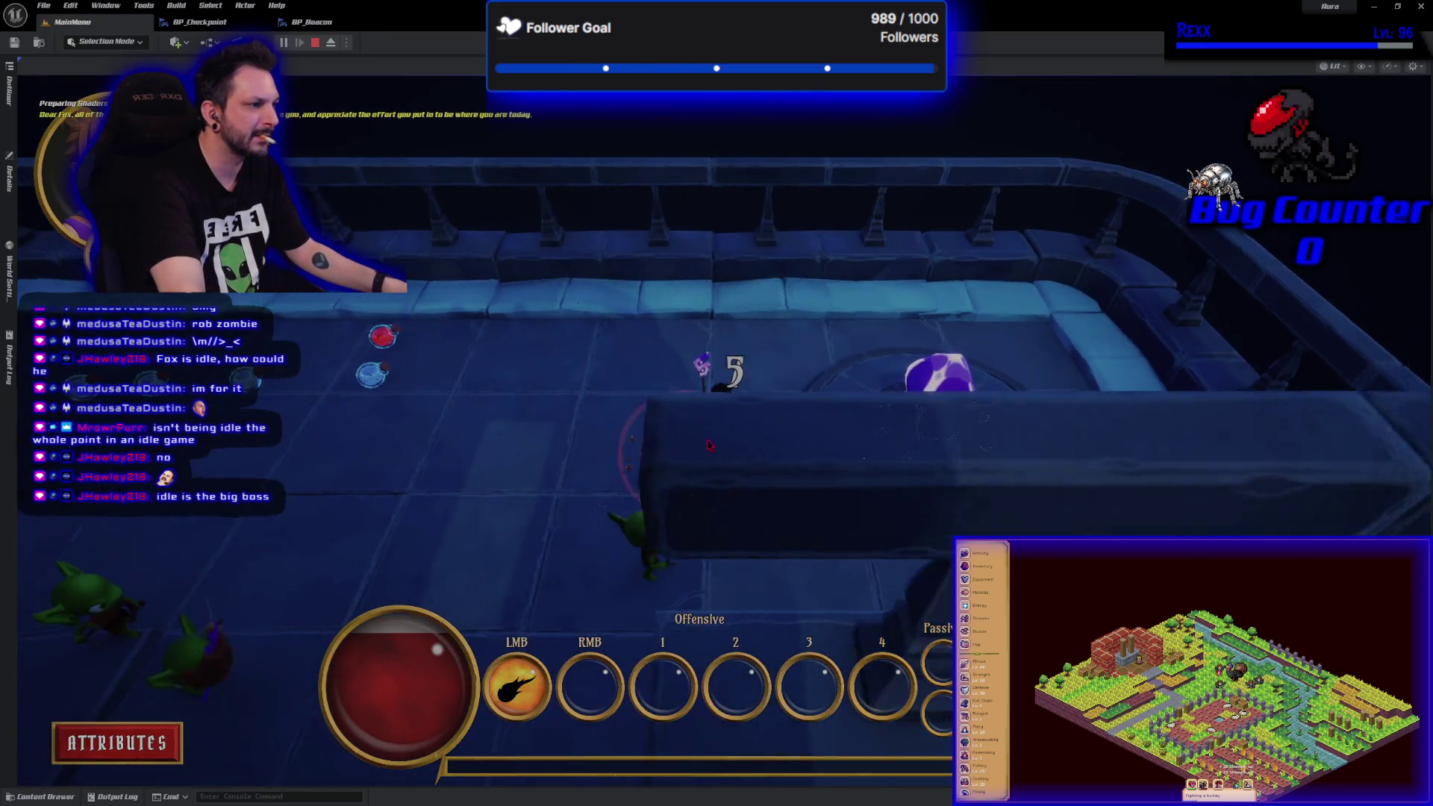
{"action": "key", "text": "Escape"}
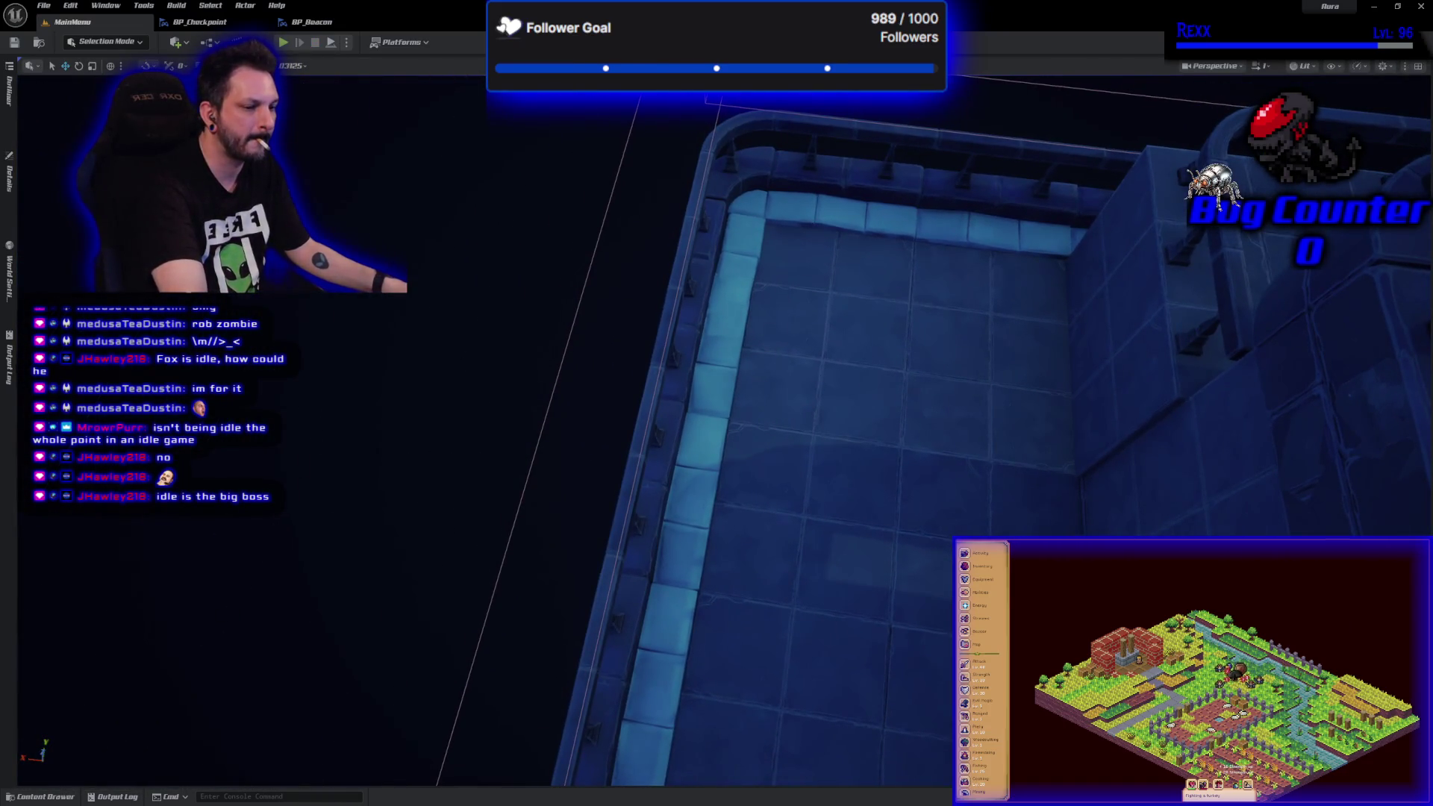
- Open the Dungeon level and focus the view on the checkpoint flag
{"action": "left_click", "coordinate": [41, 796]}
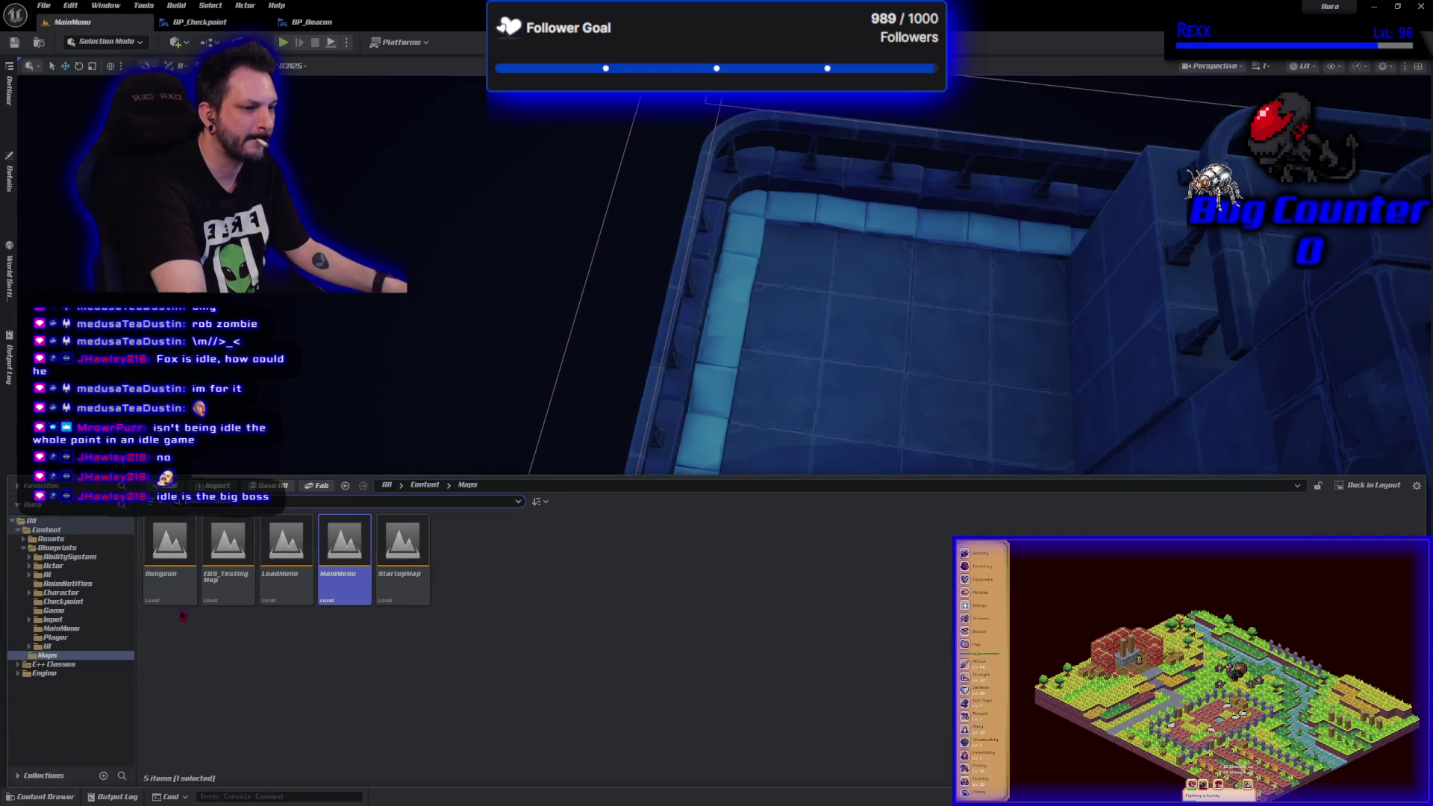
{"action": "double_click", "coordinate": [170, 548]}
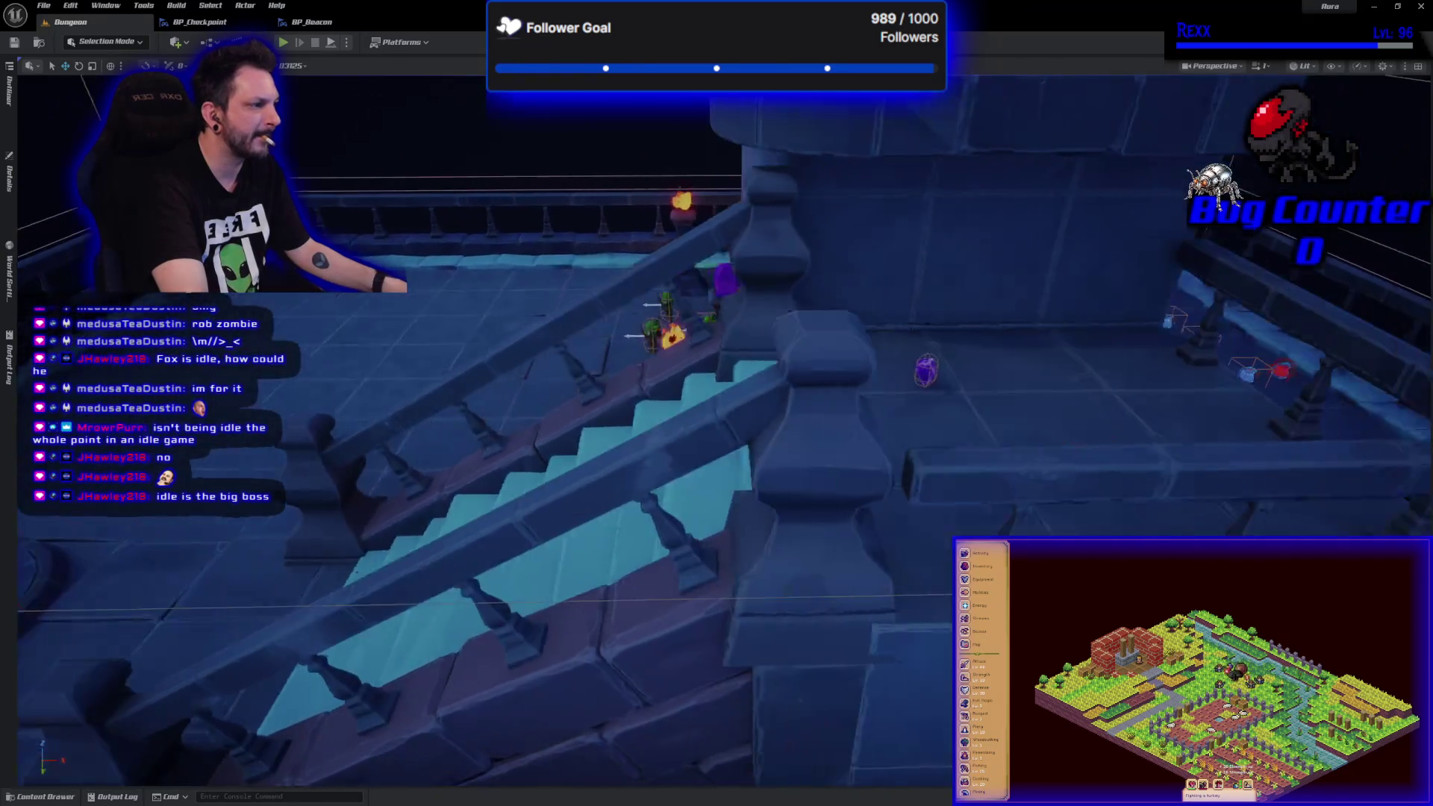
{"action": "key", "text": "f"}
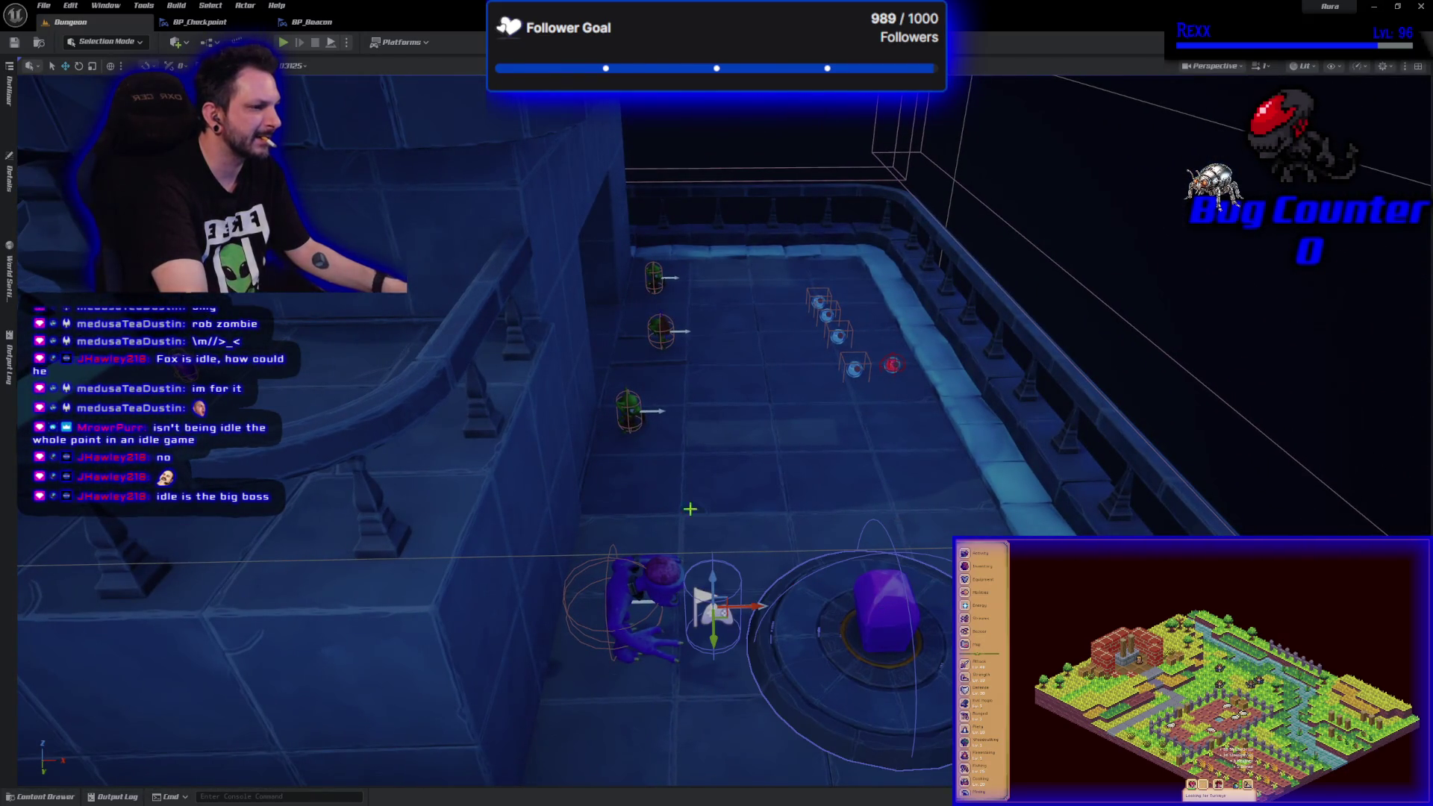
- Browse the checkpoint's Details and filter them down to the Player Start Tag
{"action": "left_click", "coordinate": [9, 173]}
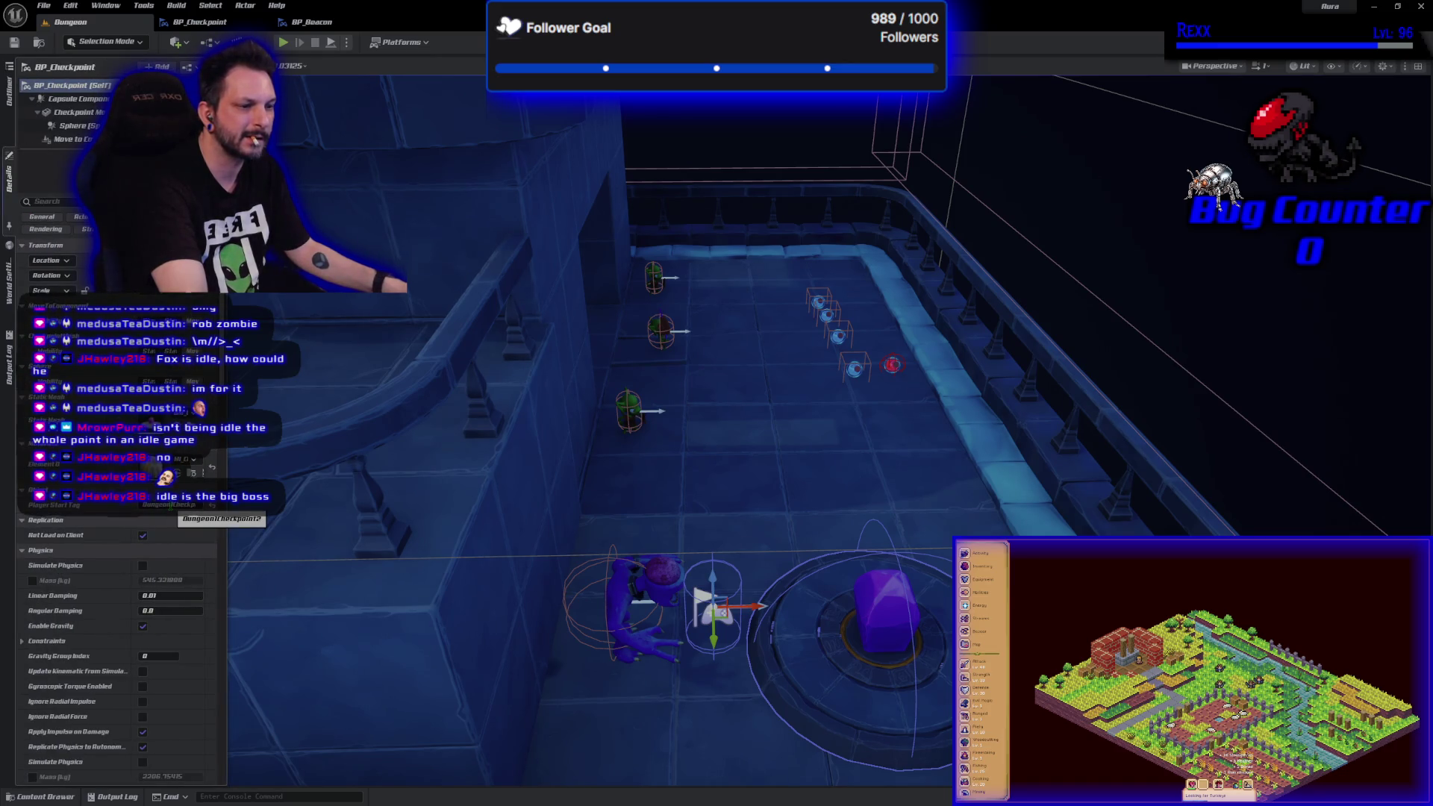
{"action": "scroll", "coordinate": [97, 543], "scroll_direction": "down", "scroll_amount": 10}
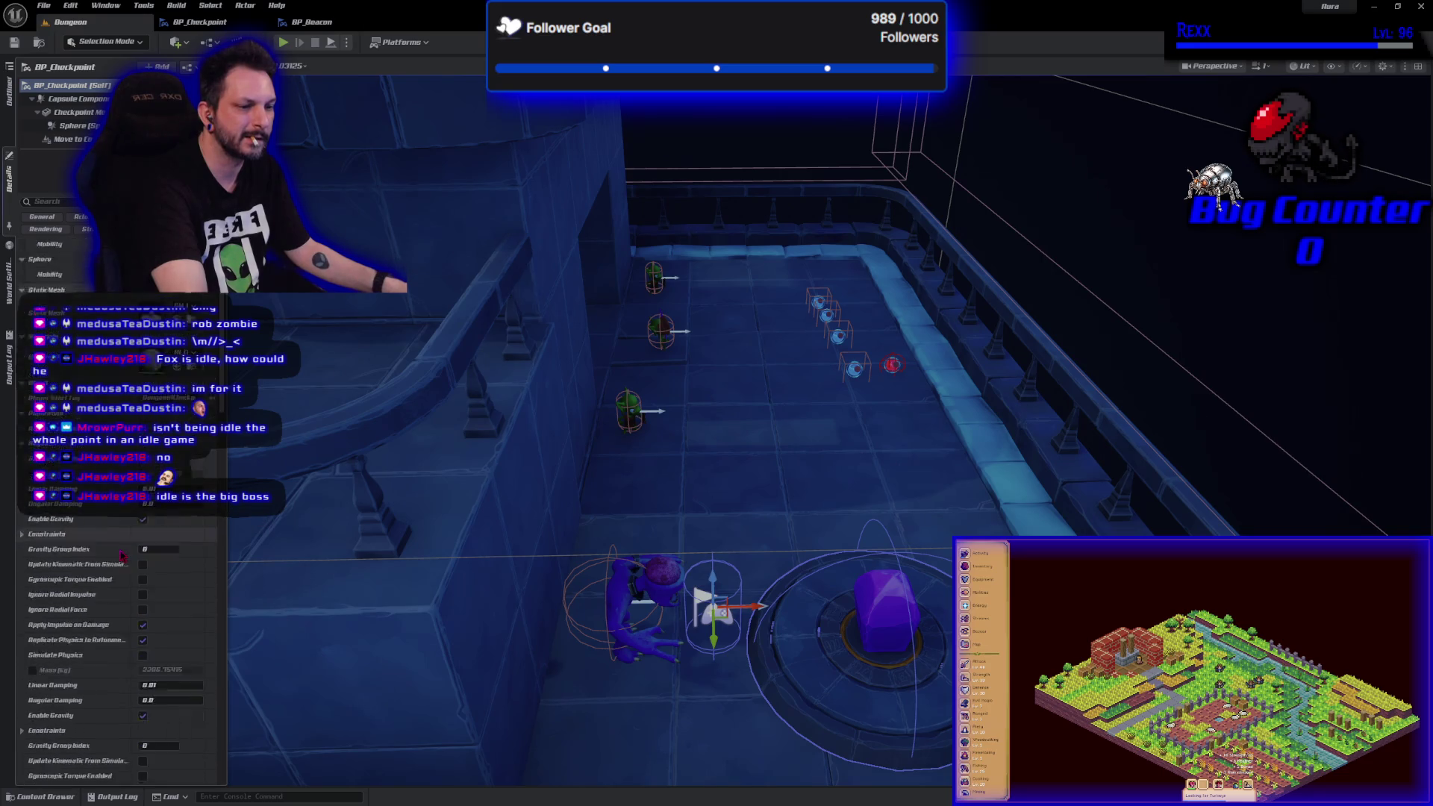
{"action": "scroll", "coordinate": [97, 542], "scroll_direction": "down", "scroll_amount": 5}
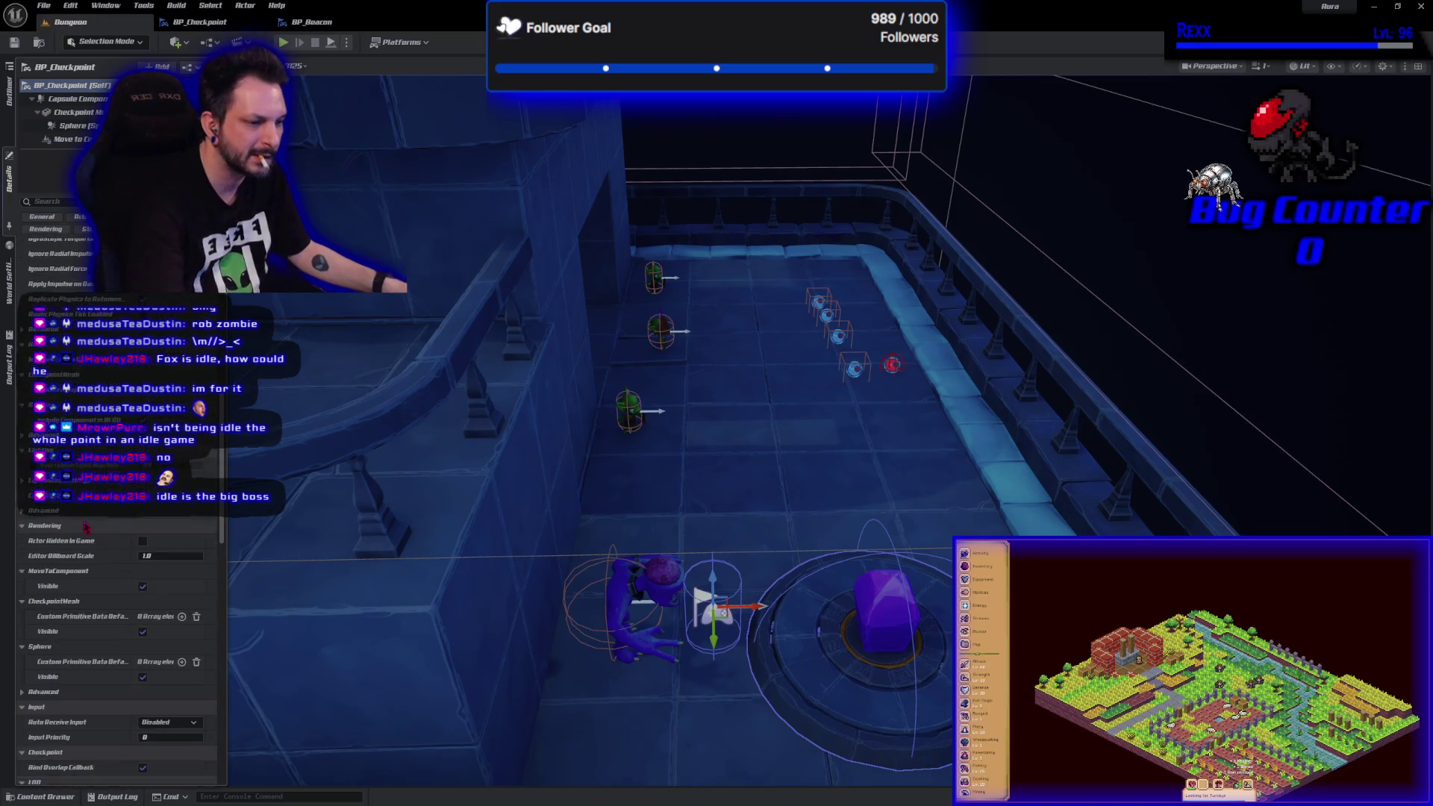
{"action": "scroll", "coordinate": [84, 508], "scroll_direction": "up", "scroll_amount": 15}
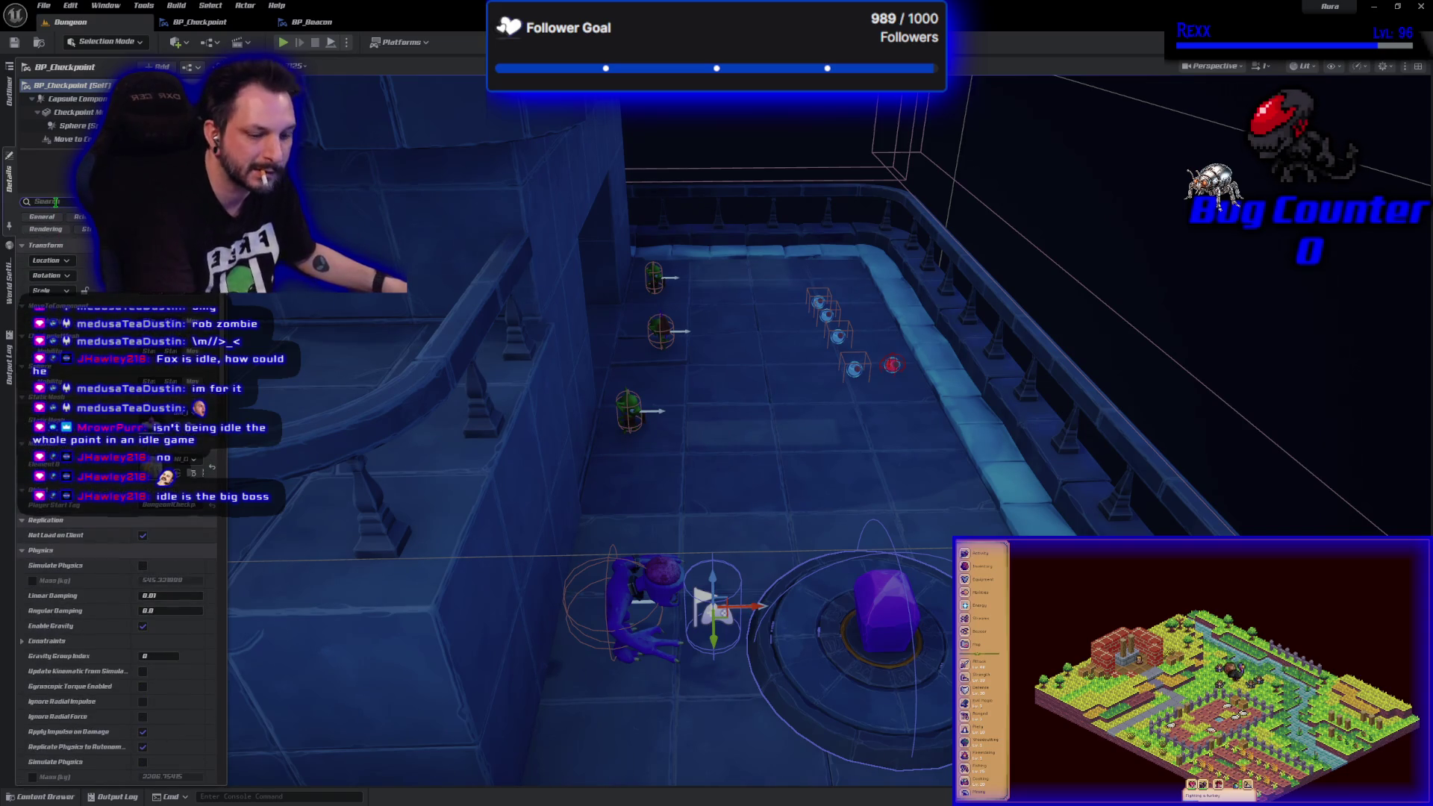
{"action": "type", "text": "falg"}
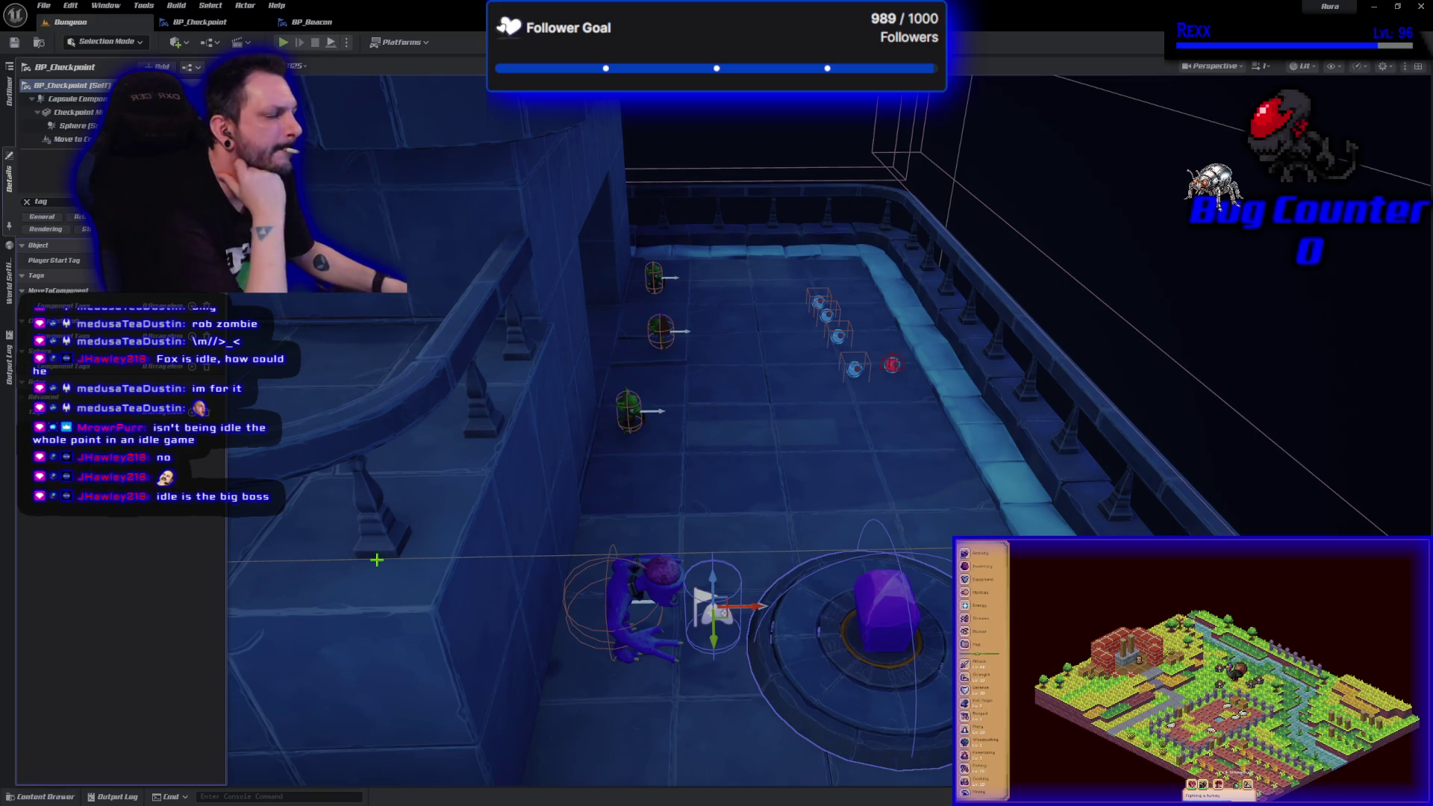
- Select BP_Checkpoint2 on the raised platform and view its Player Start Tag
{"action": "left_click_drag", "start_coordinate": [410, 518], "coordinate": [468, 561]}
{"action": "left_click", "coordinate": [468, 562]}
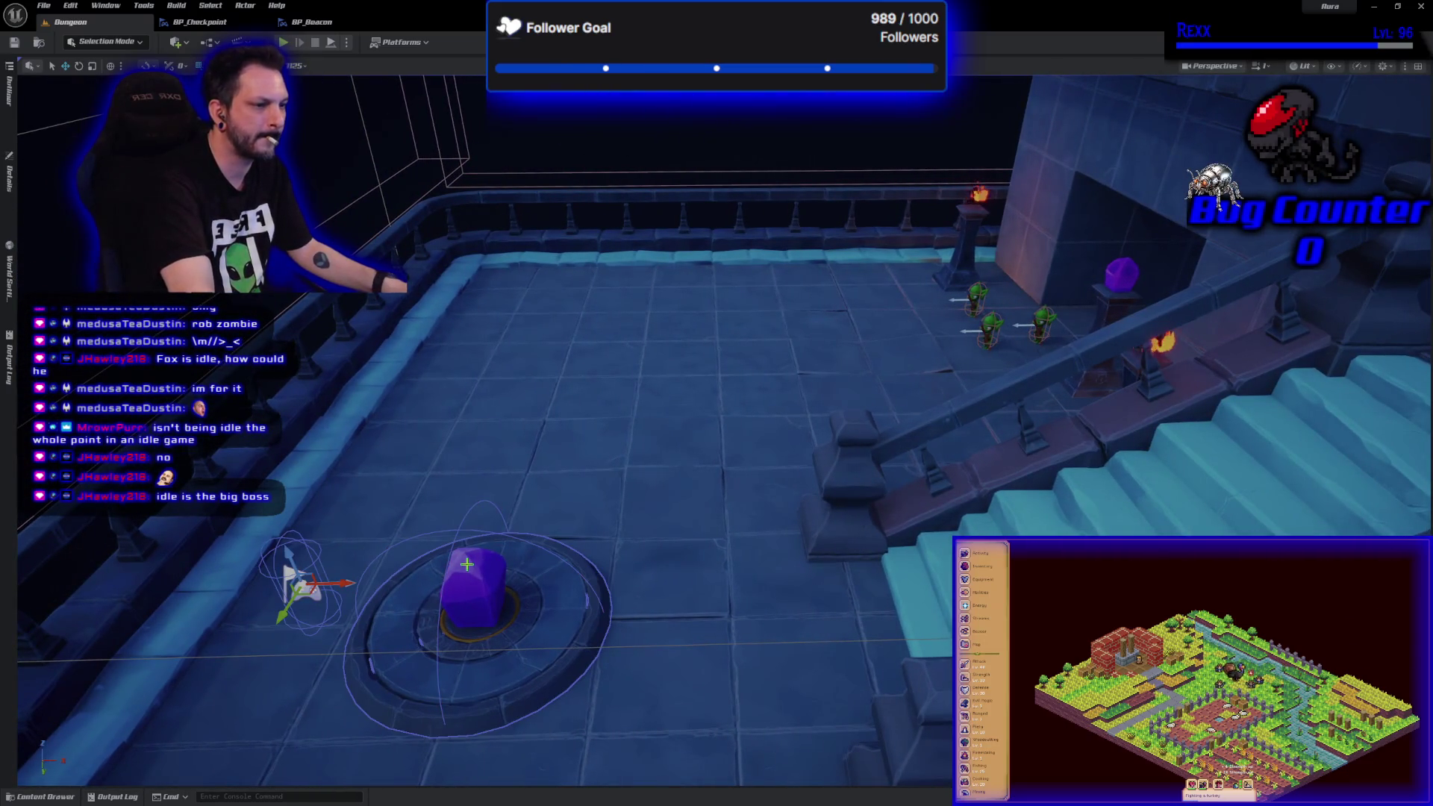
{"action": "left_click", "coordinate": [9, 173]}
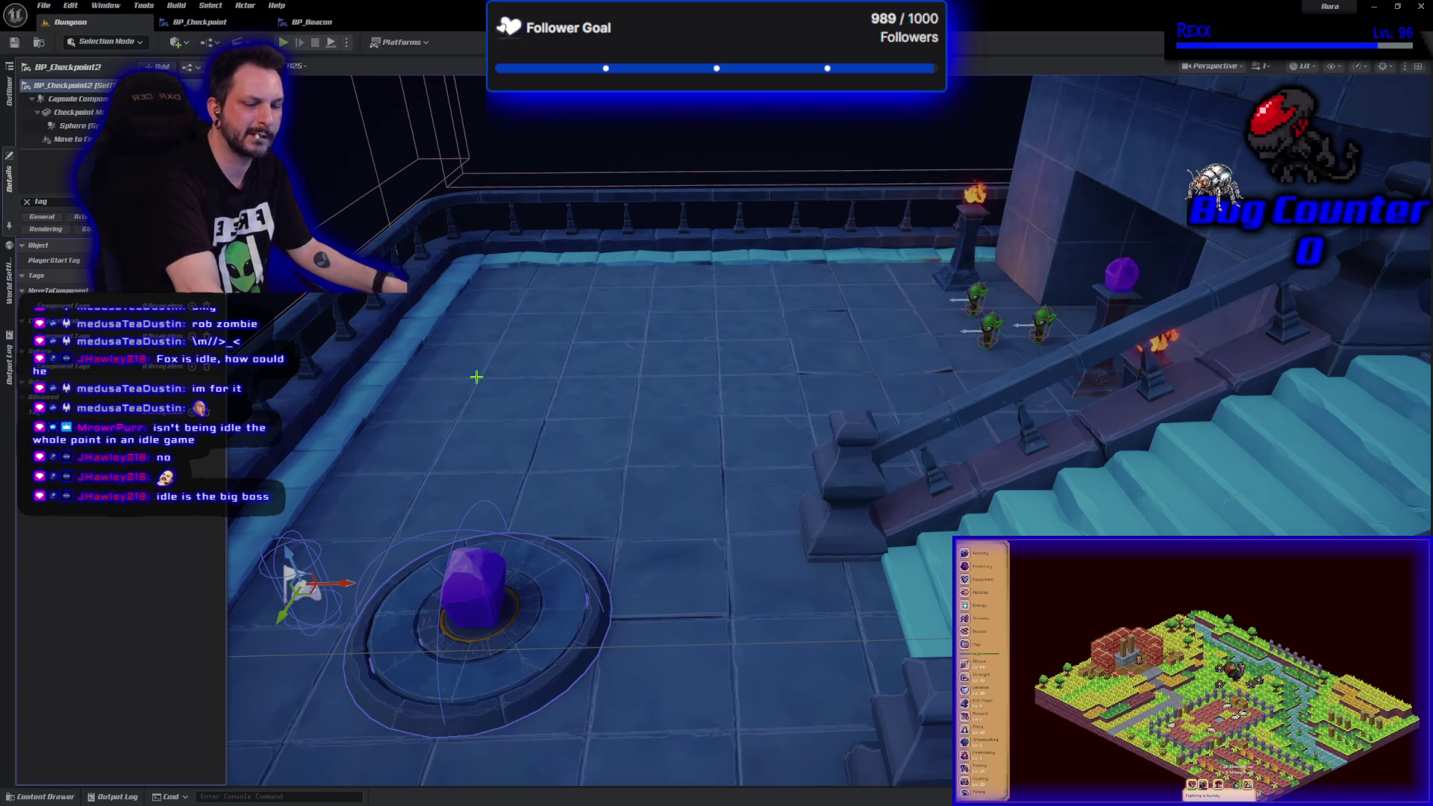
{"action": "mouse_move", "coordinate": [717, 448]}
{"action": "left_mouse_down"}
{"action": "mouse_move", "coordinate": [776, 418]}
{"action": "mouse_move", "coordinate": [665, 448]}
{"action": "left_mouse_up"}
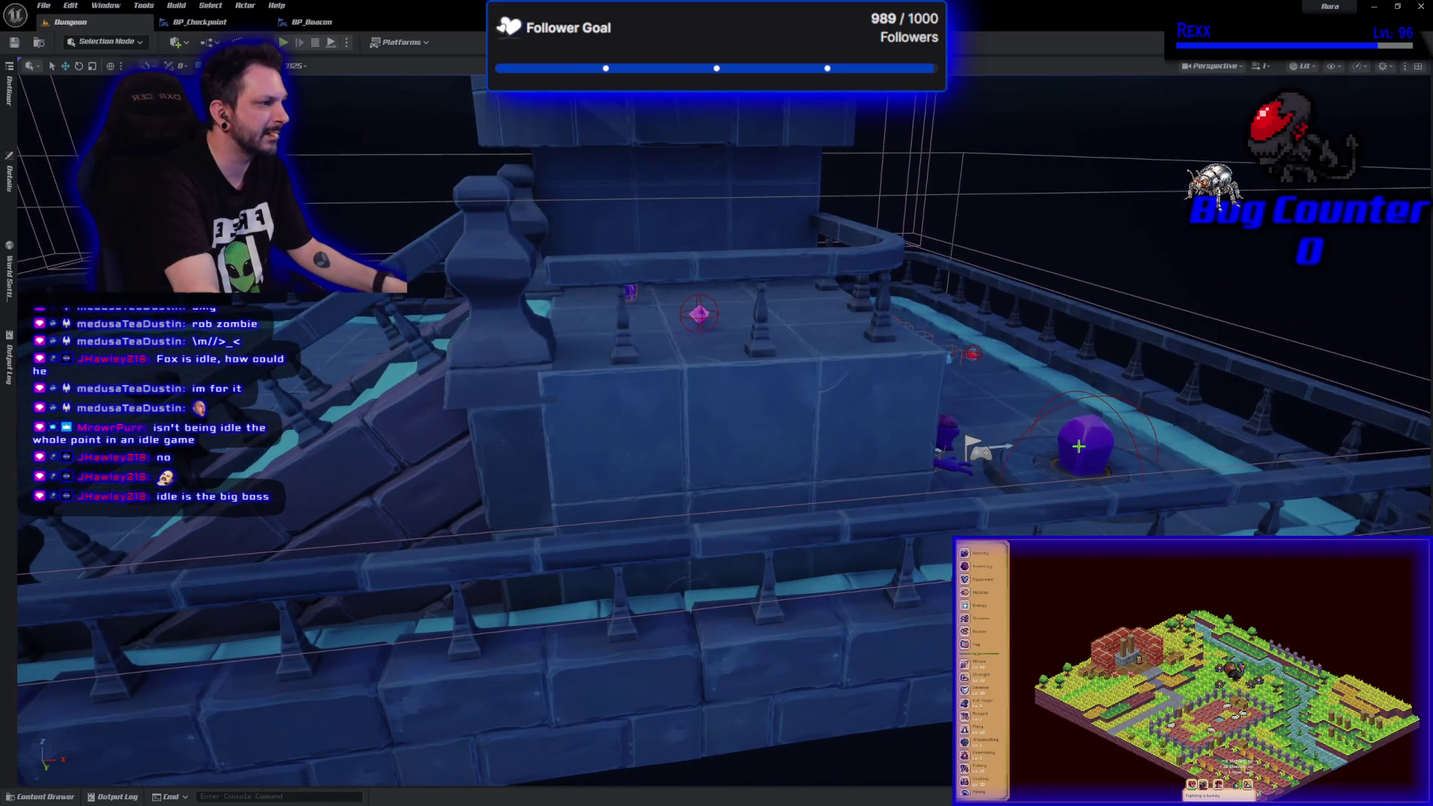
- Select the first checkpoint and clear the Details filter to see all its properties
{"action": "left_click", "coordinate": [977, 448]}
{"action": "left_click", "coordinate": [10, 179]}
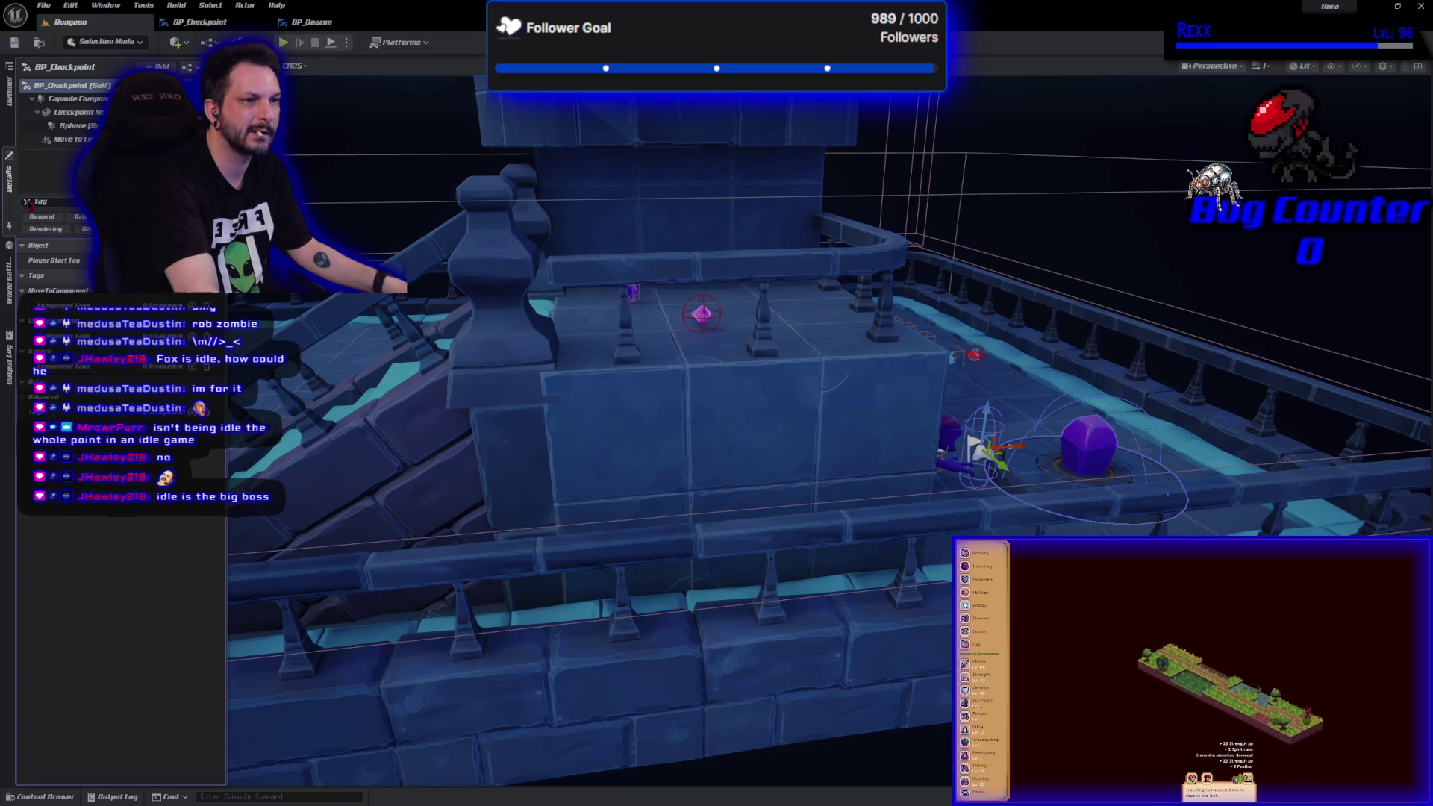
{"action": "key", "text": "BackSpace"}
{"action": "key", "text": "BackSpace"}
{"action": "key", "text": "BackSpace"}
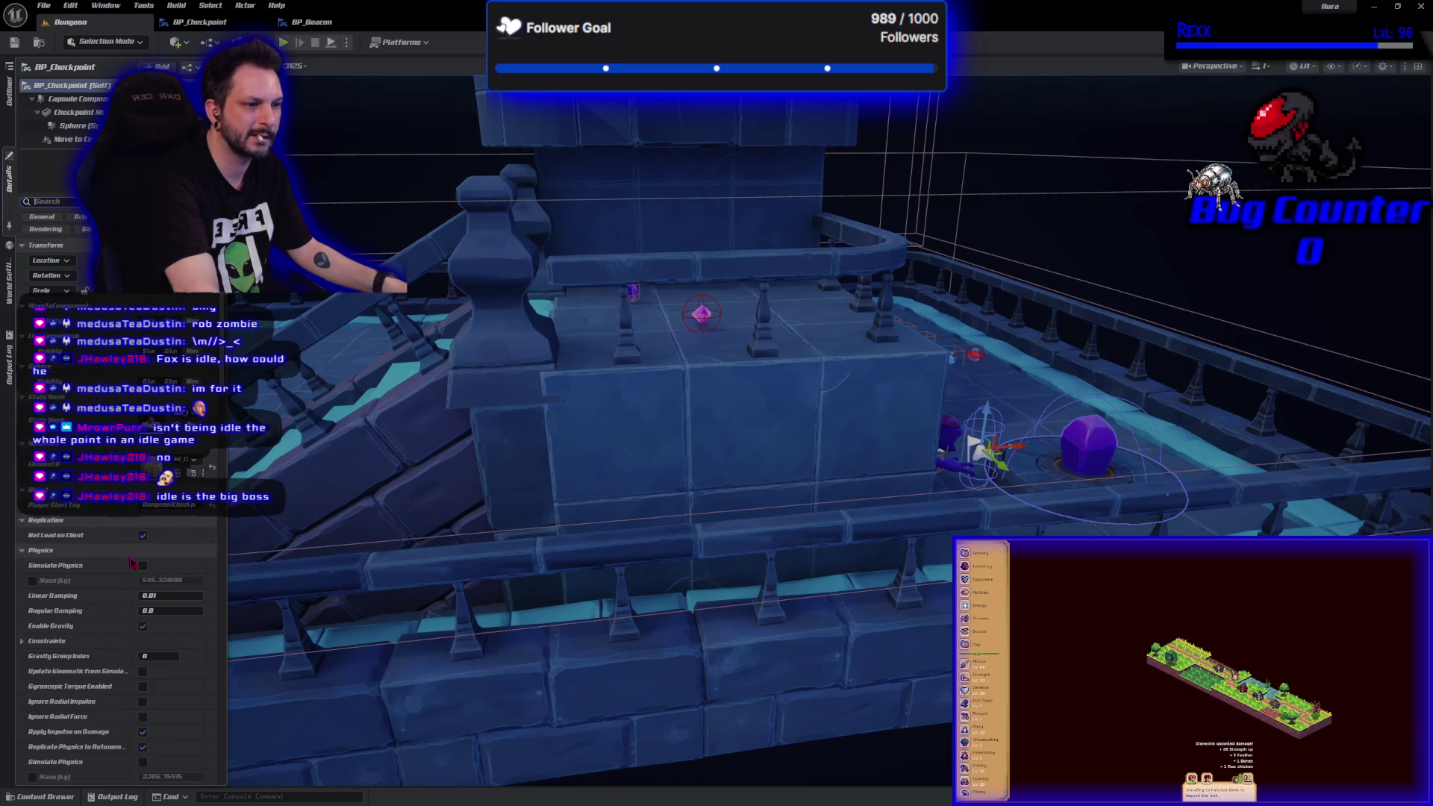
{"action": "scroll", "coordinate": [135, 552], "scroll_direction": "down", "scroll_amount": 4}
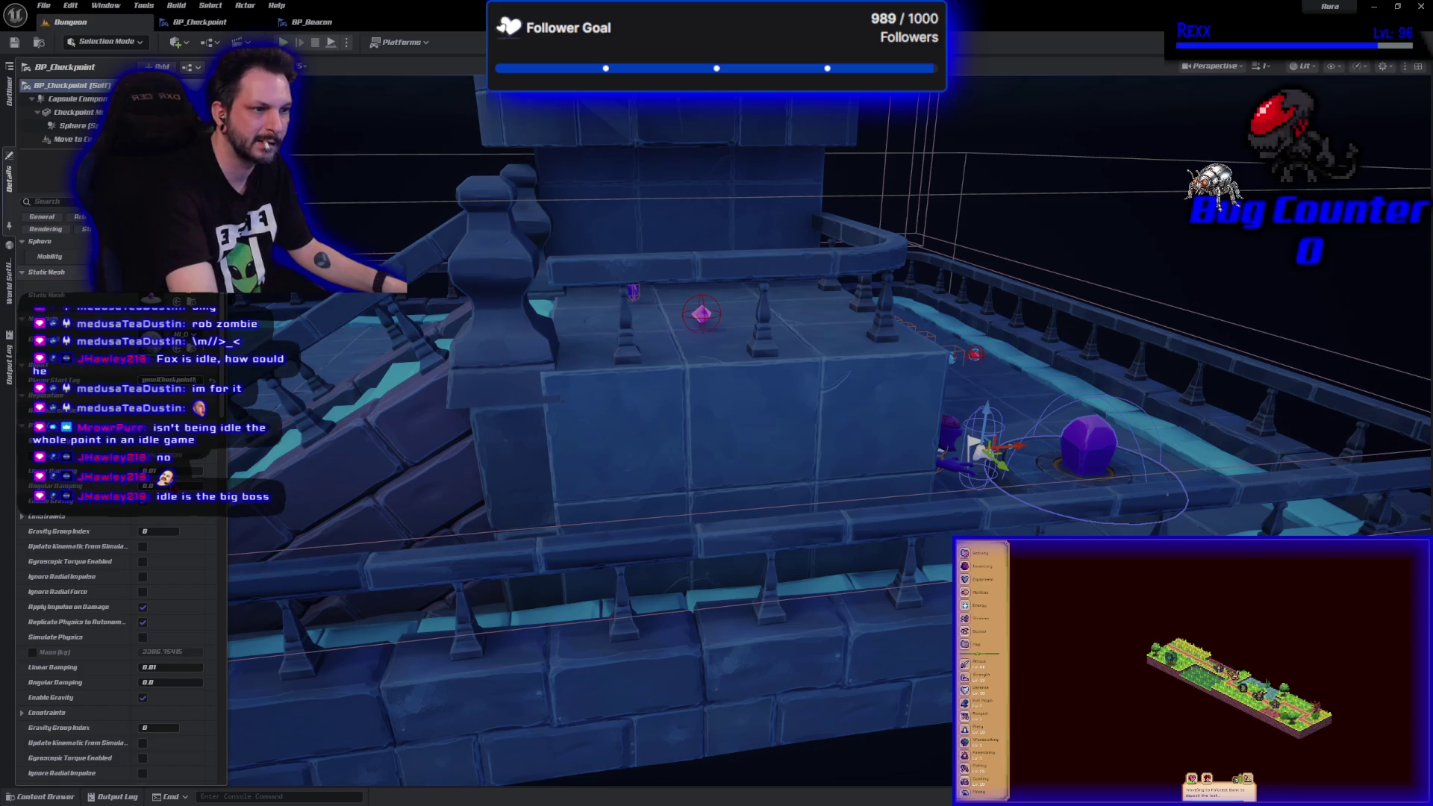
- Review the crystal checkpoint's properties, then hide Details and show Content > Maps
{"action": "left_click_drag", "start_coordinate": [379, 455], "coordinate": [361, 493]}
{"action": "left_click", "coordinate": [366, 492]}
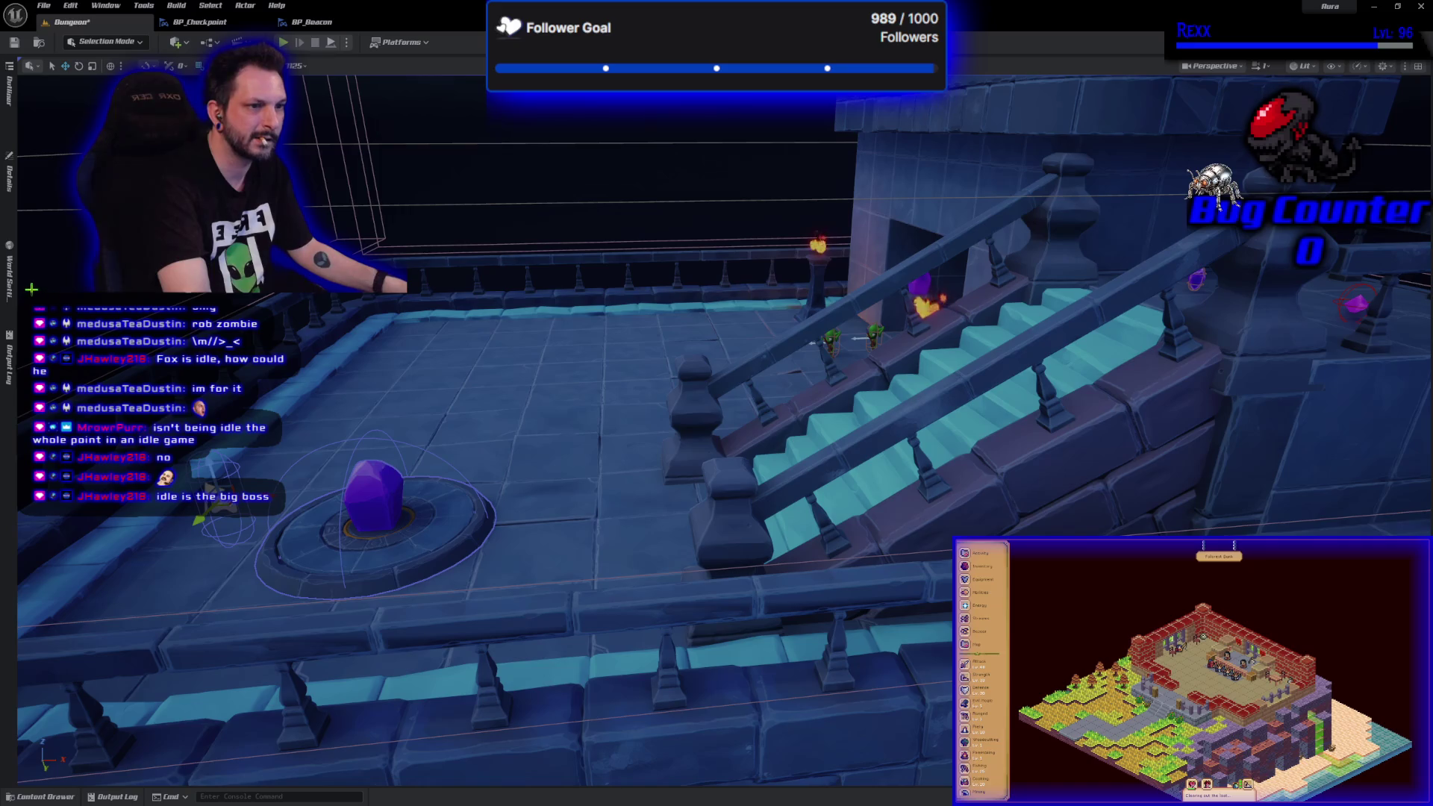
{"action": "left_click", "coordinate": [9, 179]}
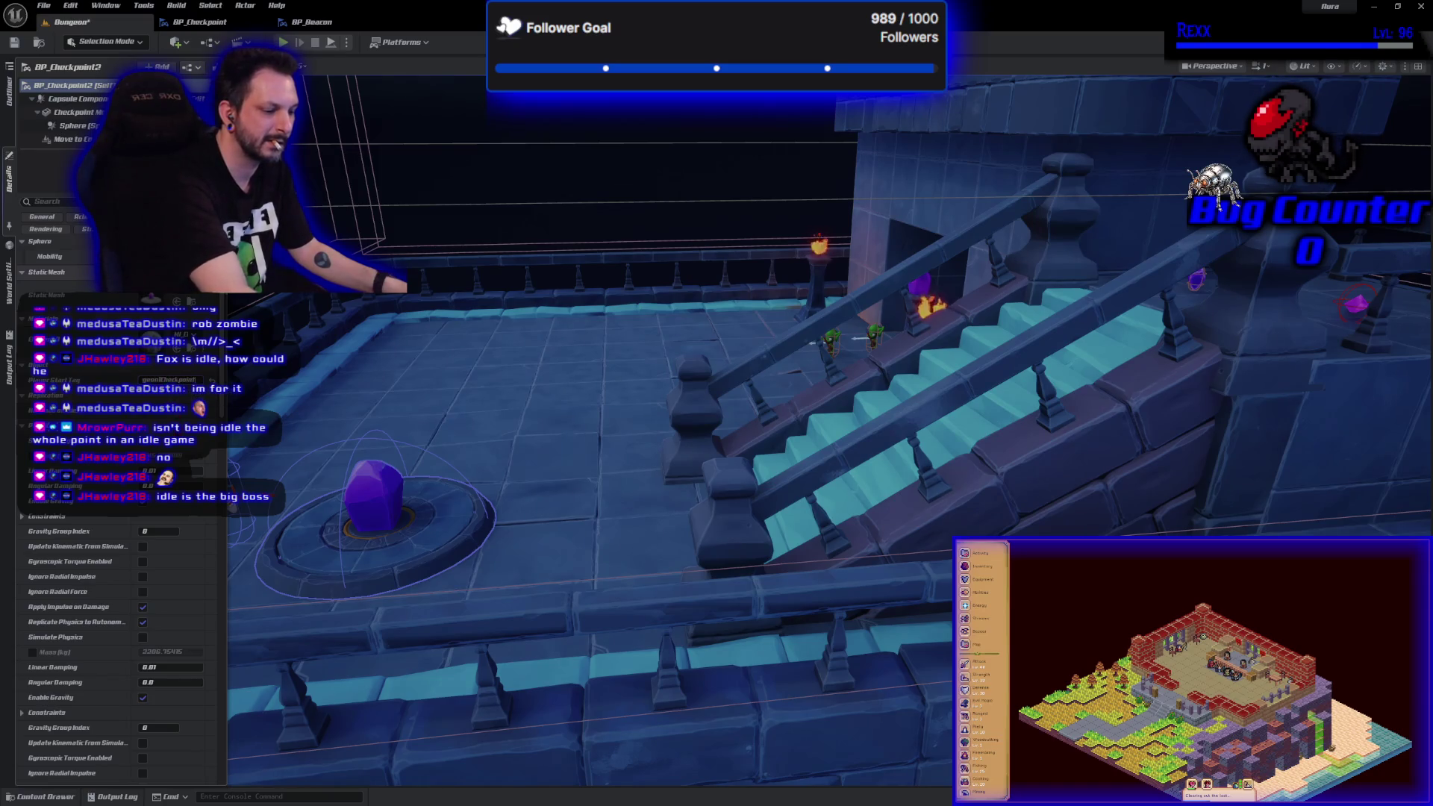
{"action": "left_click", "coordinate": [14, 36]}
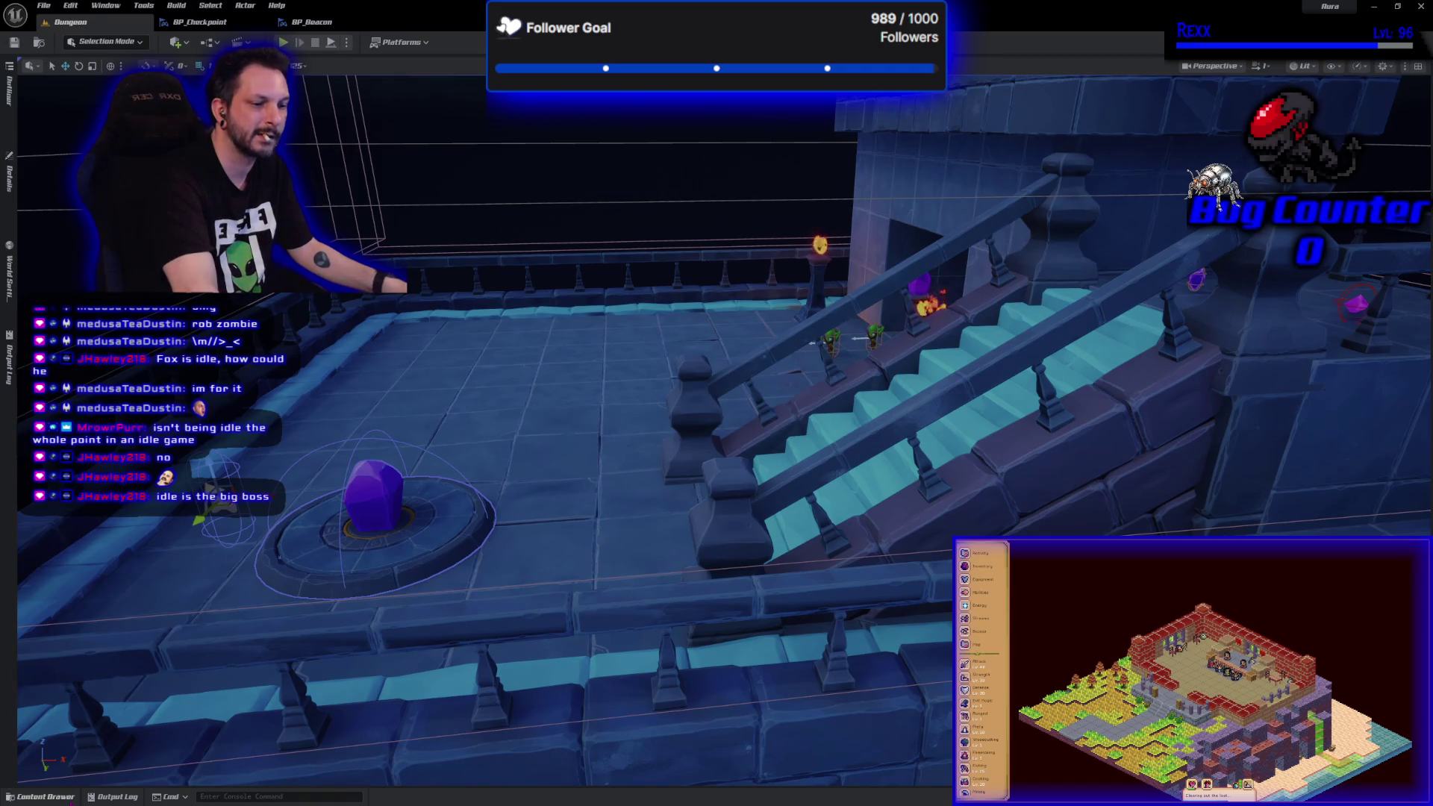
{"action": "left_click", "coordinate": [41, 796]}
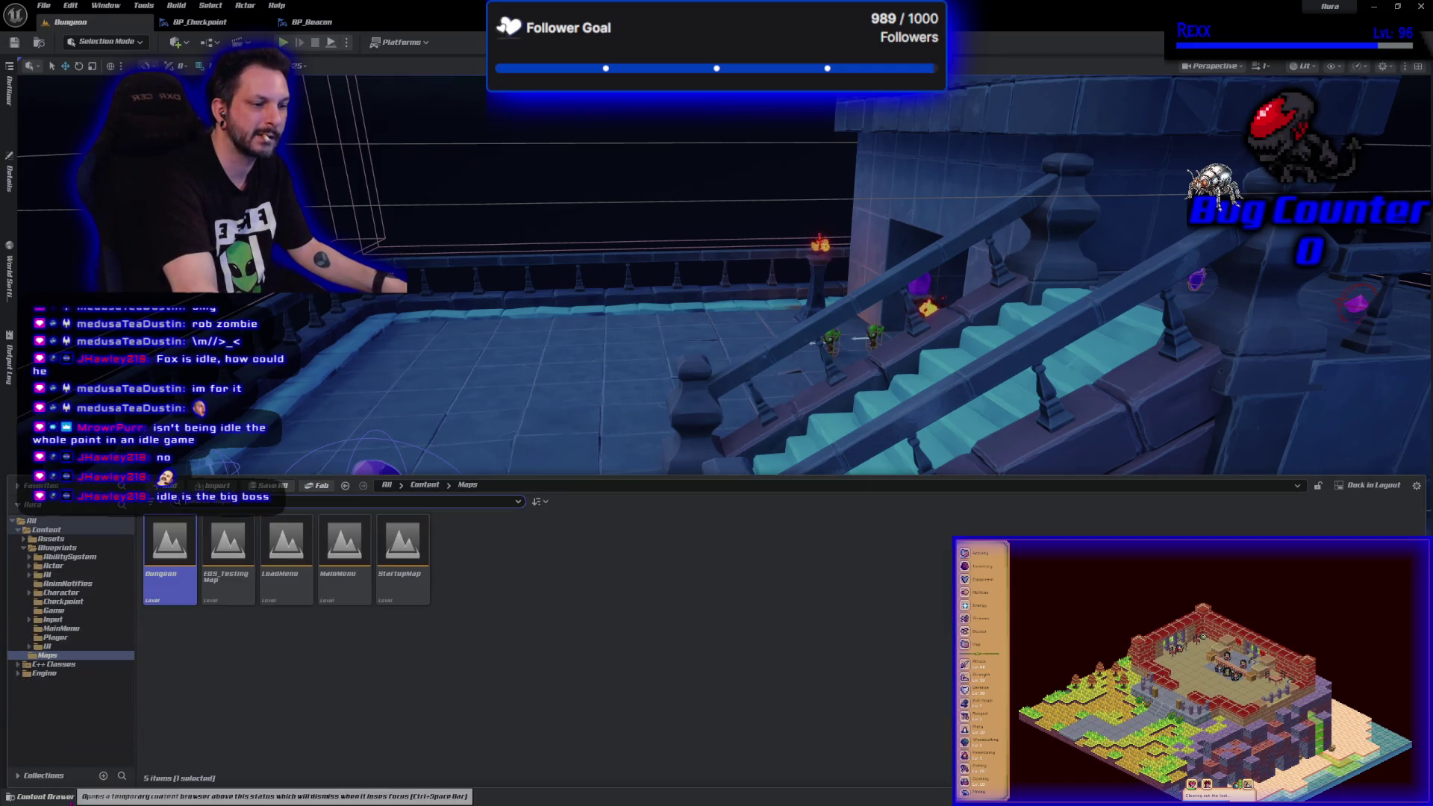
- Open MainMenu and start a playtest using the Fox save slot
{"action": "double_click", "coordinate": [345, 582]}
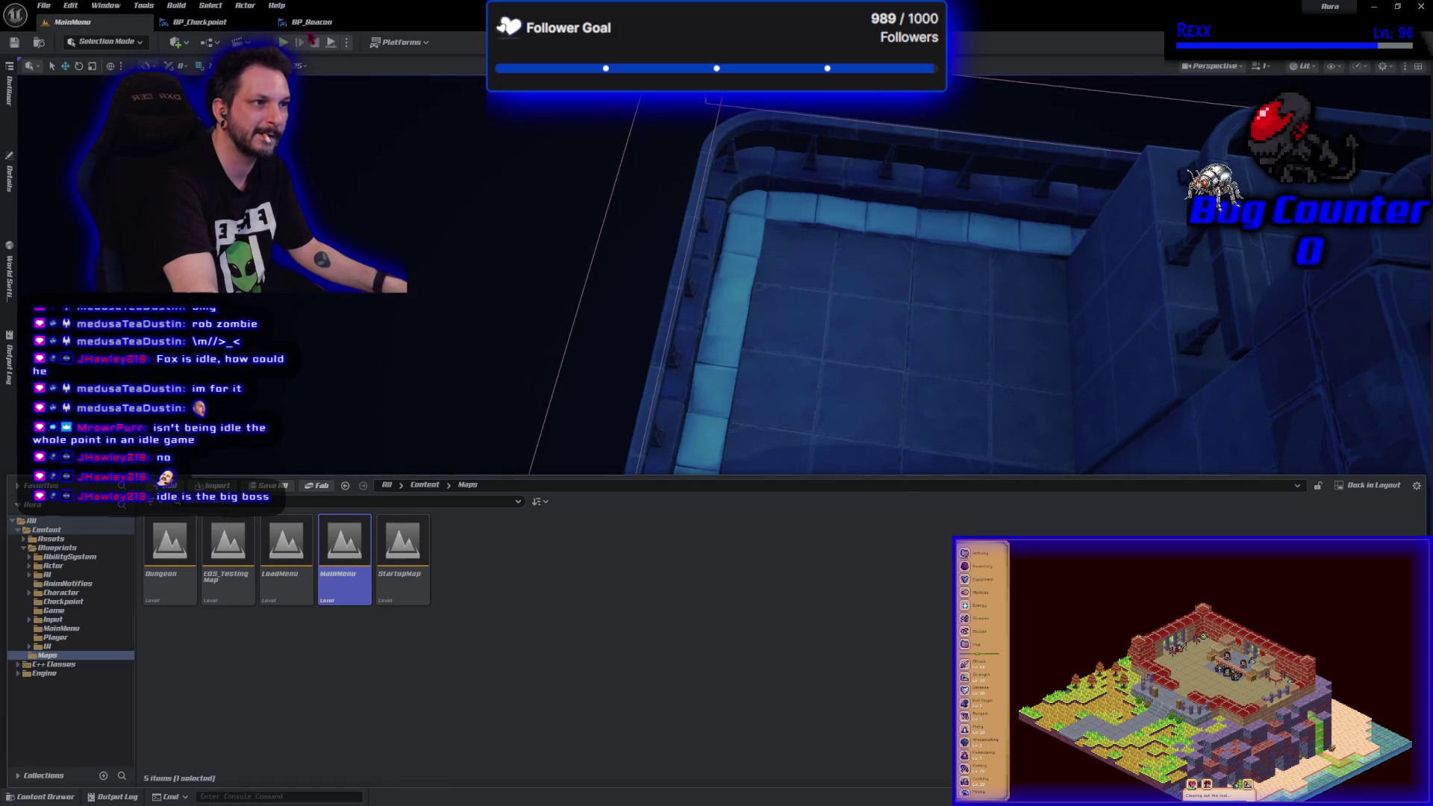
{"action": "left_click", "coordinate": [283, 42]}
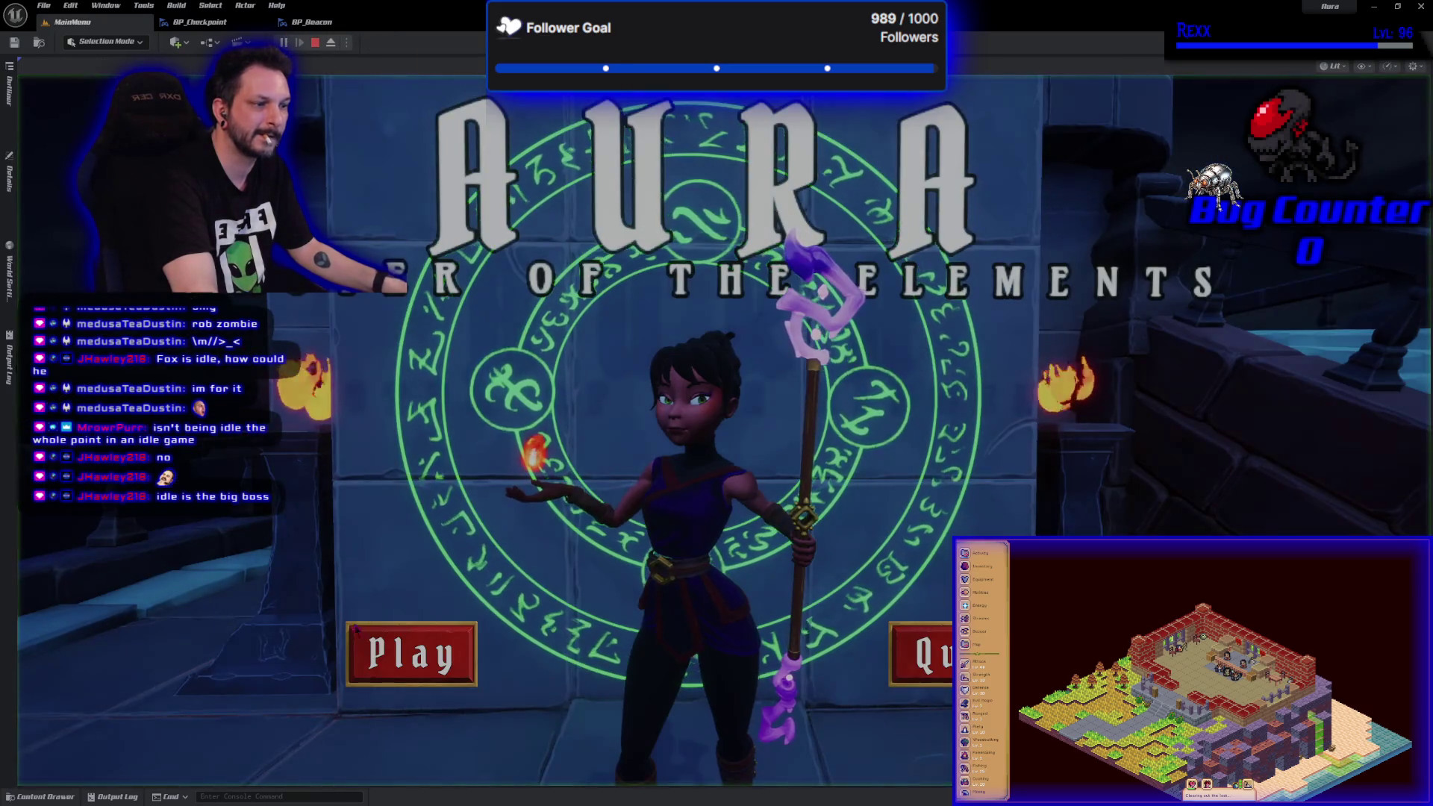
{"action": "left_click", "coordinate": [460, 494]}
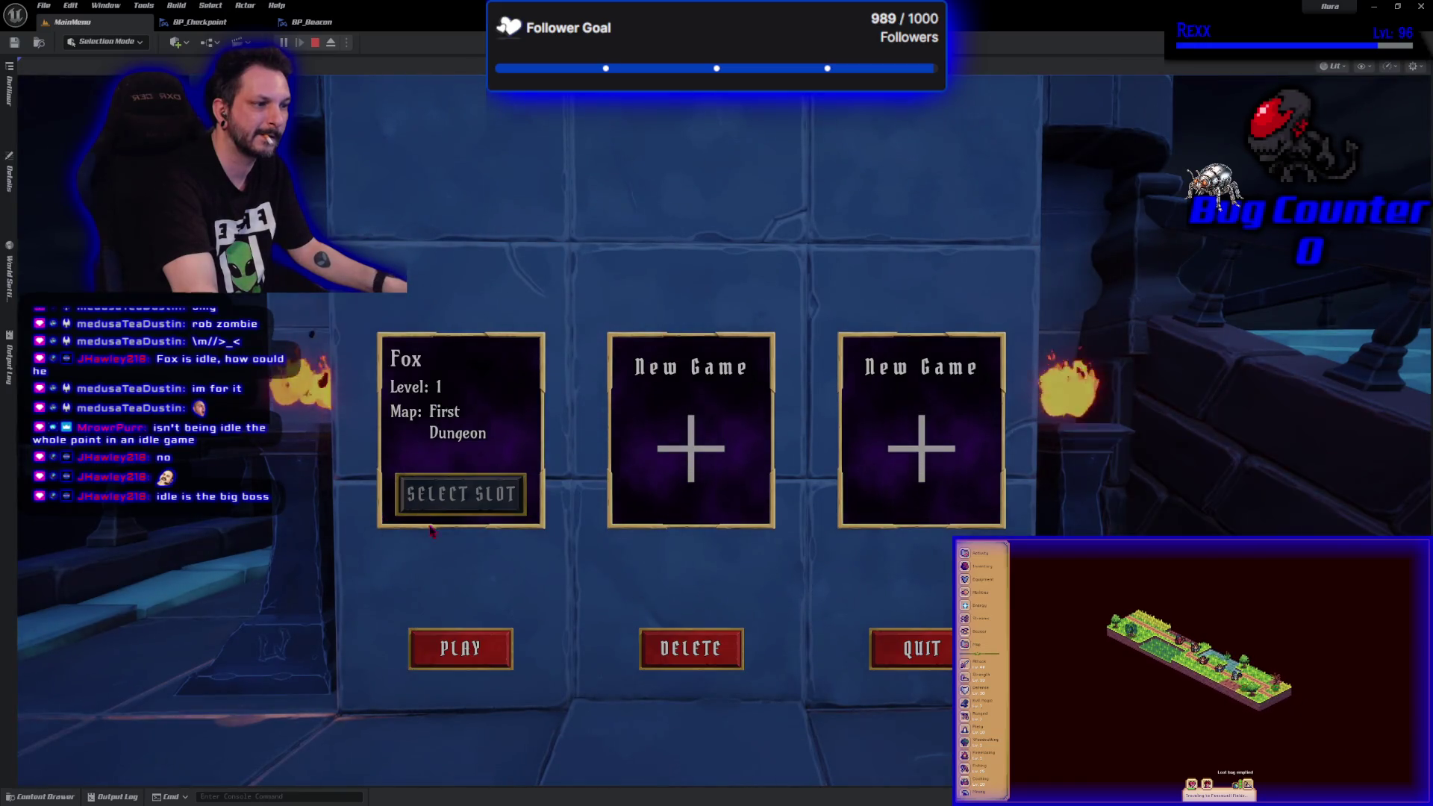
{"action": "left_click", "coordinate": [489, 649]}
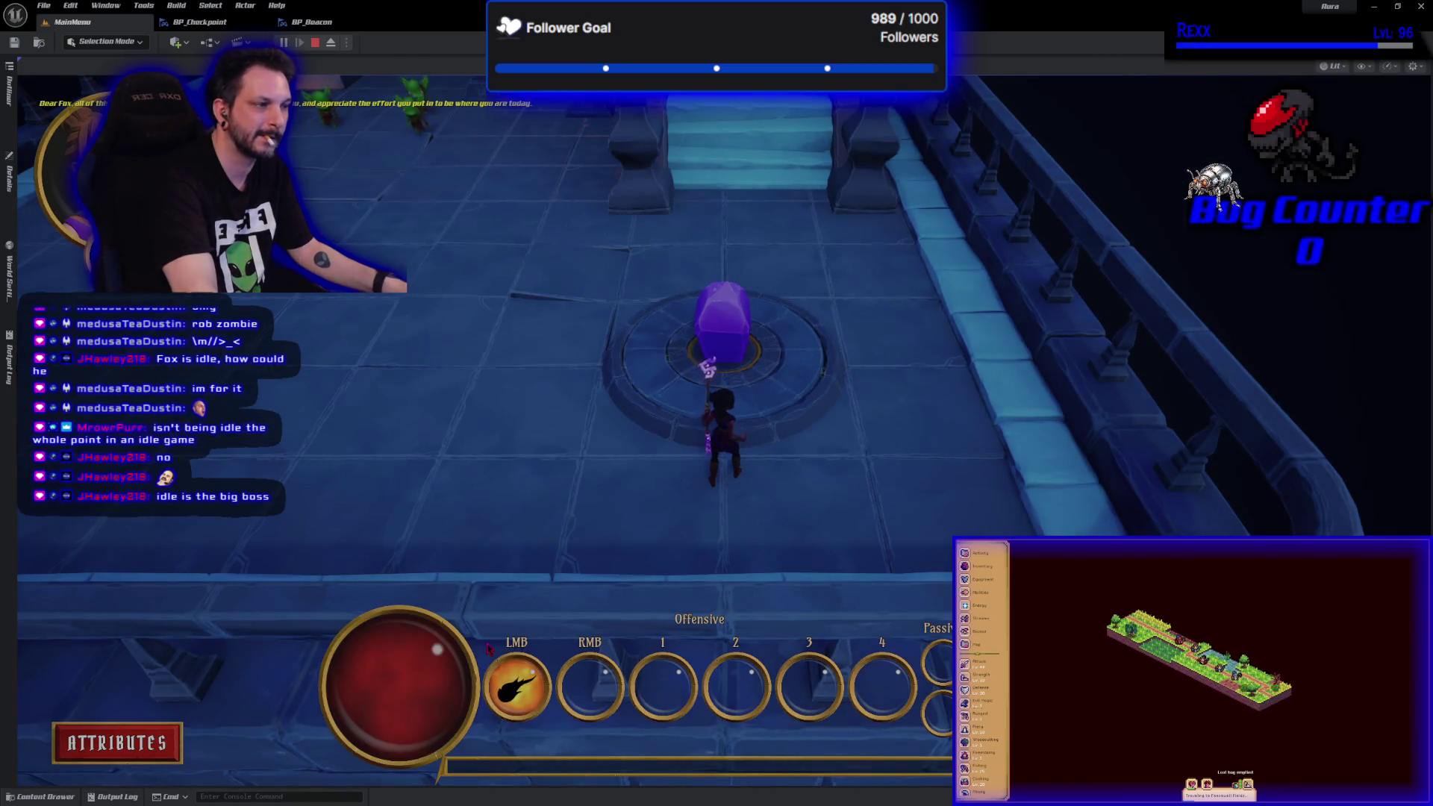
- Walk the character from the crystal through the dungeon rooms, then stop the playtest
{"action": "key", "text": "a"}
{"action": "key", "text": "w"}
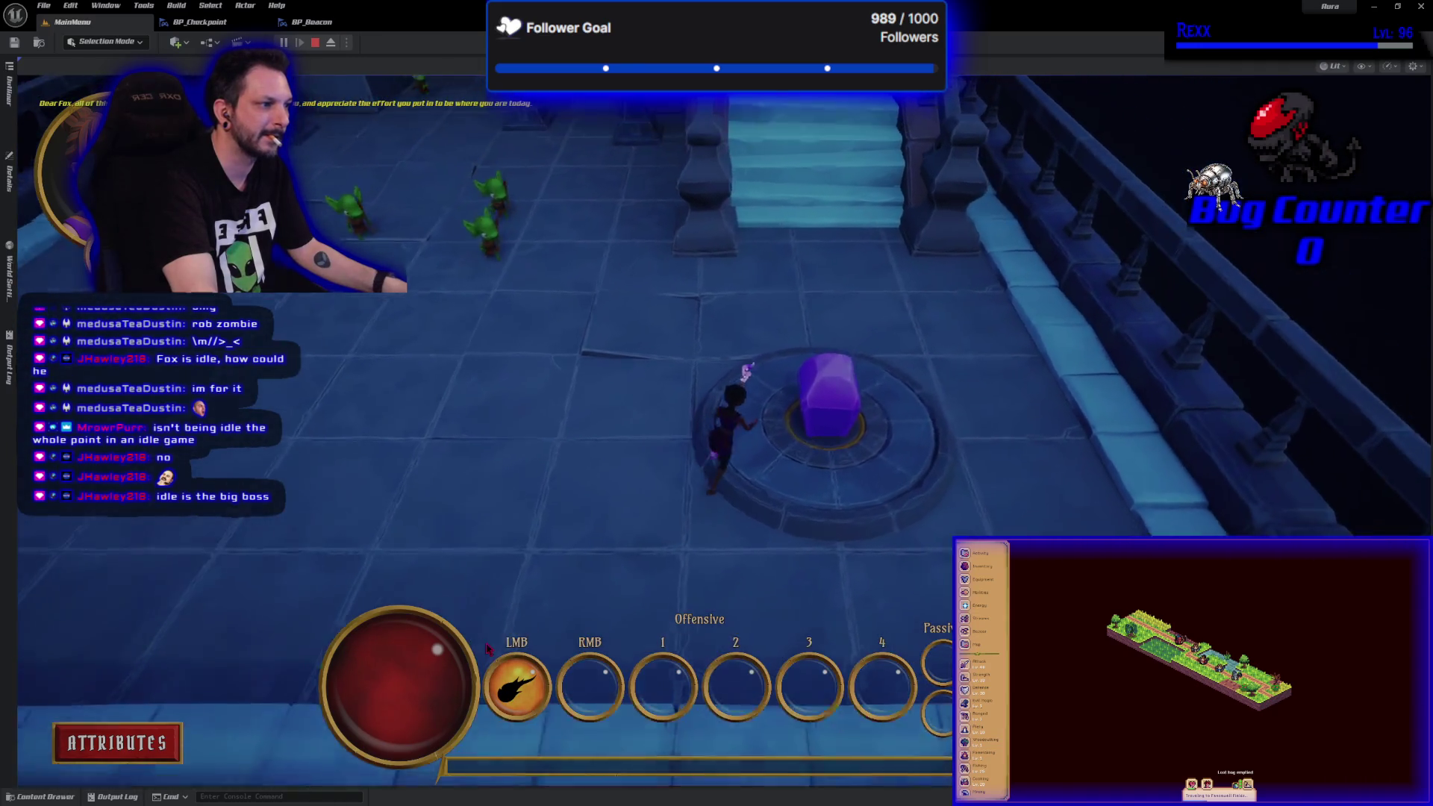
{"action": "key", "text": "w"}
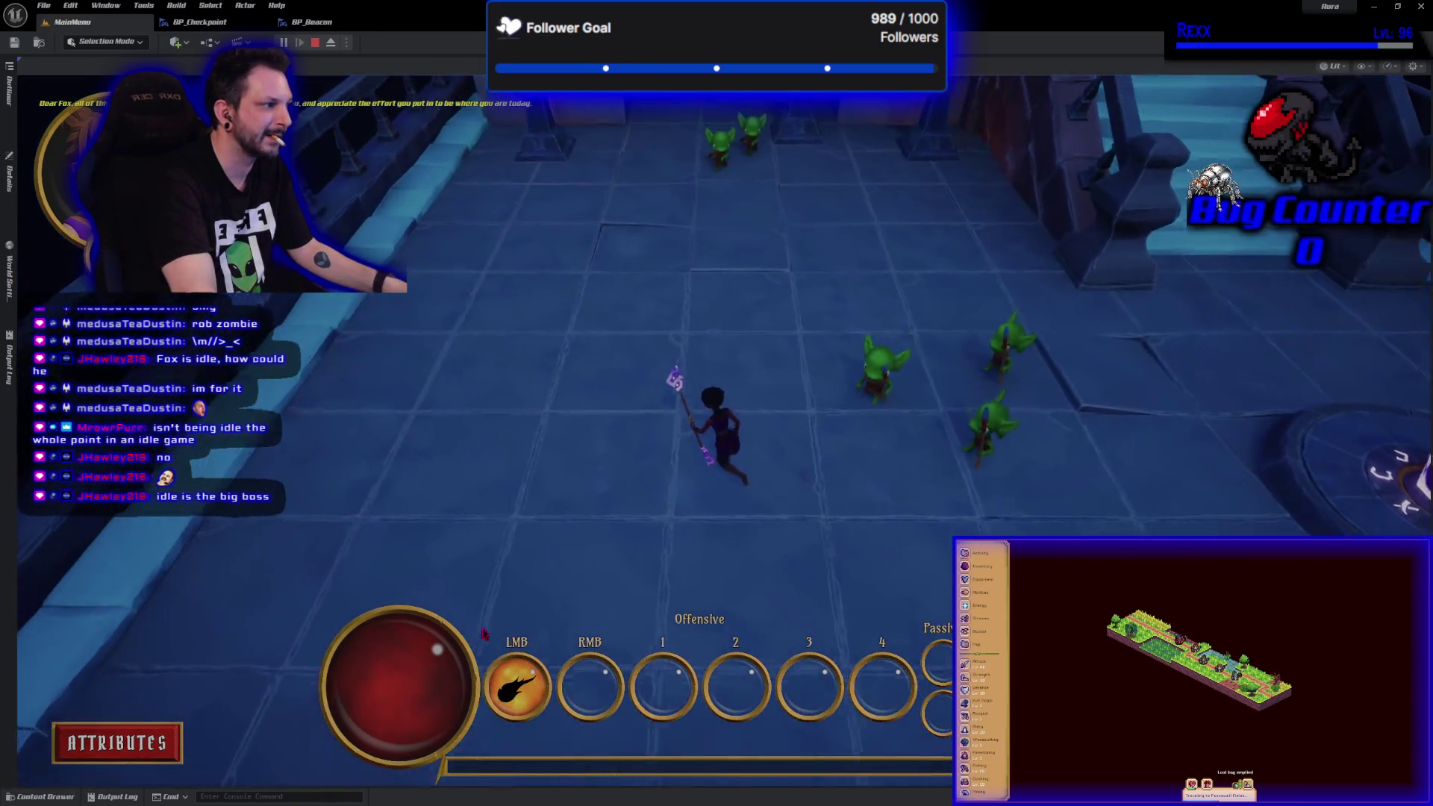
{"action": "key", "text": "w"}
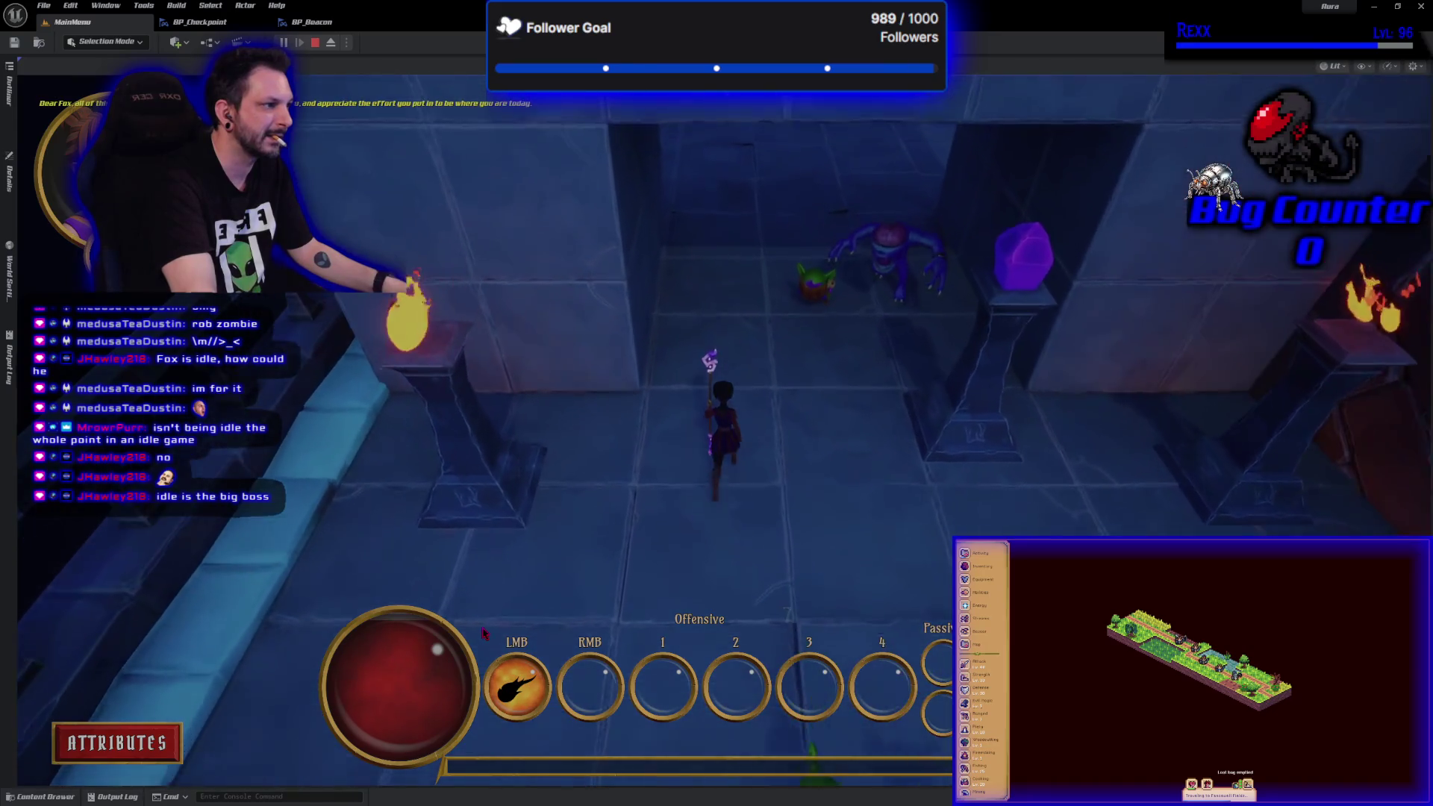
{"action": "key", "text": "w"}
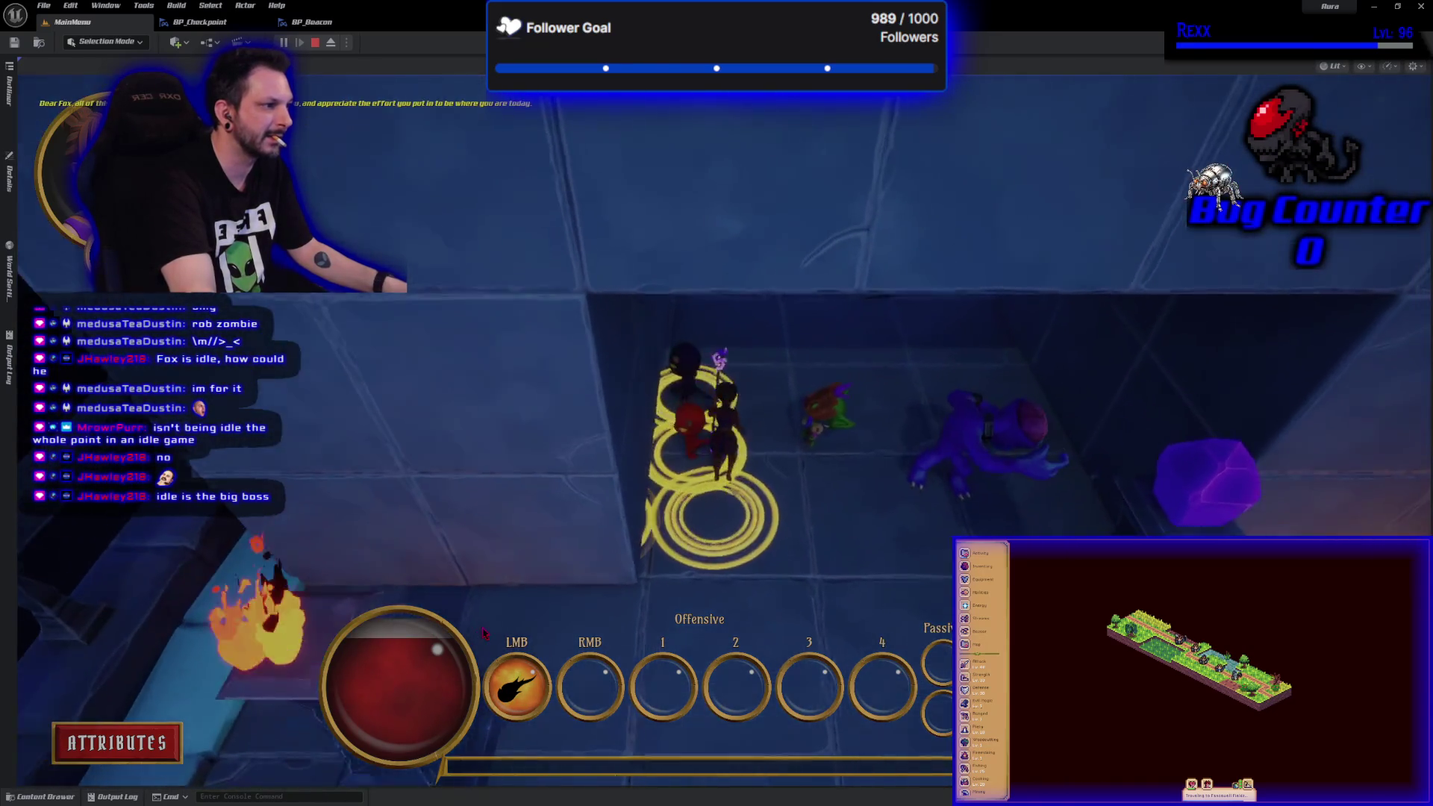
{"action": "key", "text": "w"}
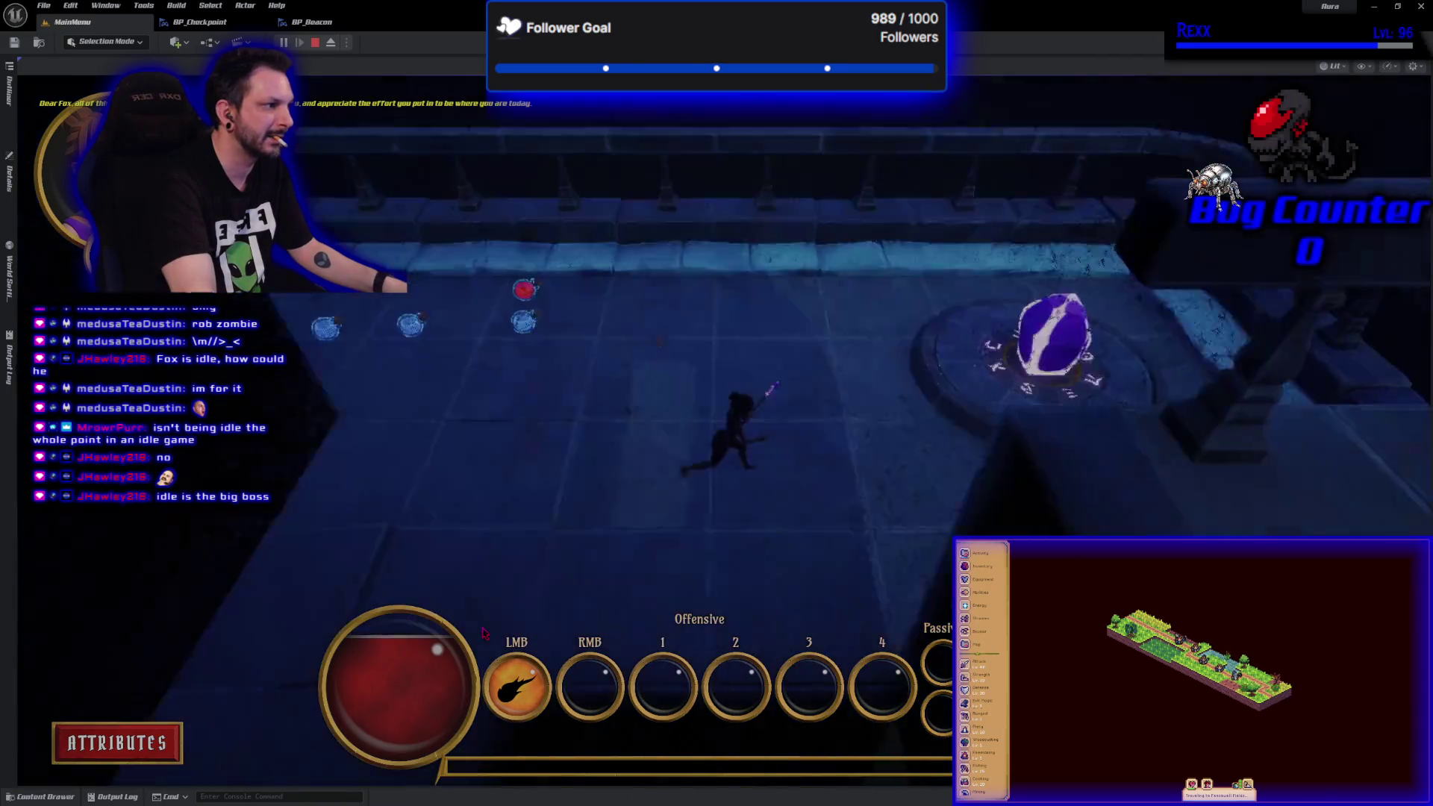
{"action": "key", "text": "w"}
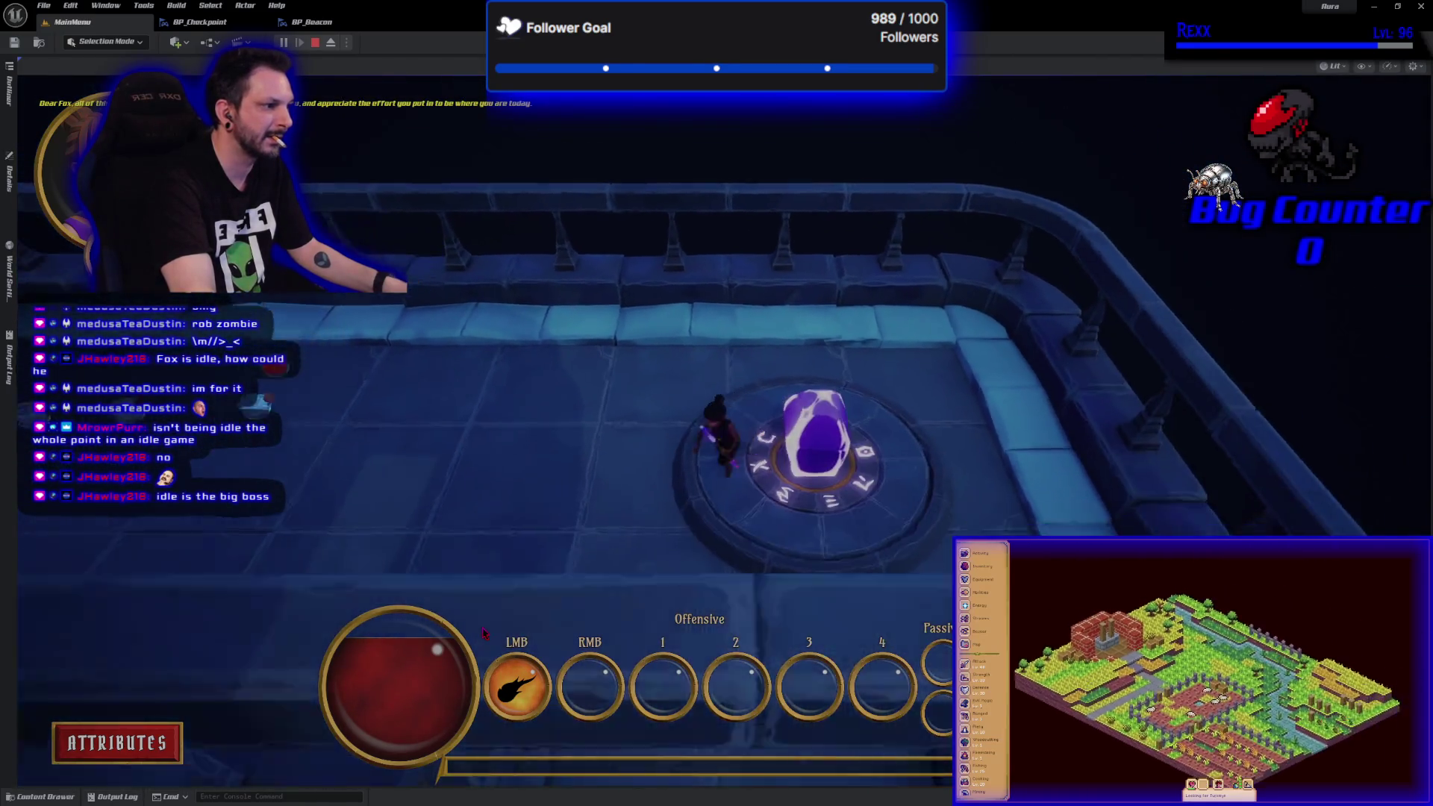
{"action": "key", "text": "Escape"}
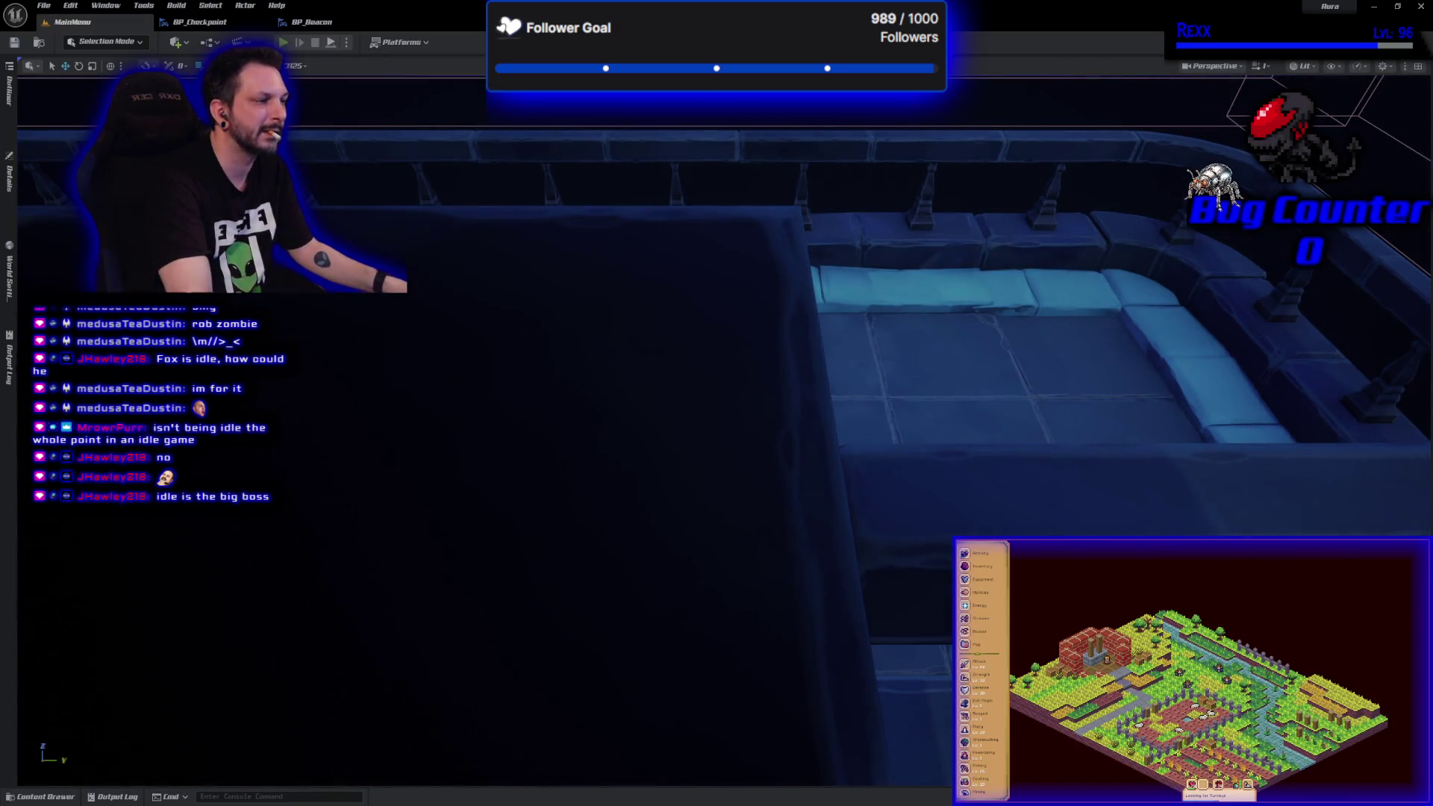
{"action": "key", "text": "alt+p"}
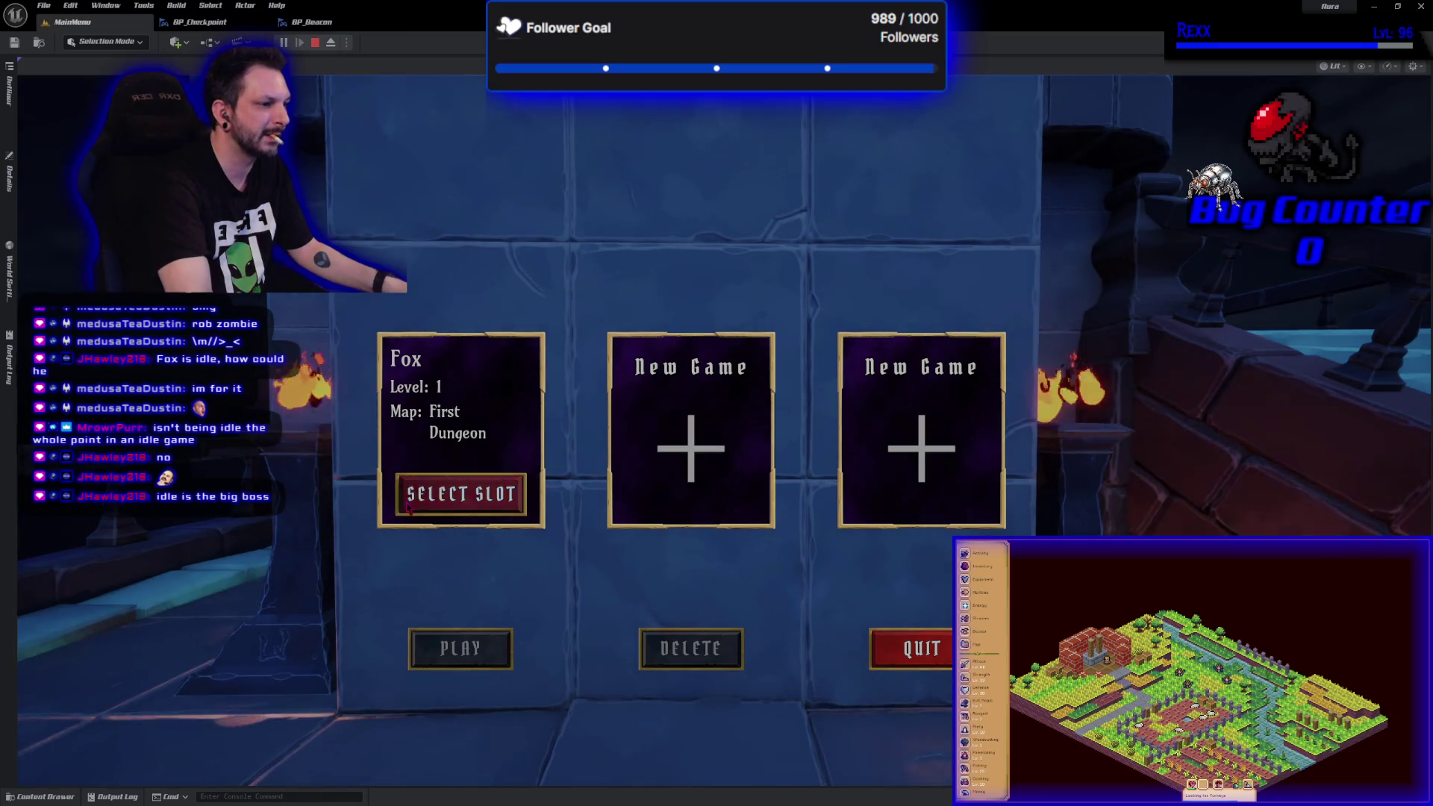
{"action": "left_click", "coordinate": [445, 647]}
{"action": "key", "text": "w"}
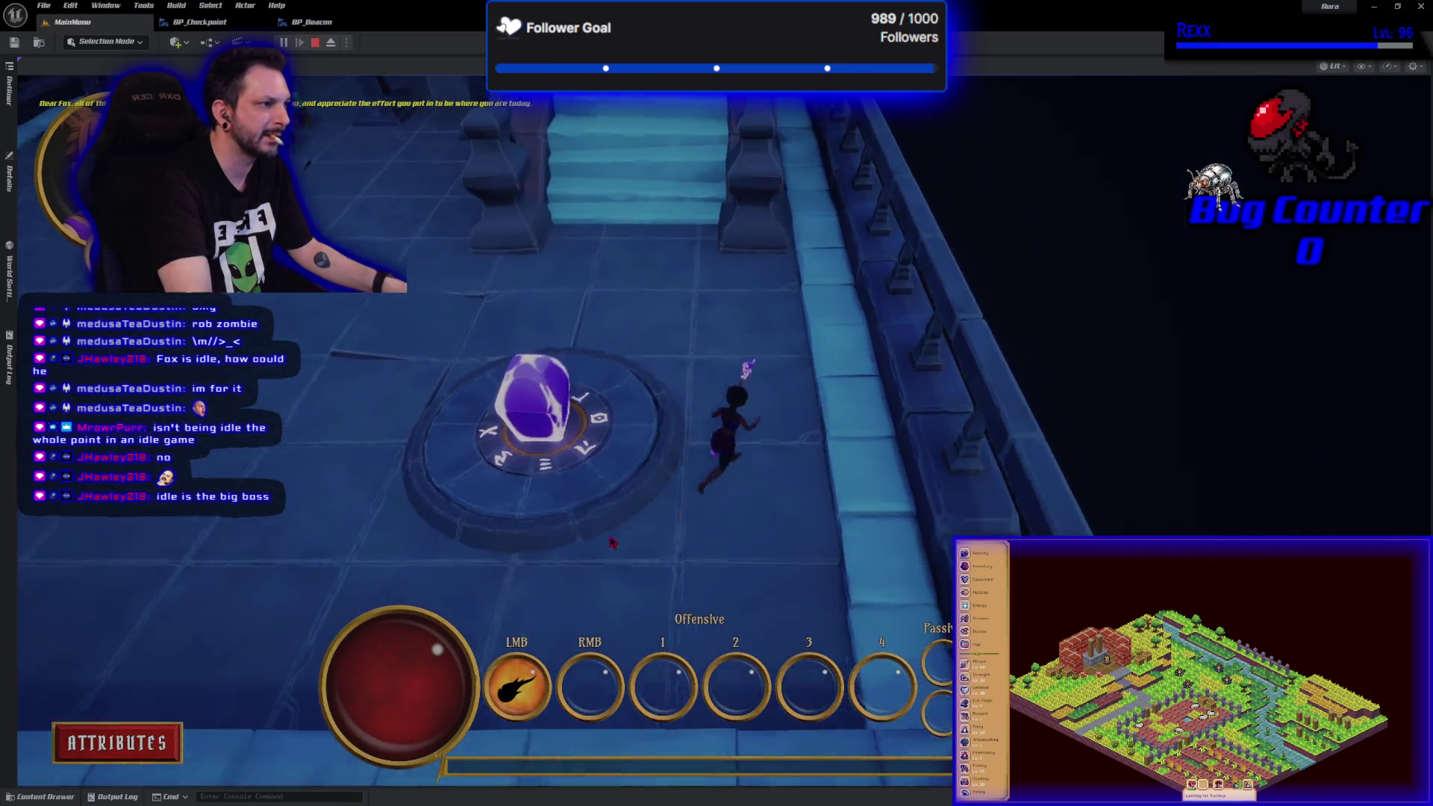
{"action": "key", "text": "w"}
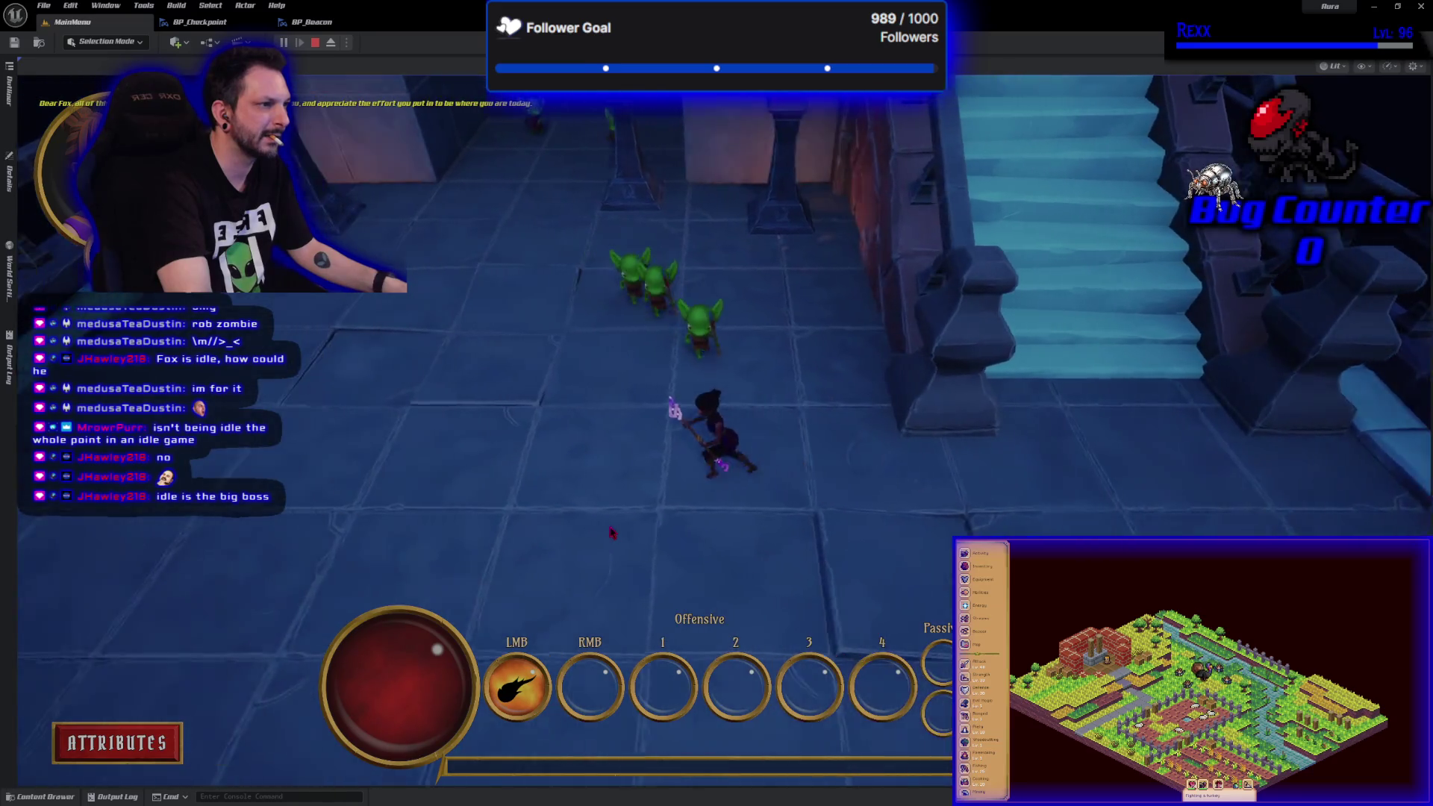
{"action": "key", "text": "w"}
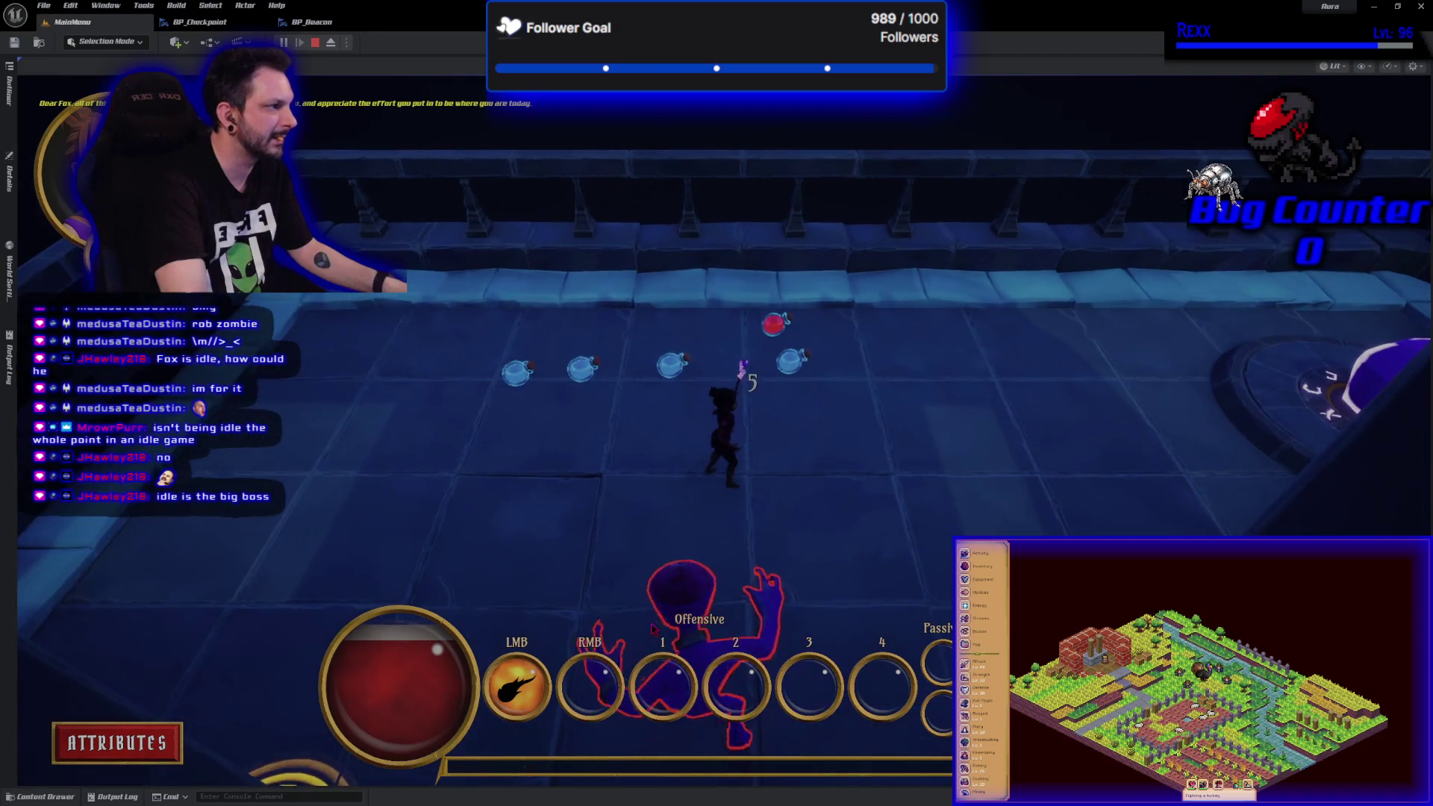
{"action": "key", "text": "Escape"}
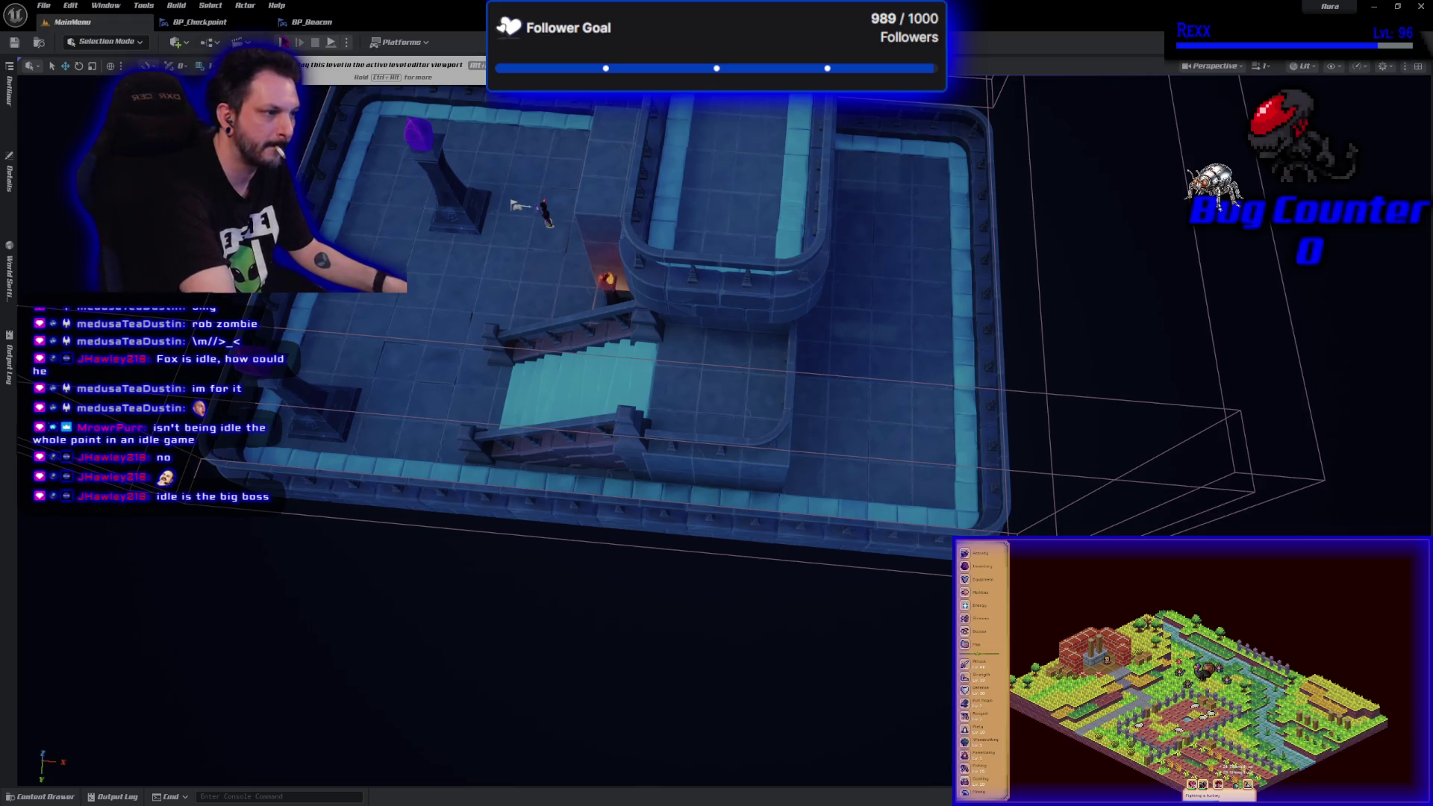
- Start a playtest and delete the Fox save slot
{"action": "left_click", "coordinate": [283, 43]}
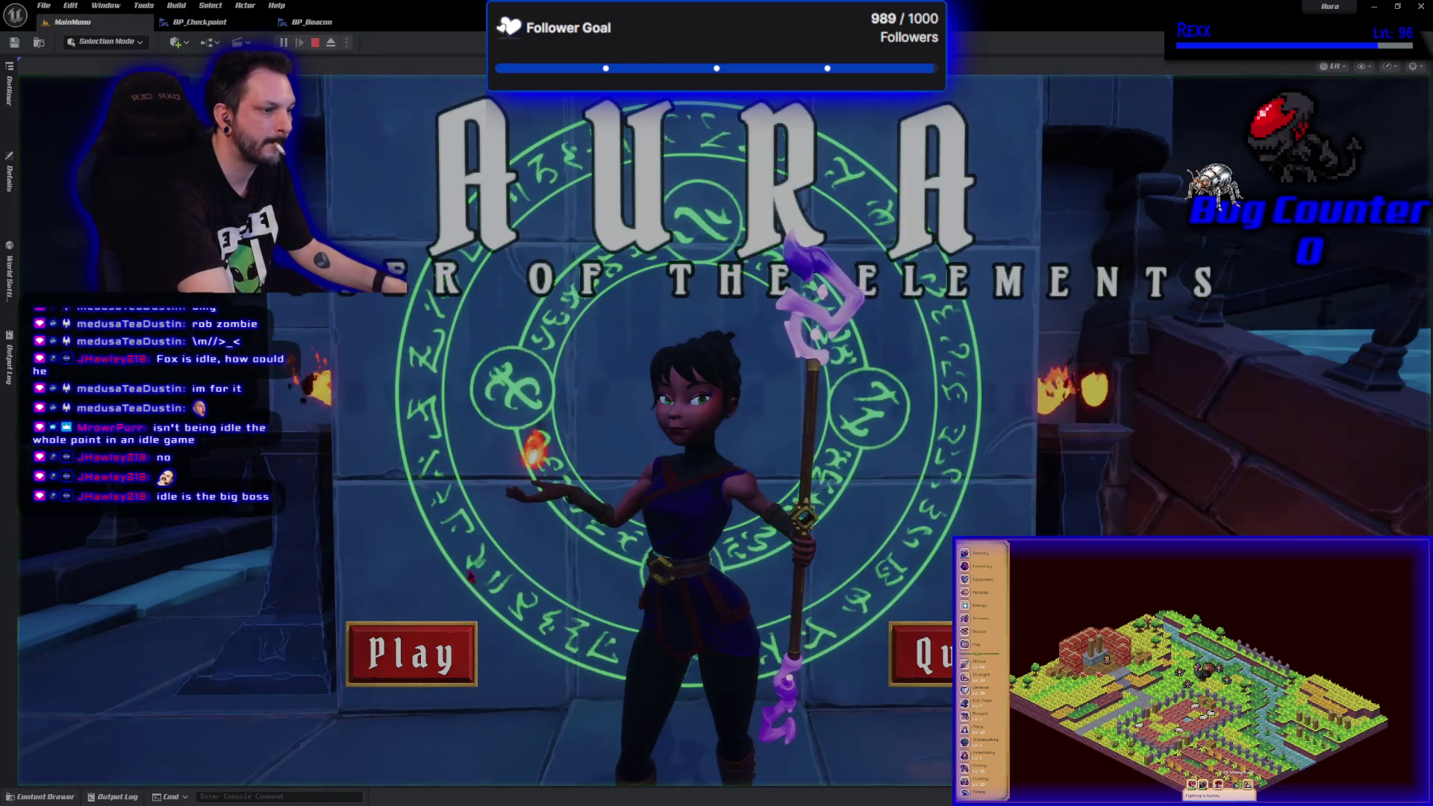
{"action": "left_click", "coordinate": [407, 654]}
{"action": "left_click", "coordinate": [490, 492]}
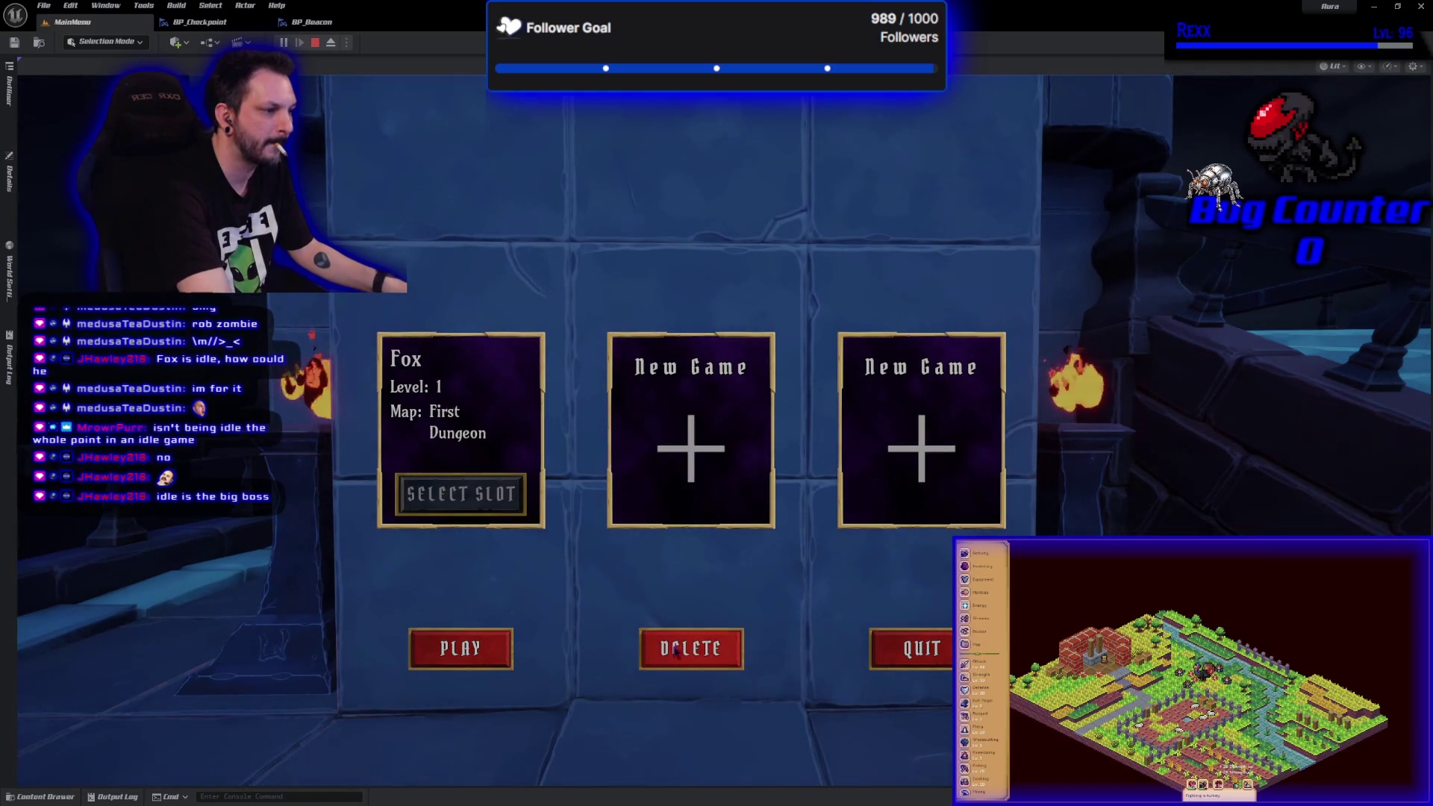
{"action": "left_click", "coordinate": [688, 647]}
{"action": "left_click", "coordinate": [801, 233]}
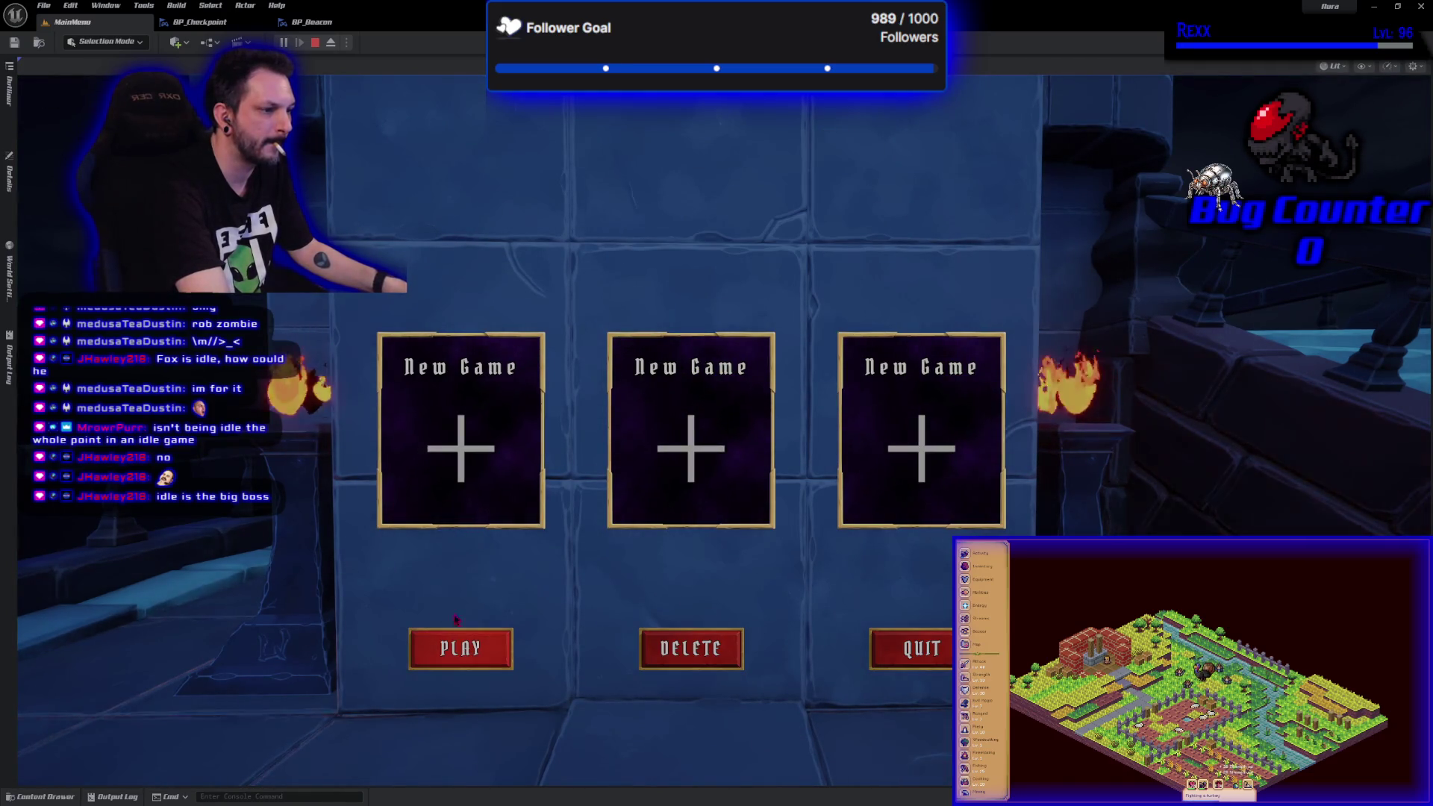
- Create a new save slot 'uygjdhf', play with it, then stop
{"action": "left_click", "coordinate": [464, 501]}
{"action": "type", "text": "uygjdhf"}
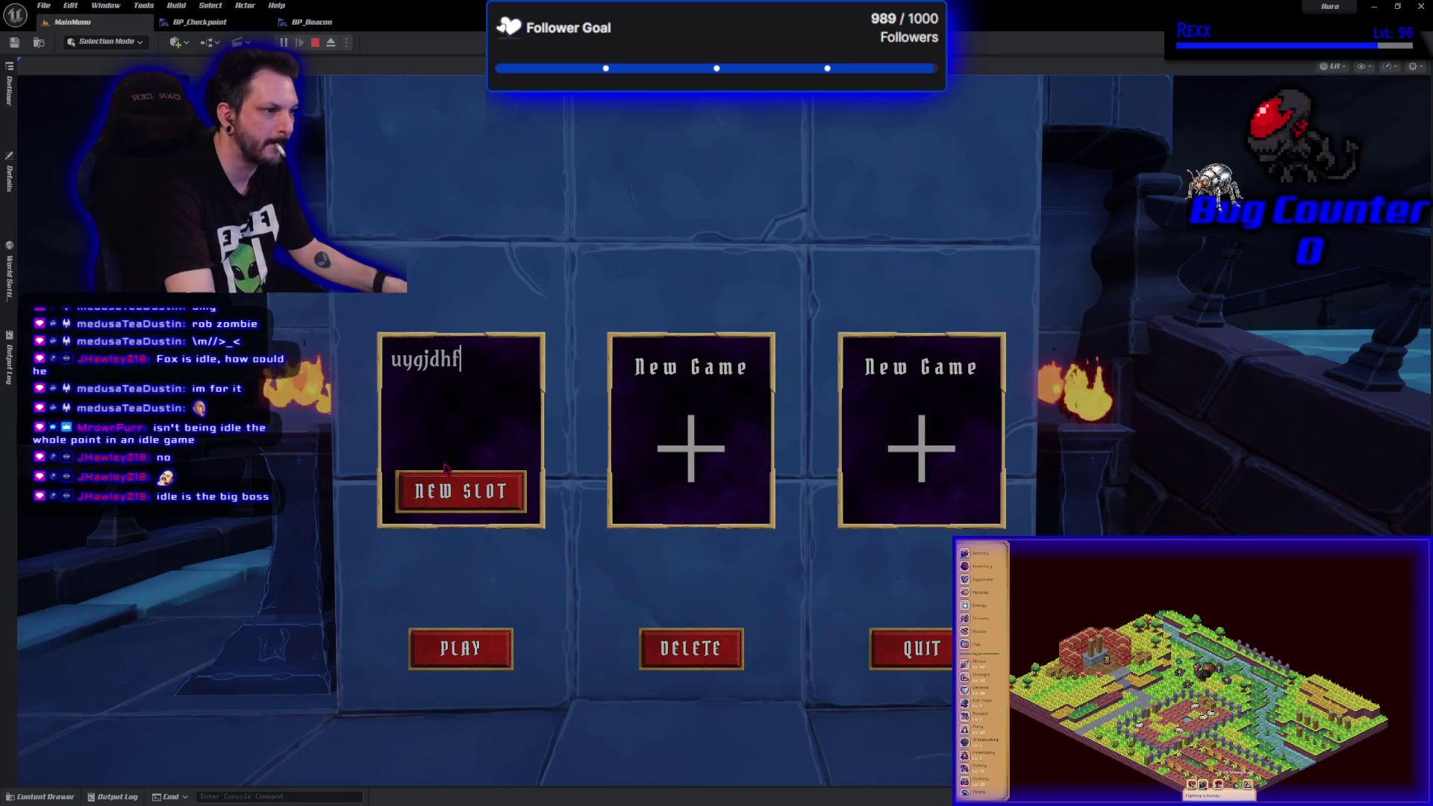
{"action": "left_click", "coordinate": [464, 501]}
{"action": "left_click", "coordinate": [491, 493]}
{"action": "left_click", "coordinate": [491, 650]}
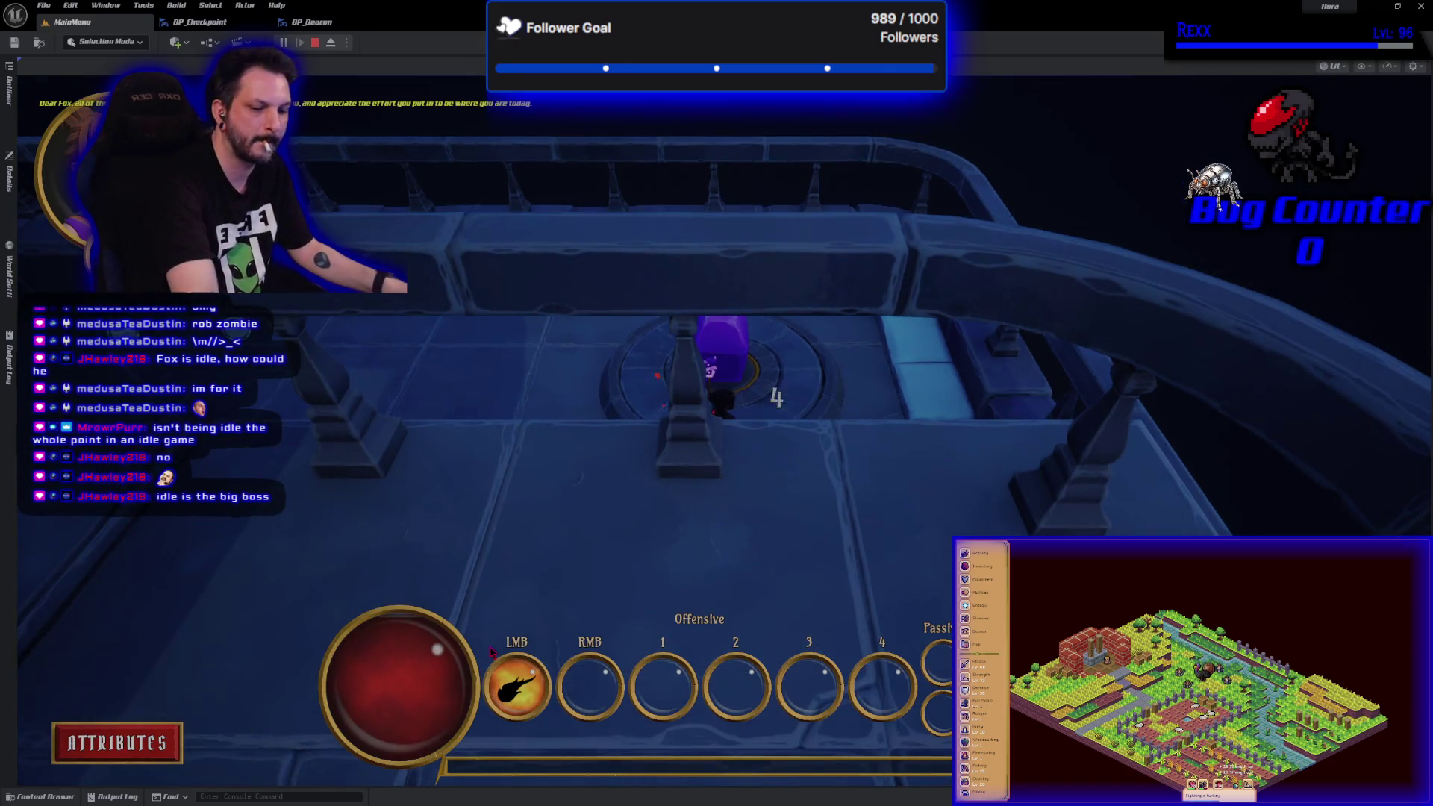
{"action": "key", "text": "Escape"}
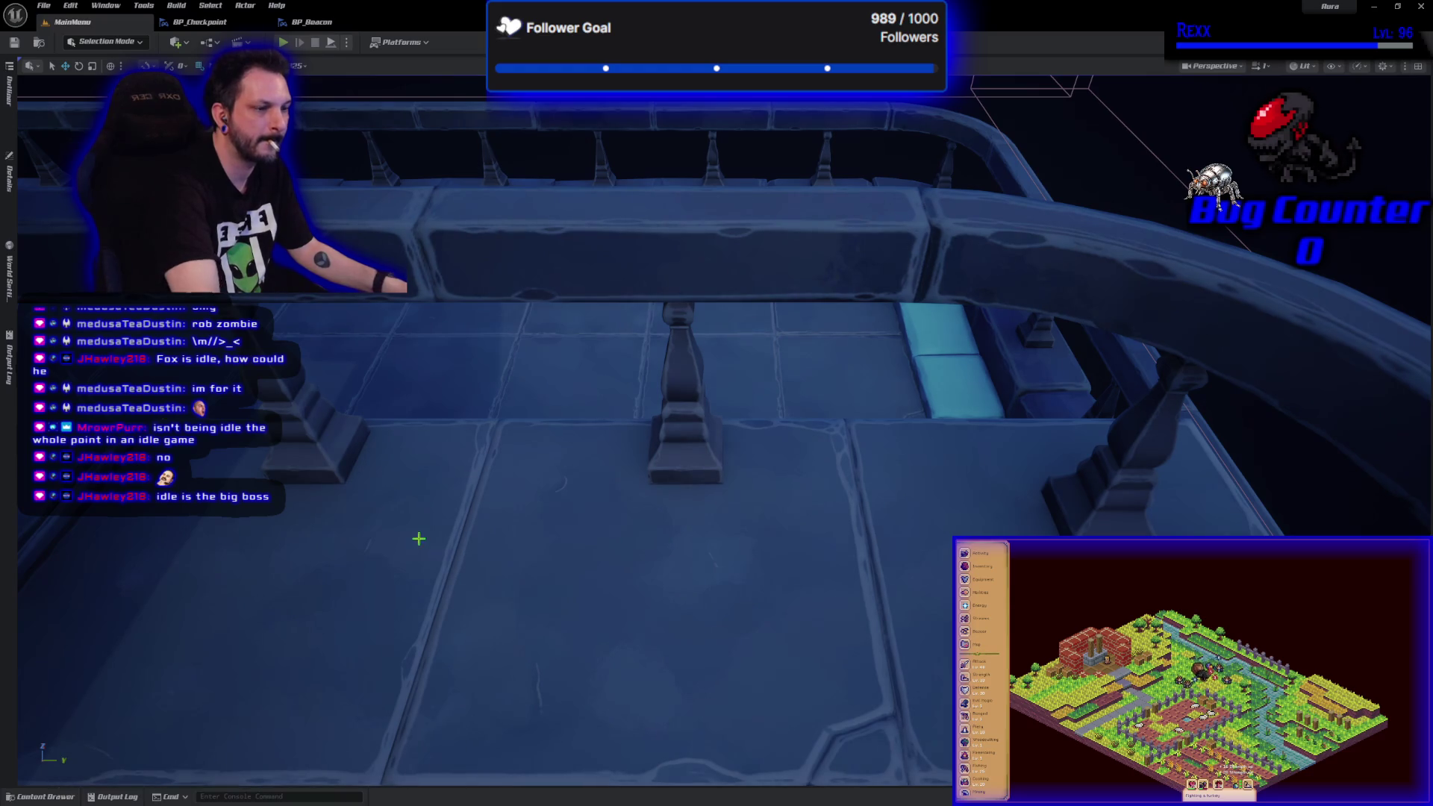
- Open the Dungeon level from Content > Maps
{"action": "key", "text": "ctrl+space"}
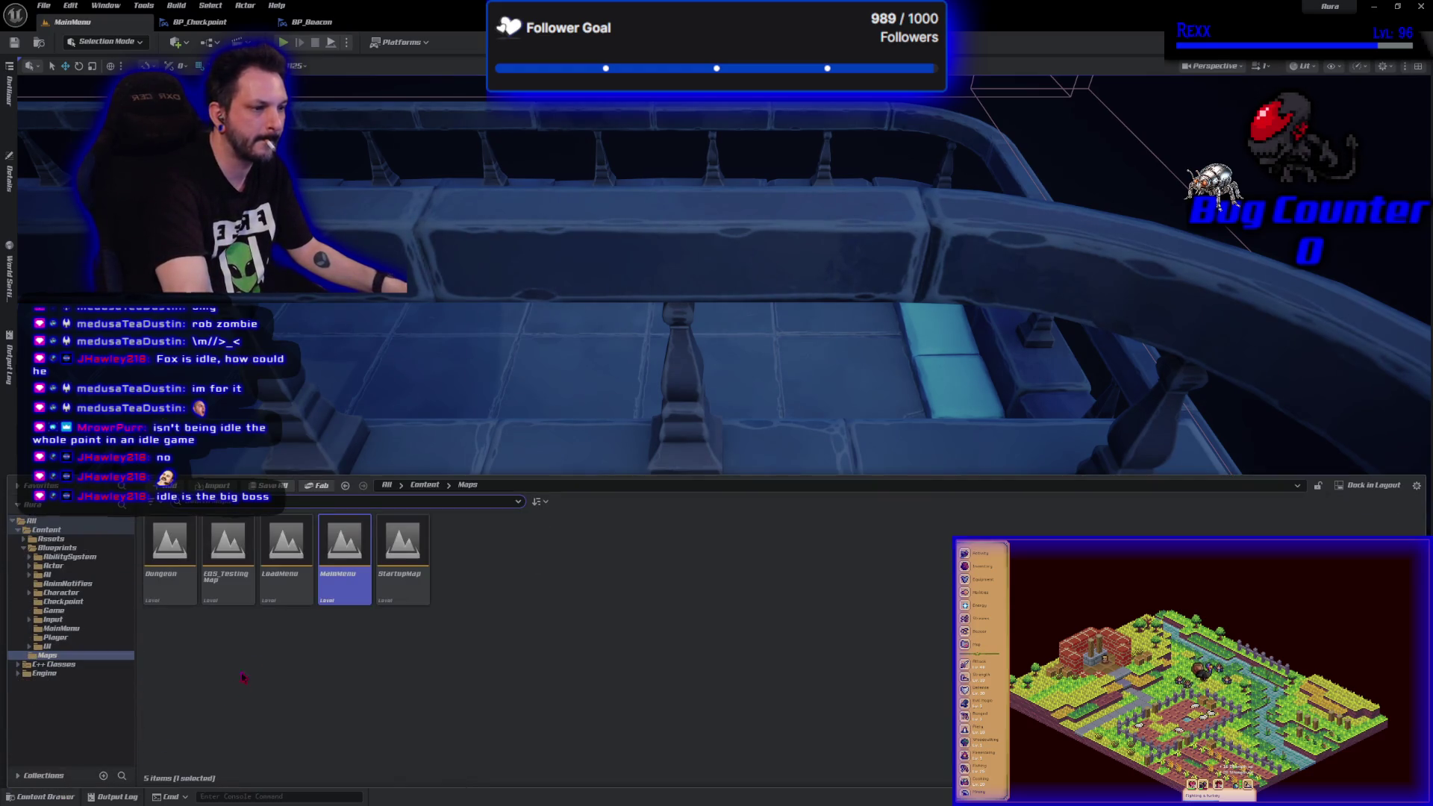
{"action": "left_click", "coordinate": [585, 295]}
{"action": "scroll", "coordinate": [586, 294], "scroll_direction": "down", "scroll_amount": 10}
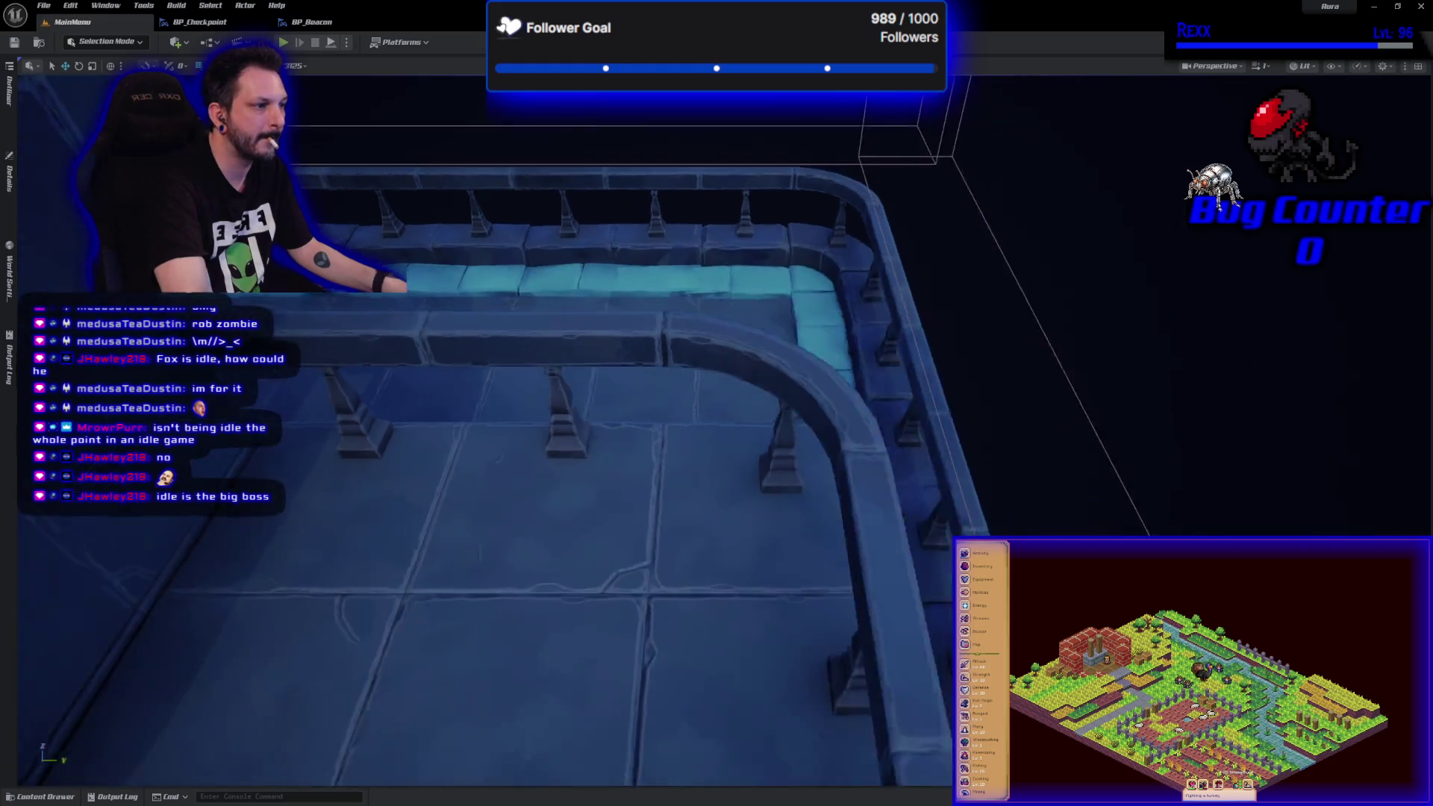
{"action": "scroll", "coordinate": [580, 295], "scroll_direction": "down", "scroll_amount": 1}
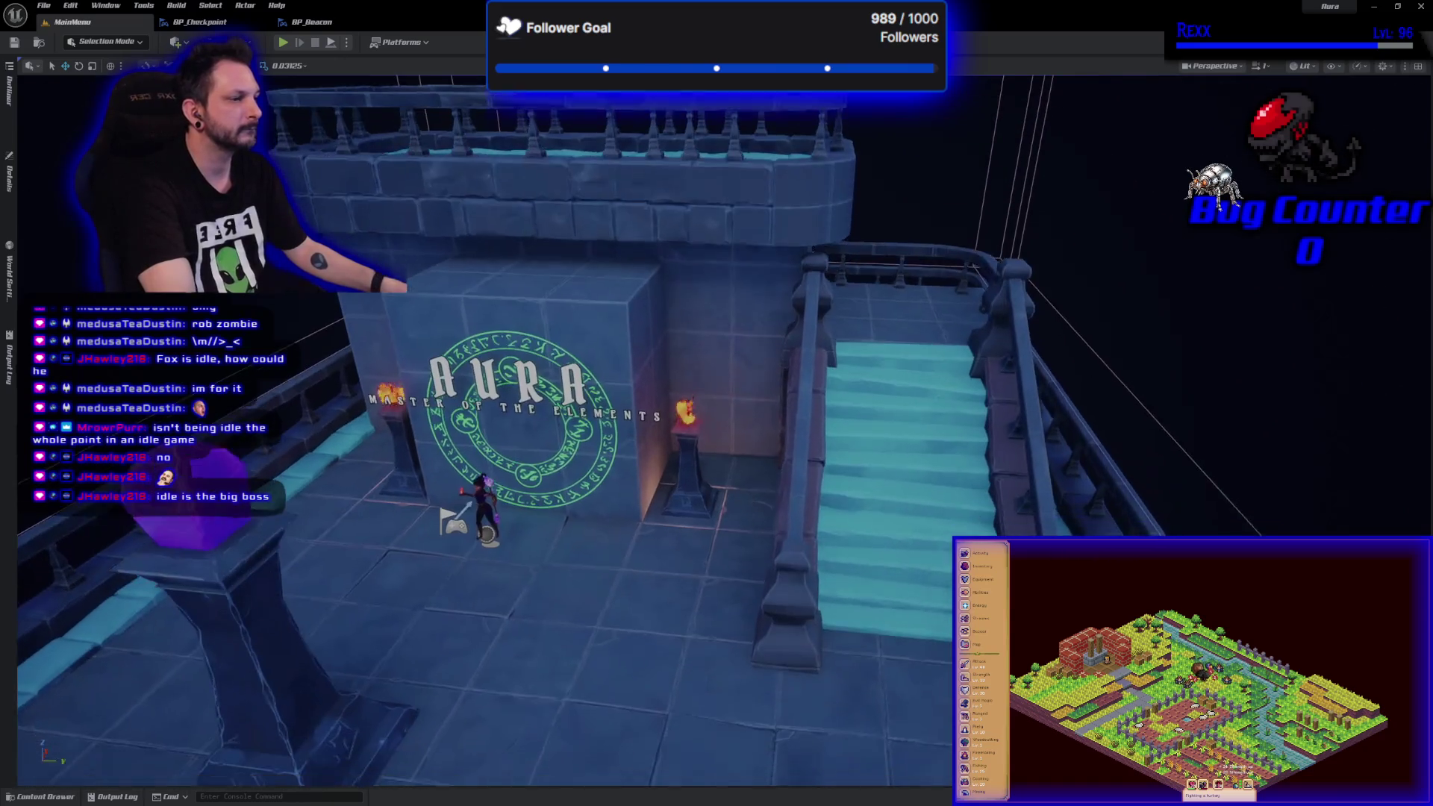
{"action": "left_click", "coordinate": [59, 798]}
{"action": "double_click", "coordinate": [172, 567]}
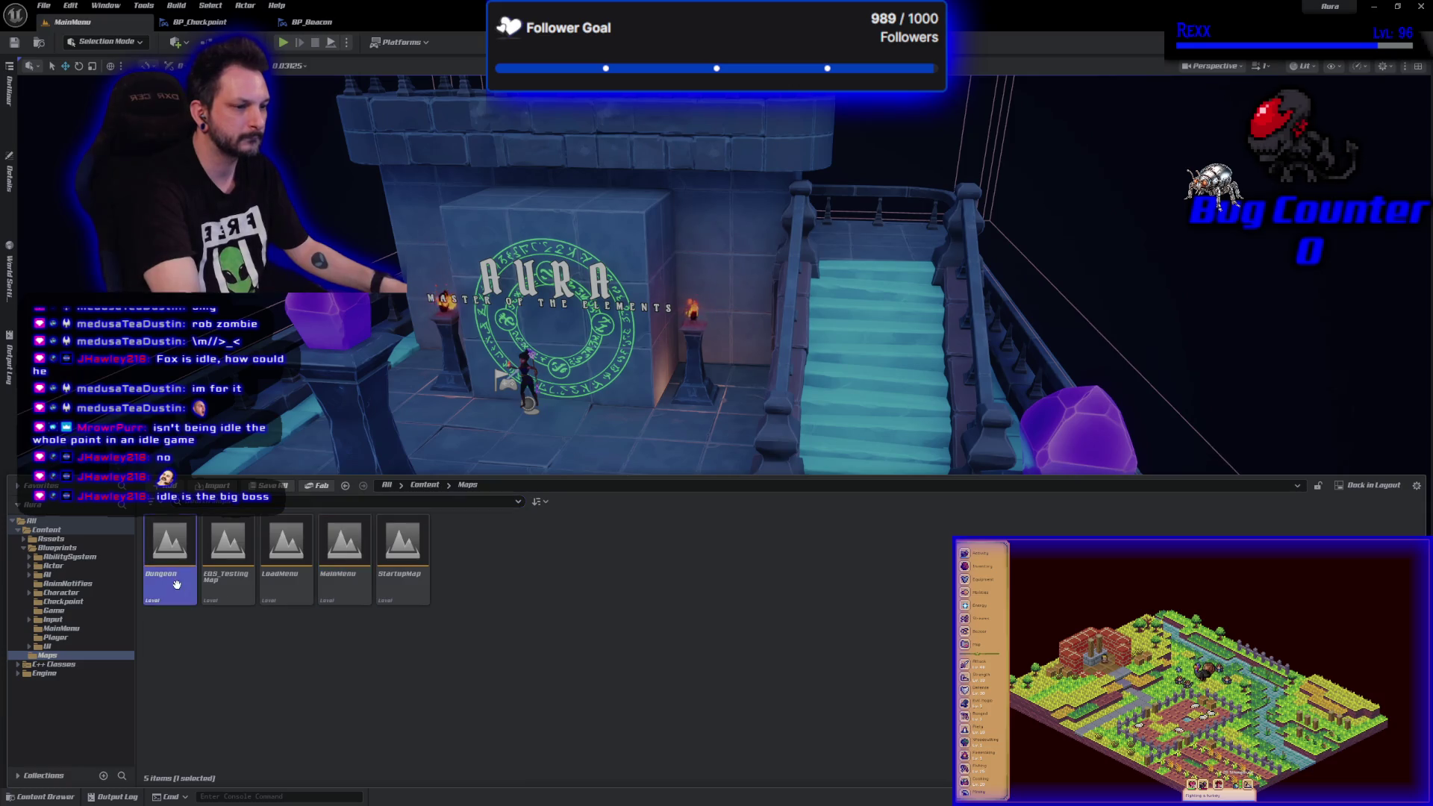
- Fly the viewport to the player start beside the crystal beacon
{"action": "key", "text": "w"}
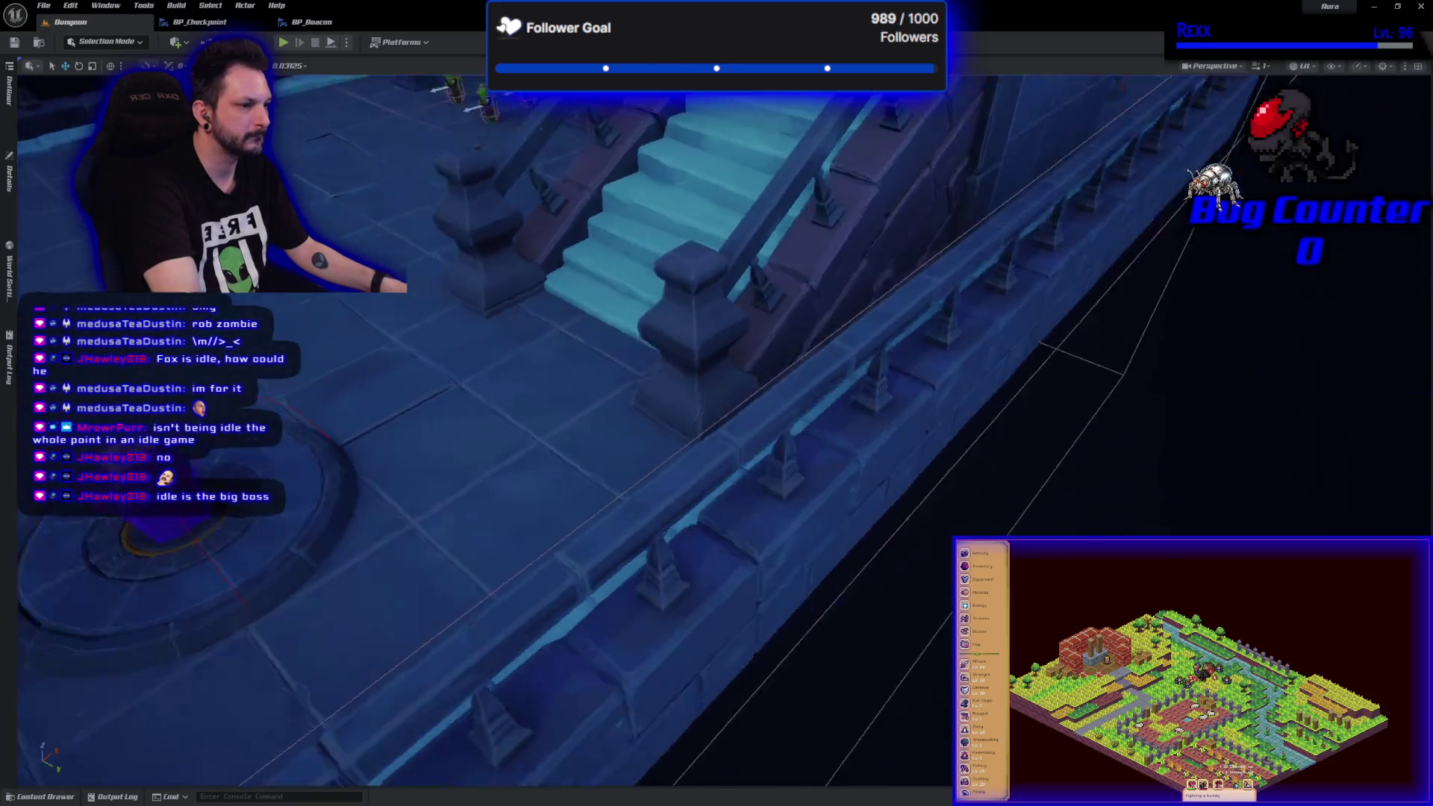
{"action": "key", "text": "a"}
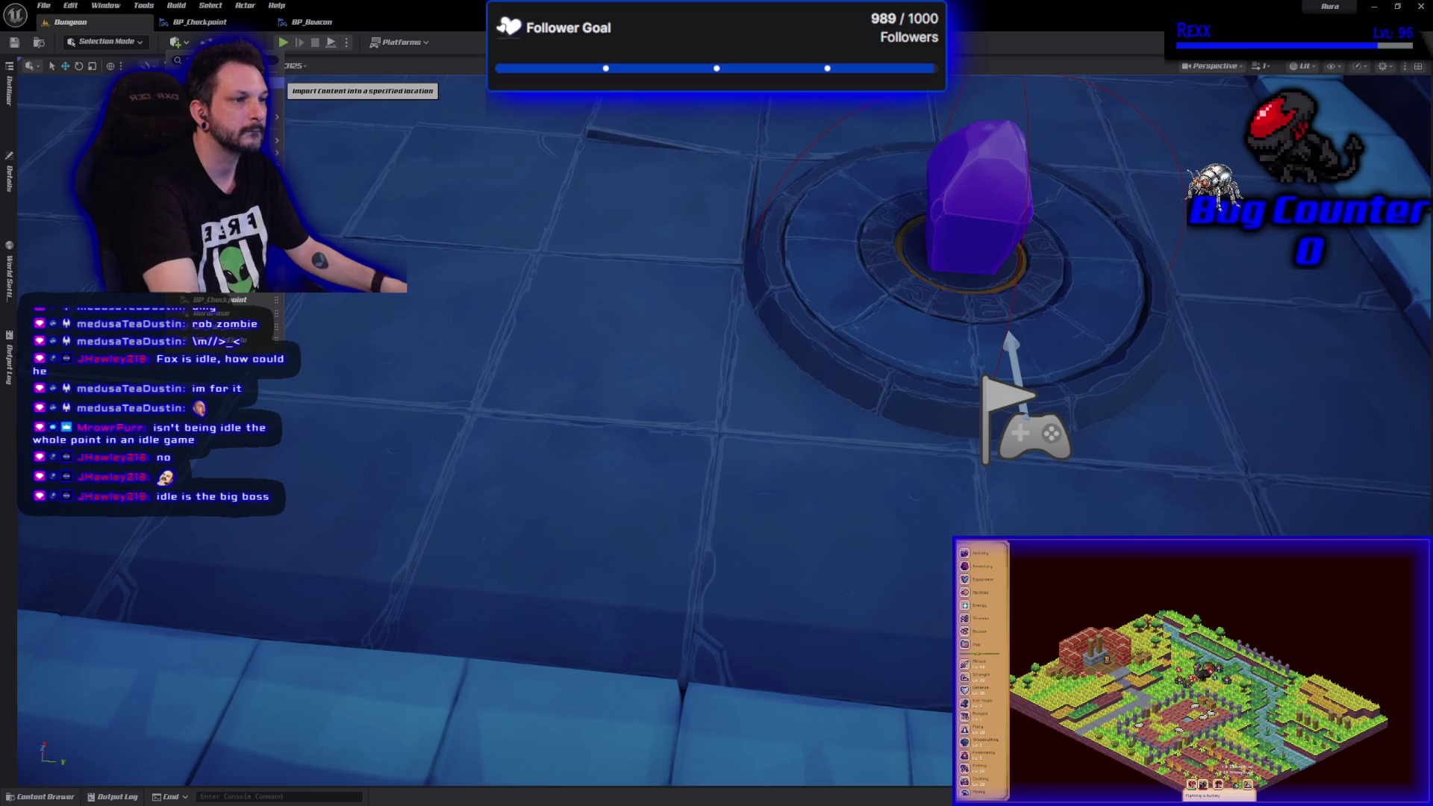
{"action": "mouse_move", "coordinate": [273, 140]}
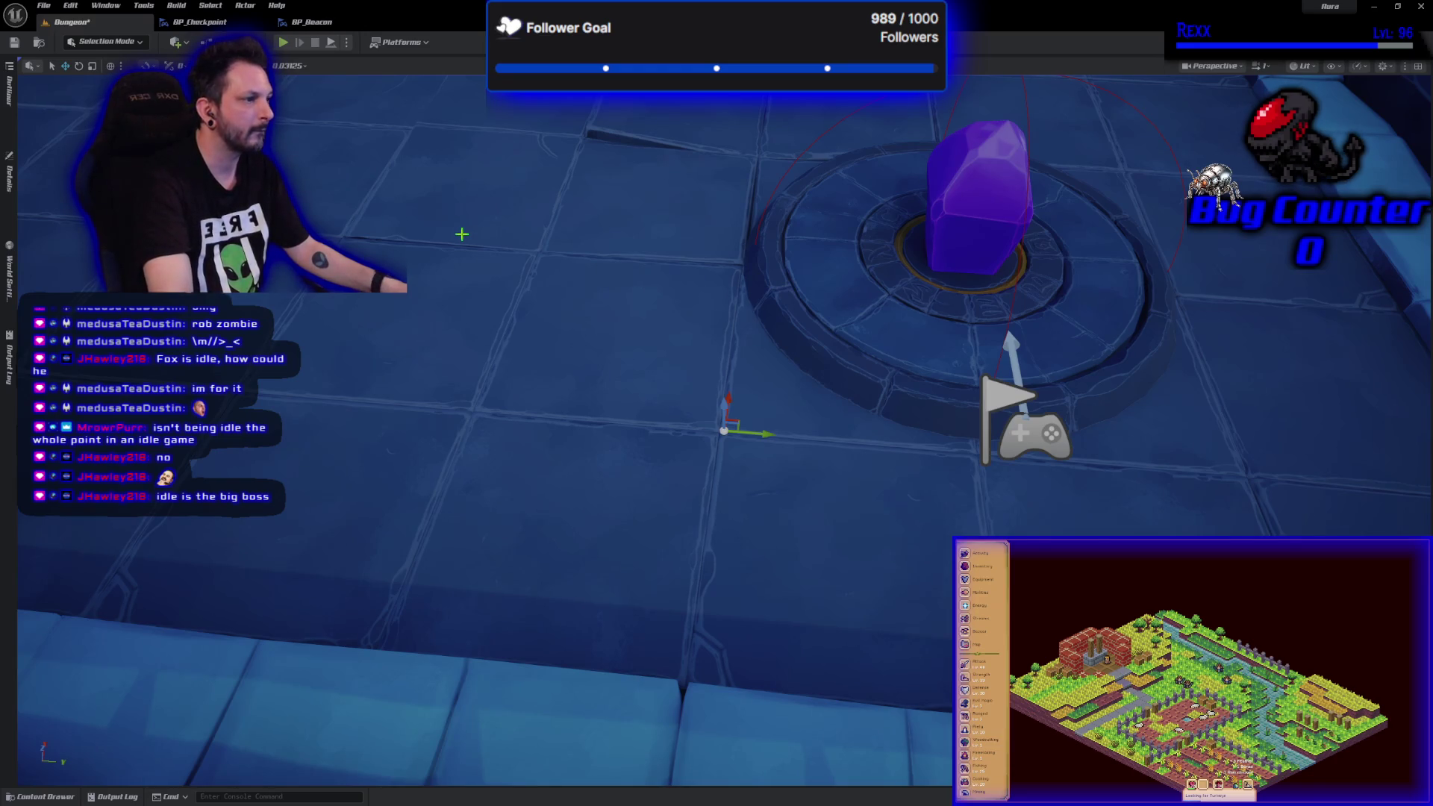
- Find the PlayerStart in the Outliner and focus the viewport on it
{"action": "left_click", "coordinate": [16, 105]}
{"action": "scroll", "coordinate": [129, 750], "scroll_direction": "down", "scroll_amount": 1}
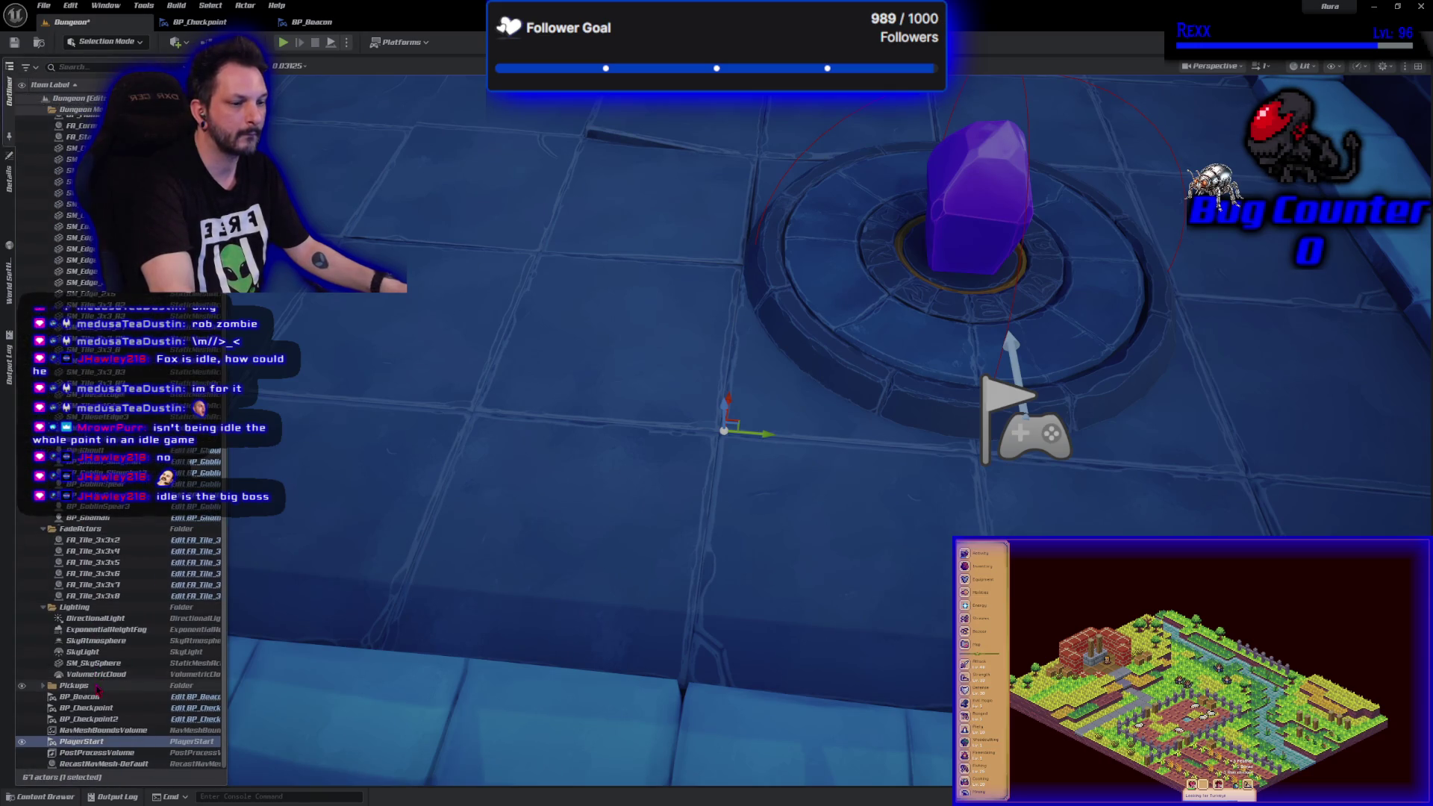
{"action": "left_click", "coordinate": [120, 732]}
{"action": "left_click", "coordinate": [103, 742]}
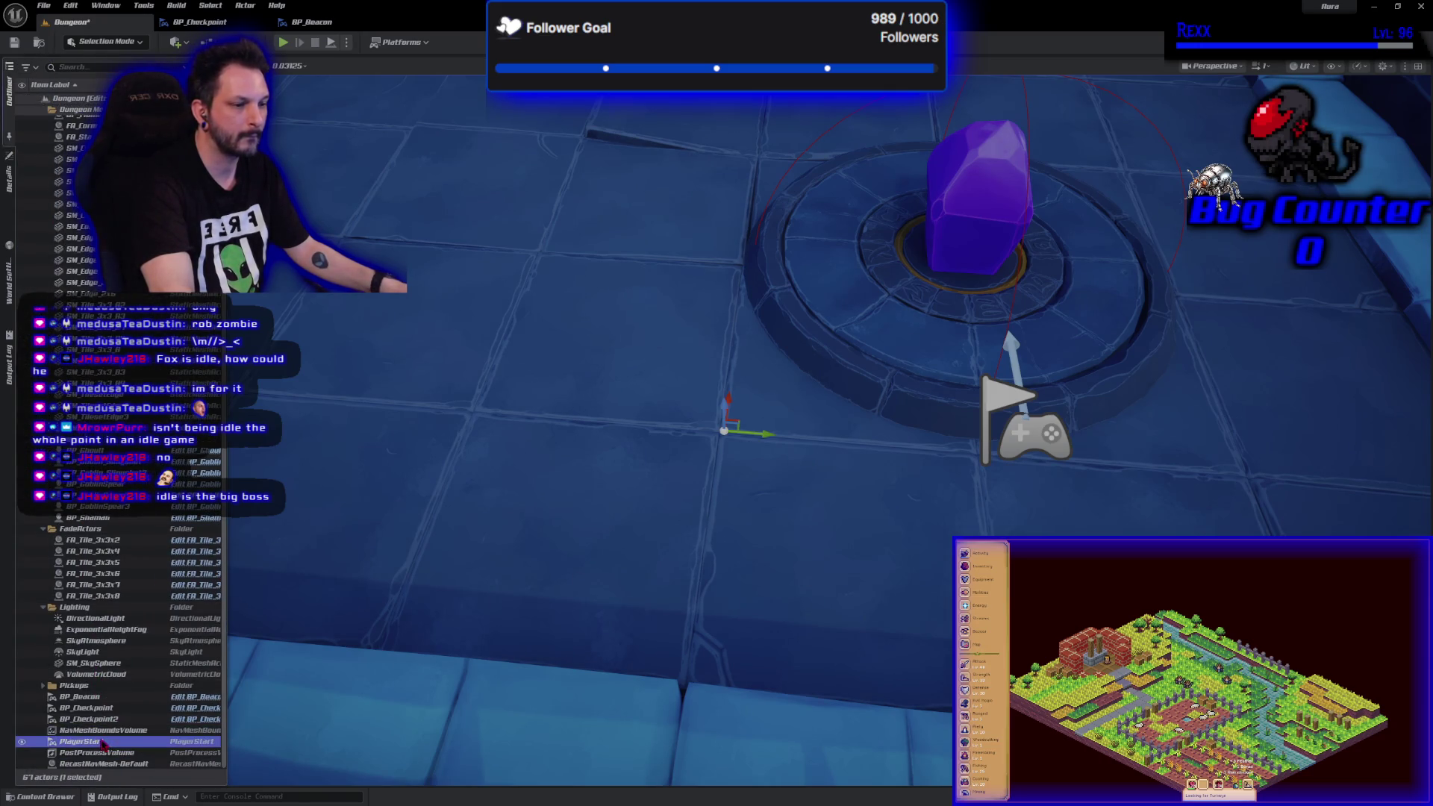
{"action": "key", "text": "f"}
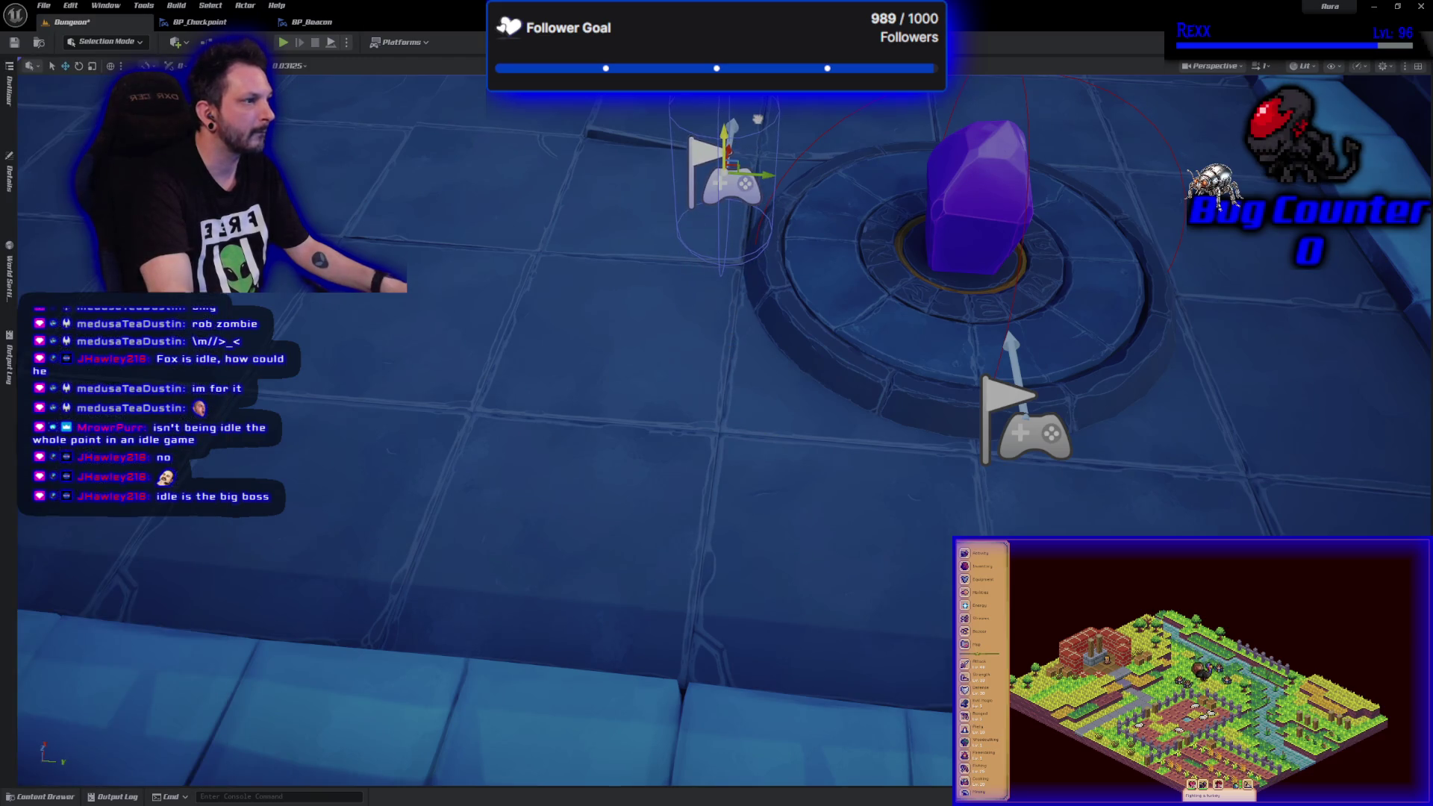
- Move the PlayerStart onto the right edge of the purple crystal's pedestal
{"action": "key", "text": "End"}
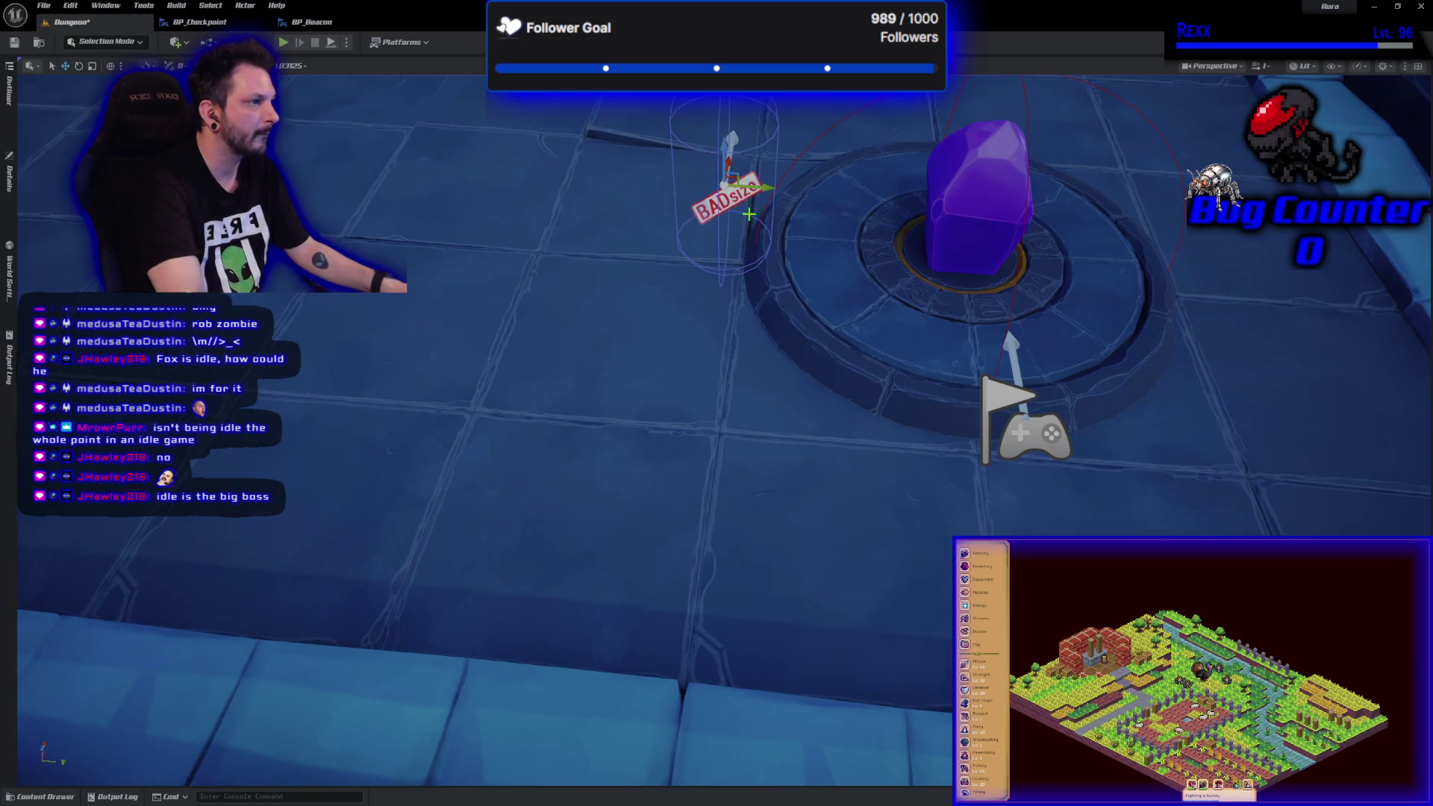
{"action": "scroll", "coordinate": [772, 153], "scroll_direction": "up", "scroll_amount": 2}
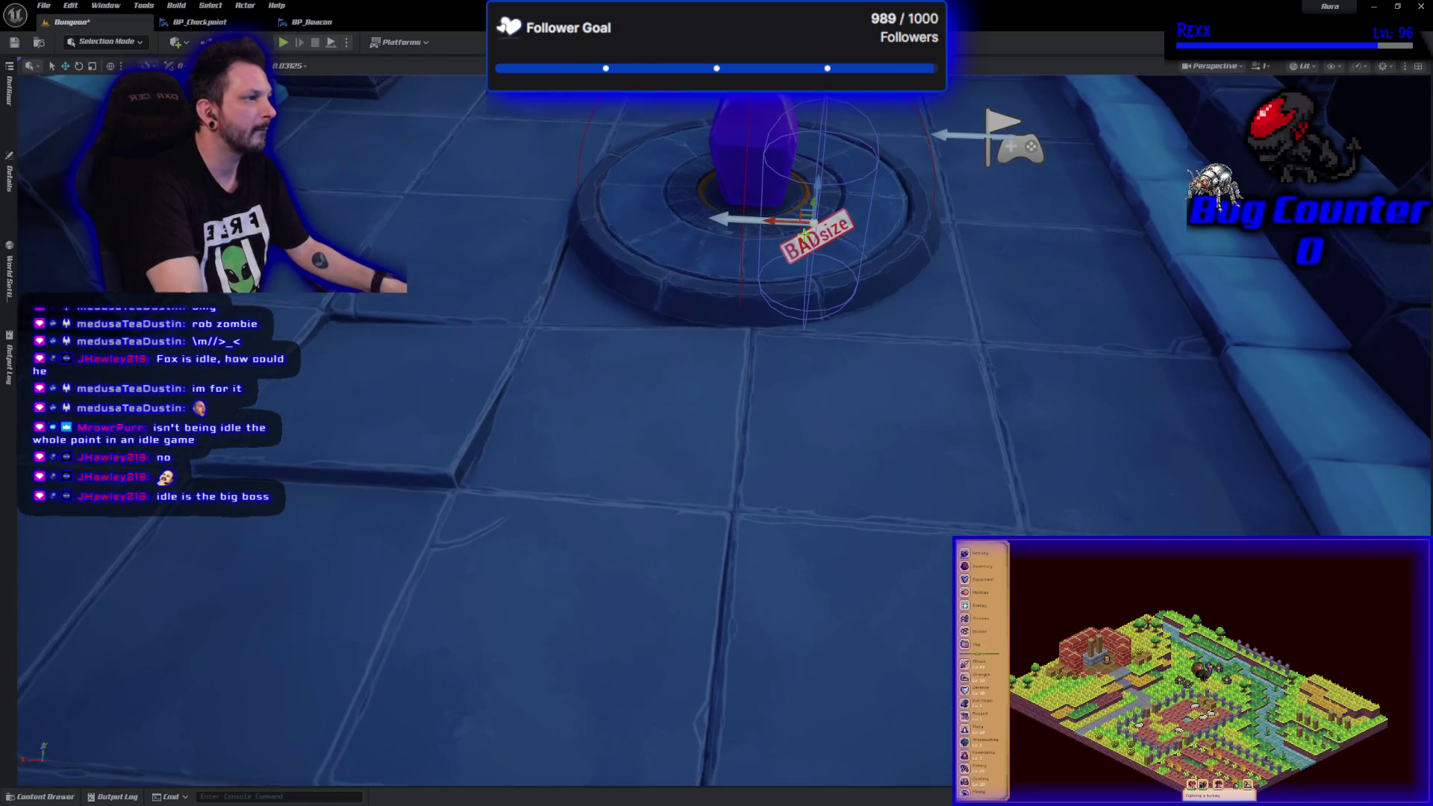
{"action": "mouse_move", "coordinate": [799, 268]}
{"action": "left_mouse_down"}
{"action": "mouse_move", "coordinate": [1056, 275]}
{"action": "mouse_move", "coordinate": [1033, 140]}
{"action": "left_mouse_up"}
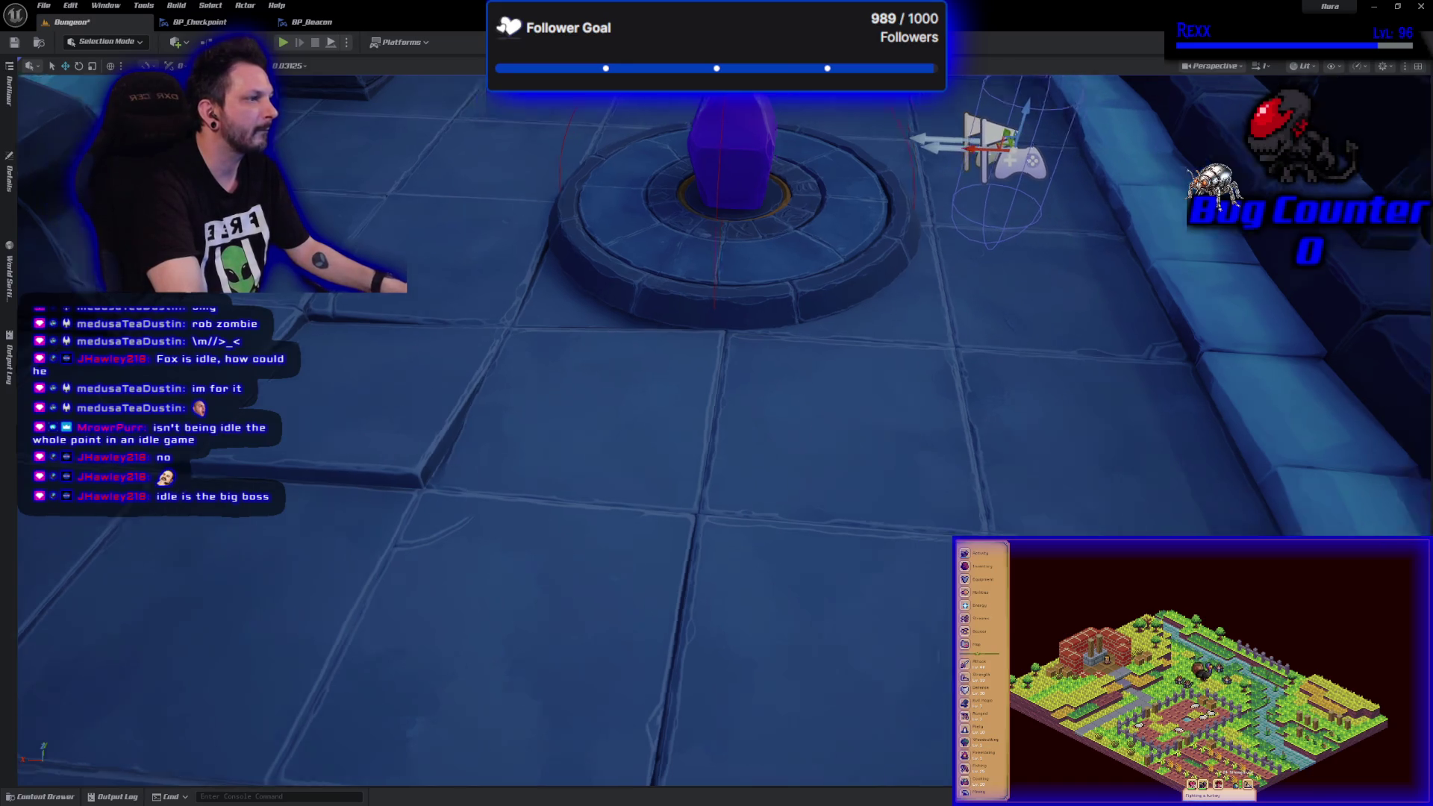
{"action": "scroll", "coordinate": [717, 430], "scroll_direction": "down", "scroll_amount": 5}
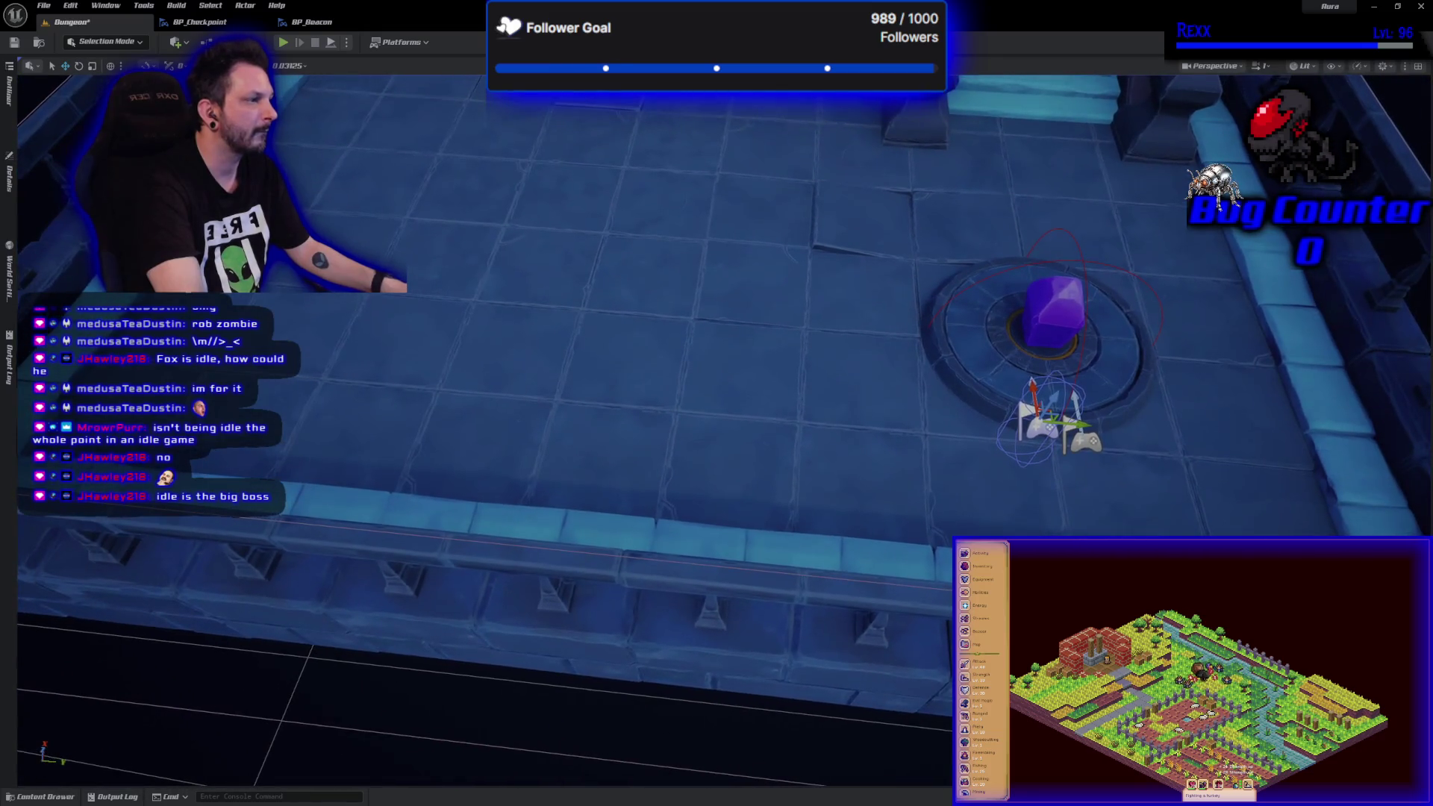
{"action": "left_click_drag", "start_coordinate": [993, 358], "coordinate": [1011, 369]}
{"action": "mouse_move", "coordinate": [717, 437]}
{"action": "left_mouse_down"}
{"action": "mouse_move", "coordinate": [627, 442]}
{"action": "mouse_move", "coordinate": [657, 411]}
{"action": "mouse_move", "coordinate": [655, 357]}
{"action": "left_mouse_up"}
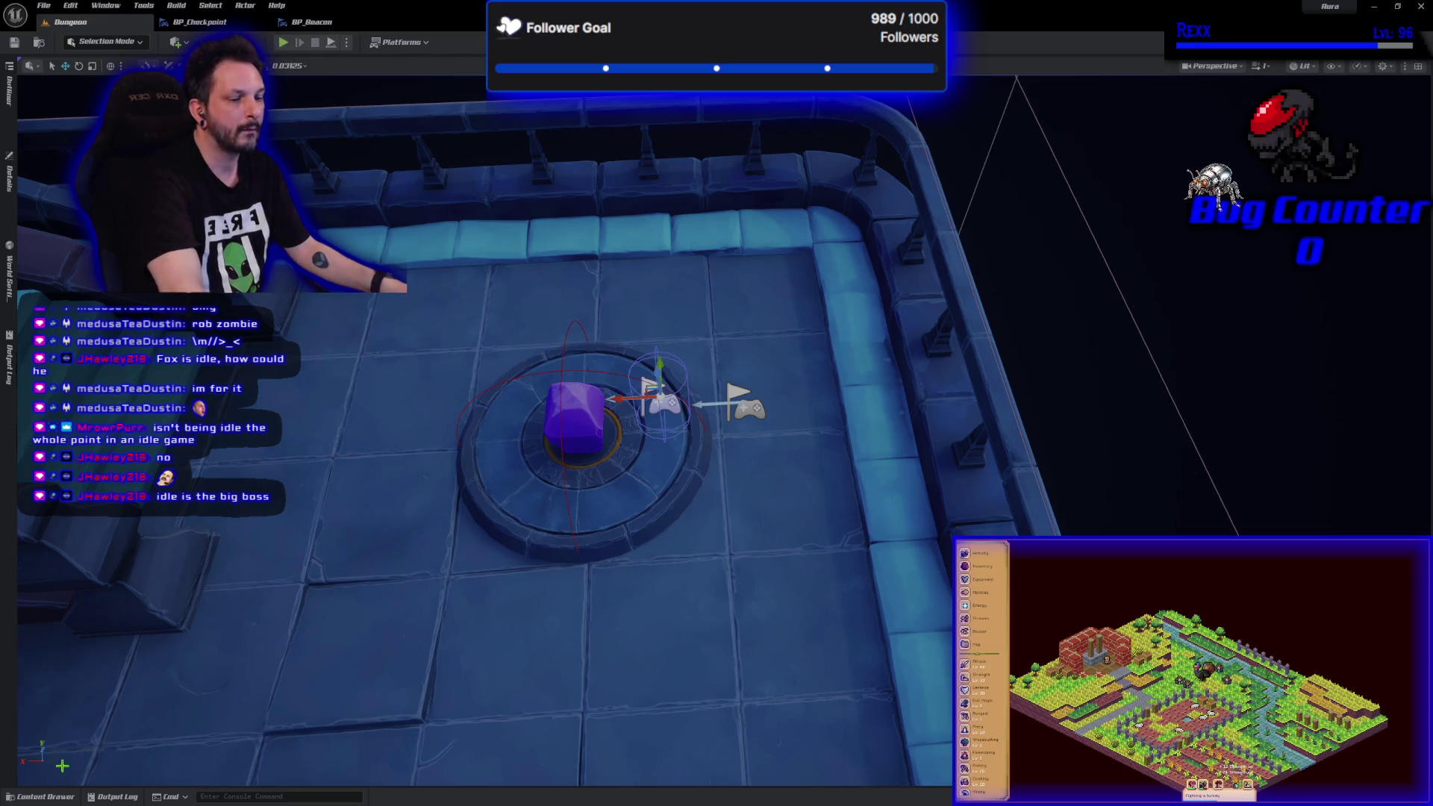
{"action": "key", "text": "ctrl+space"}
- Open the MainMenu level, start a playtest and delete the old 'uygjdhf' save slot
{"action": "double_click", "coordinate": [351, 589]}
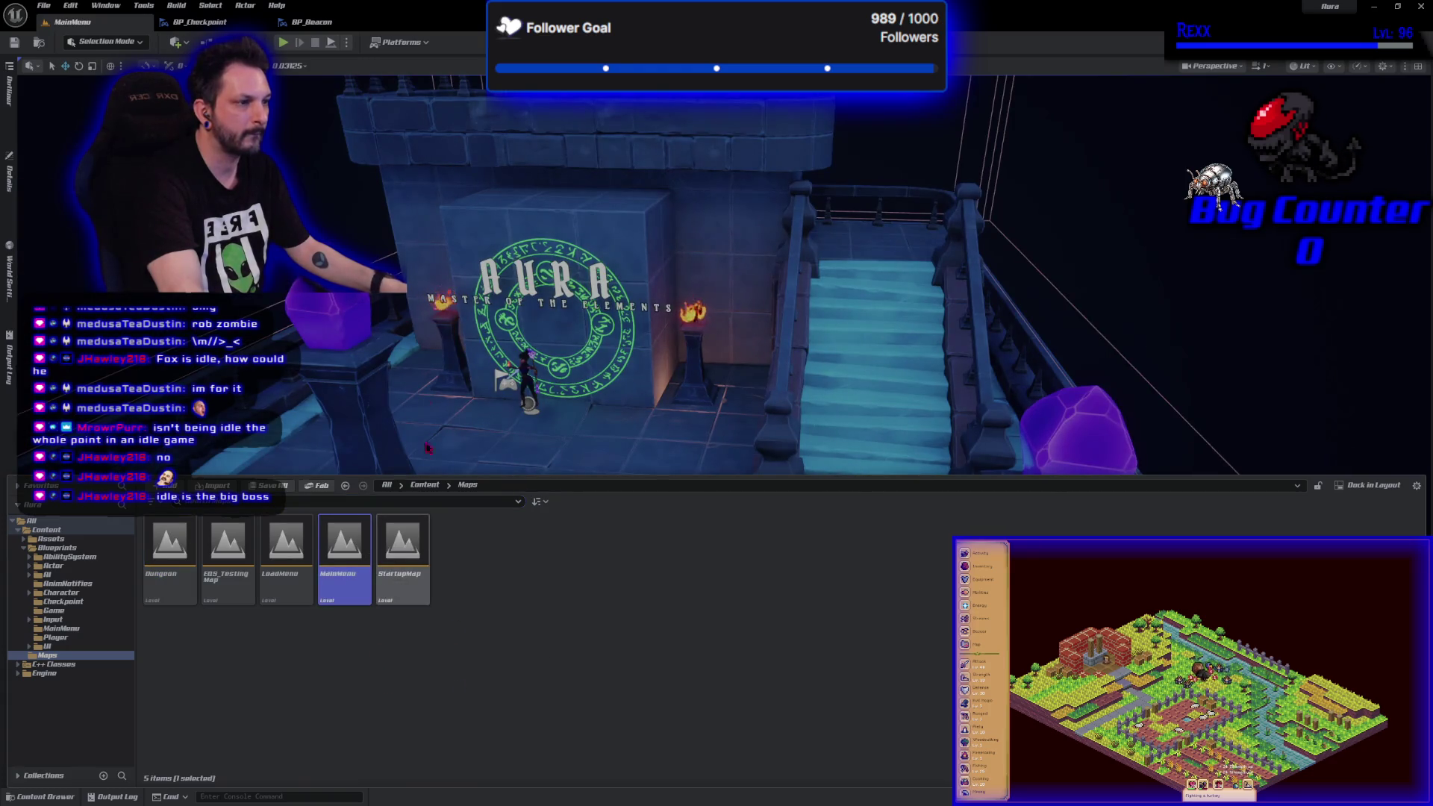
{"action": "left_click", "coordinate": [283, 42]}
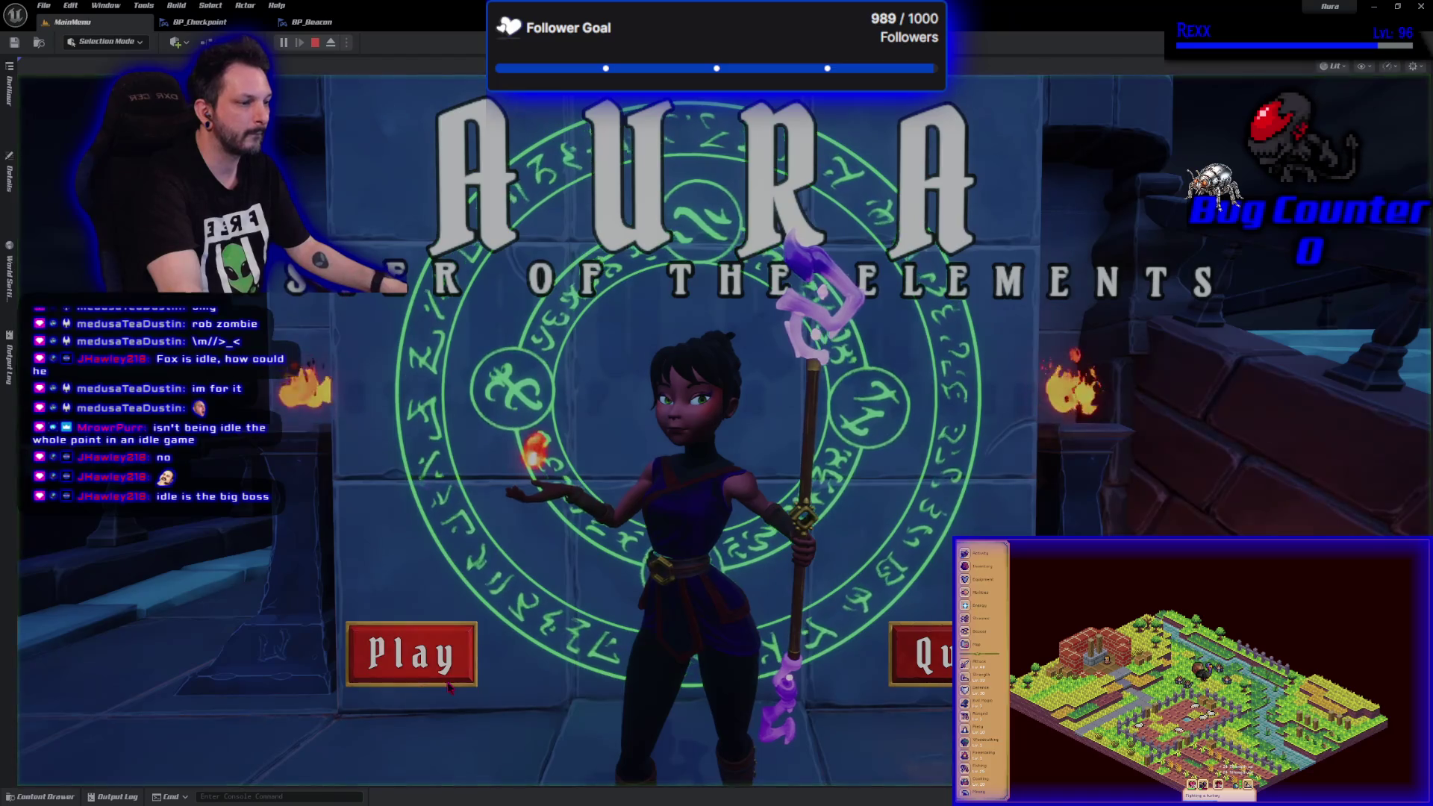
{"action": "left_click", "coordinate": [411, 654]}
{"action": "left_click", "coordinate": [458, 495]}
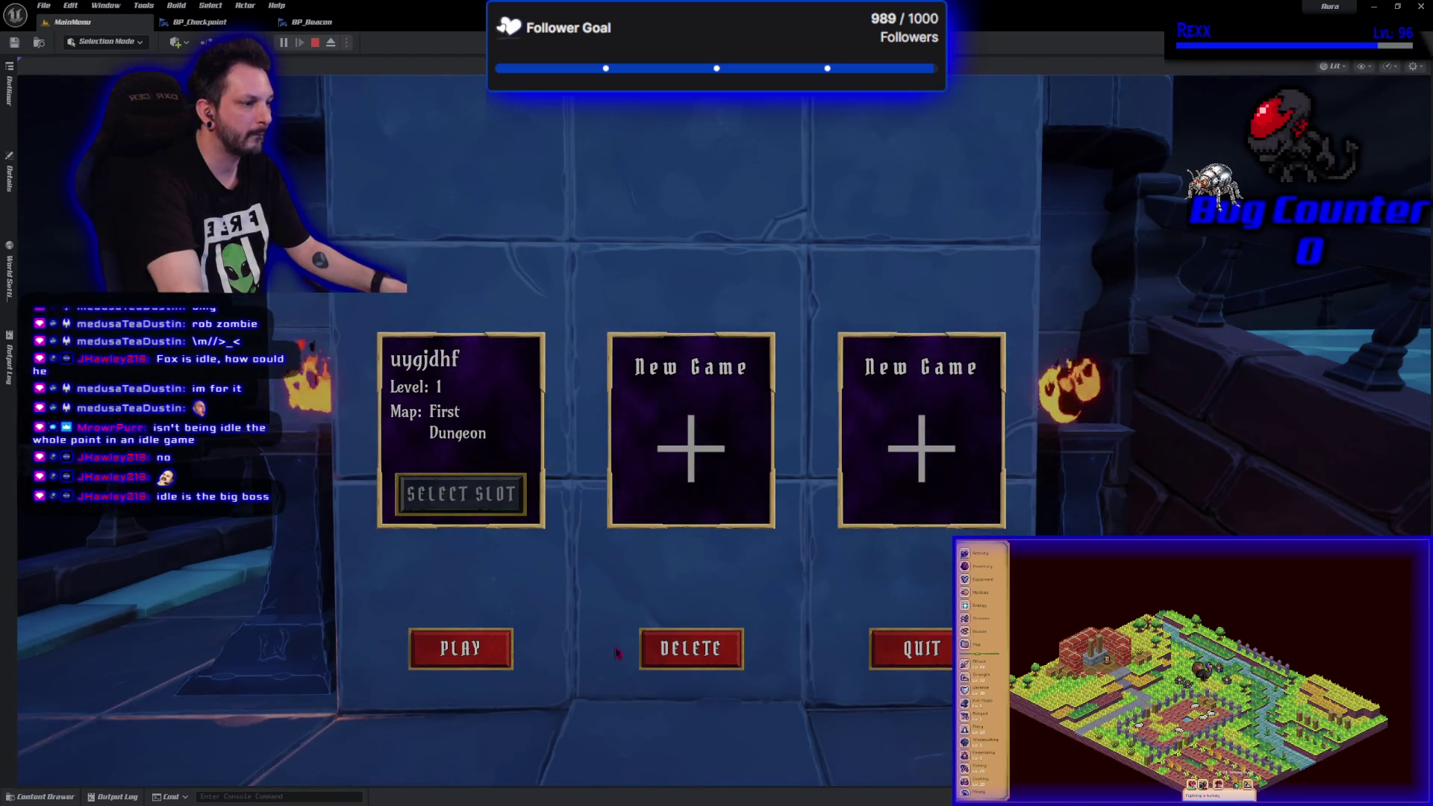
{"action": "left_click", "coordinate": [690, 649]}
{"action": "left_click", "coordinate": [799, 230]}
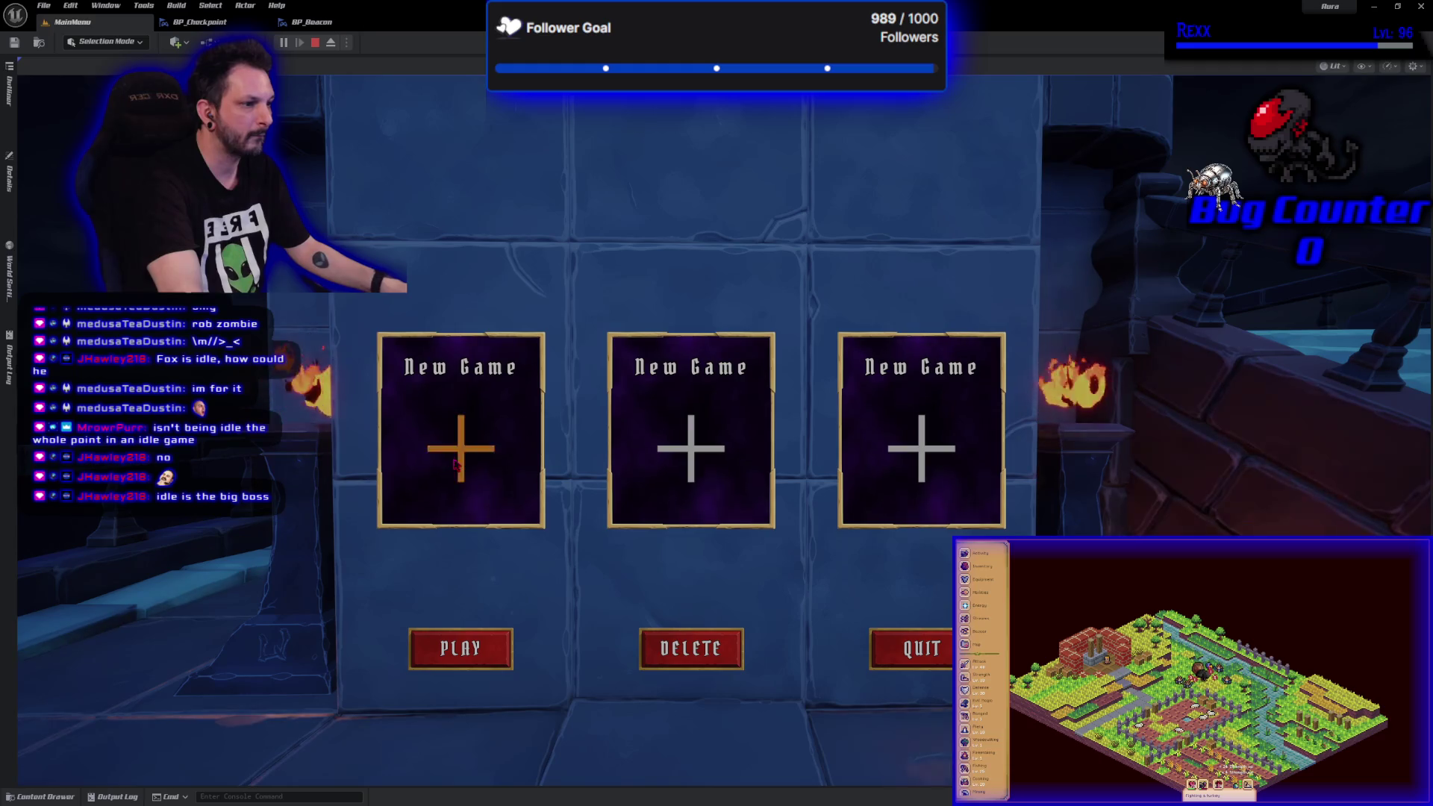
- Create a new save slot 'asfg', enter the dungeon, walk briefly, then stop the playtest
{"action": "left_click", "coordinate": [430, 378]}
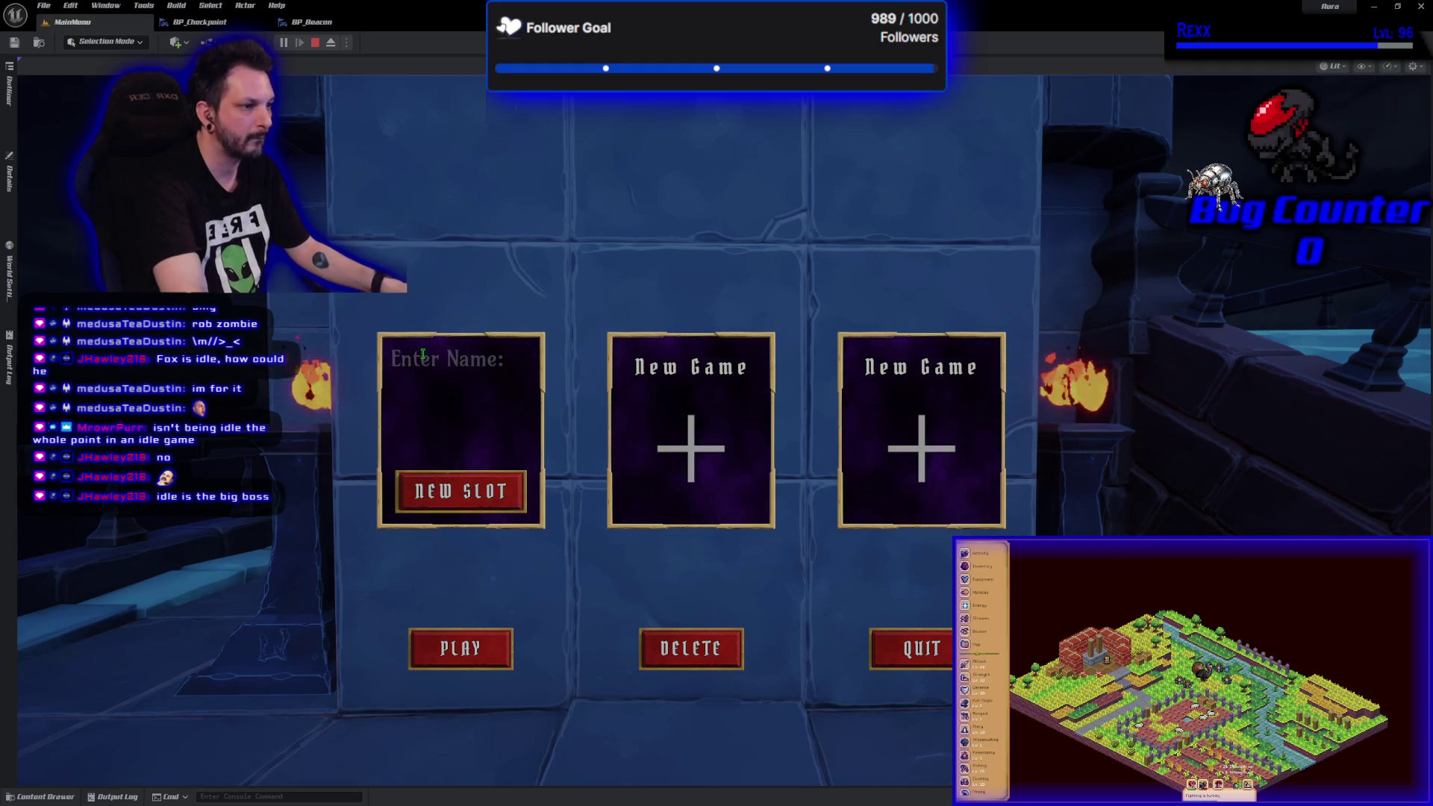
{"action": "type", "text": "asfg"}
{"action": "left_click", "coordinate": [460, 493]}
{"action": "left_click", "coordinate": [498, 645]}
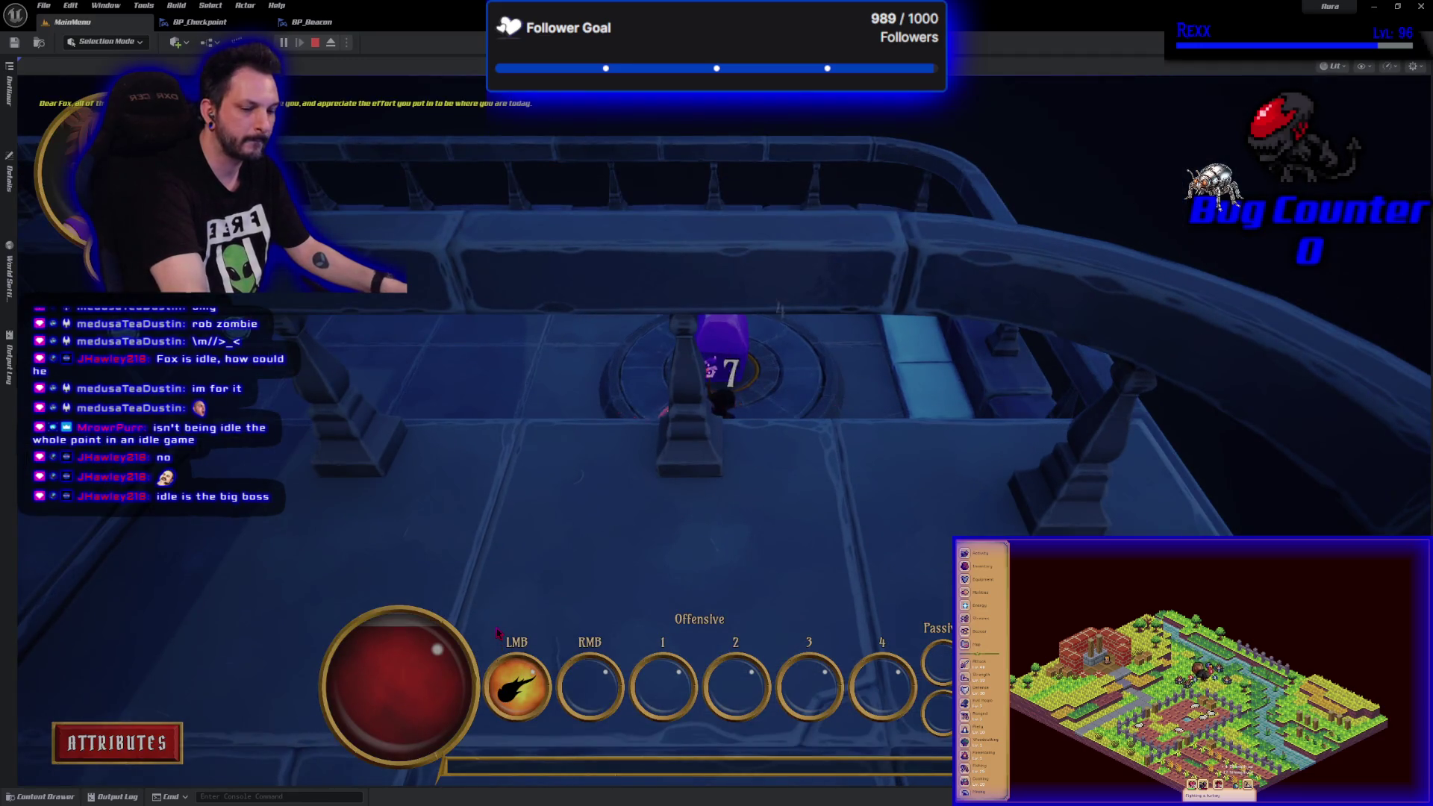
{"action": "key", "text": "d"}
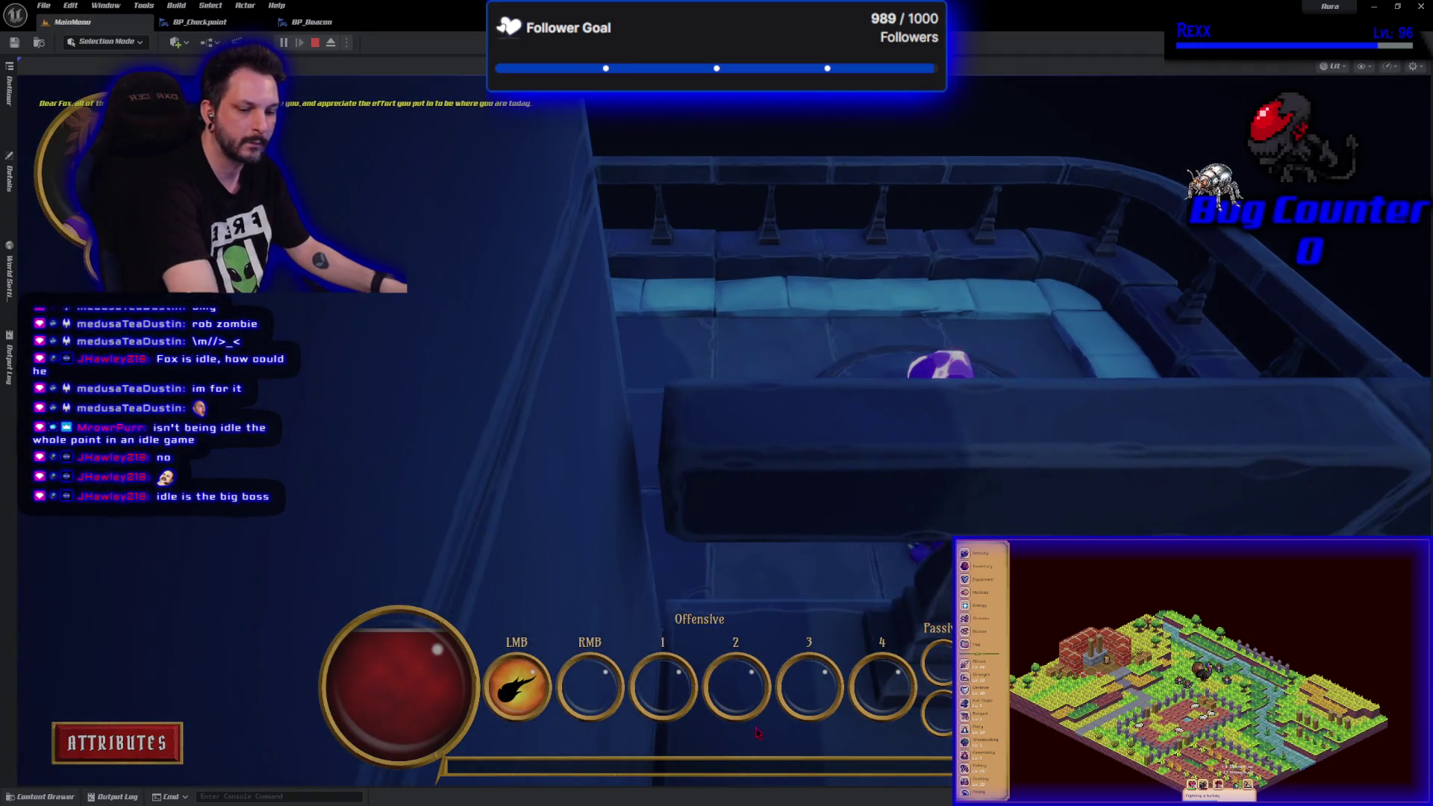
{"action": "key", "text": "Escape"}
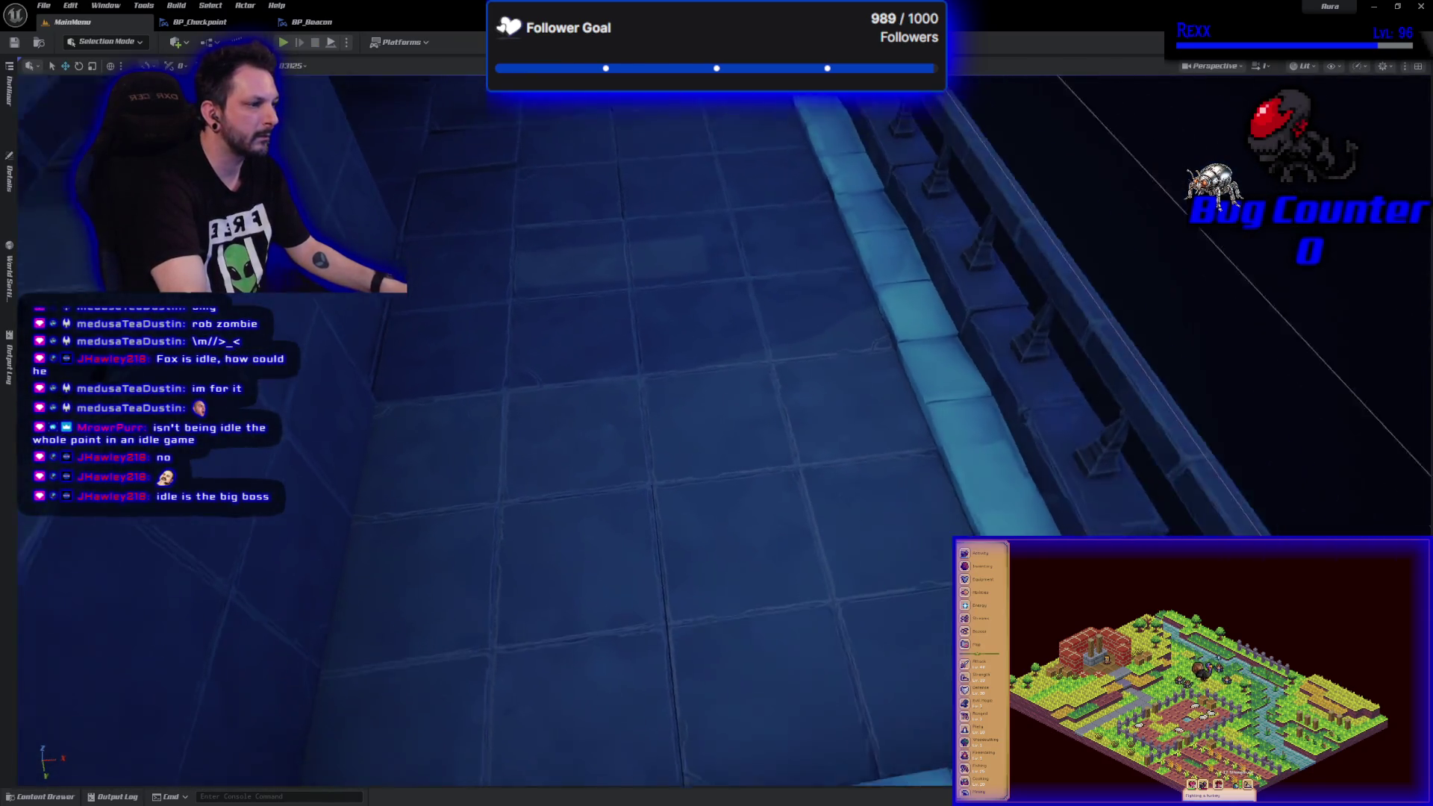
- Reopen the Dungeon level from the Content Drawer
{"action": "scroll", "coordinate": [655, 704], "scroll_direction": "down", "scroll_amount": 5}
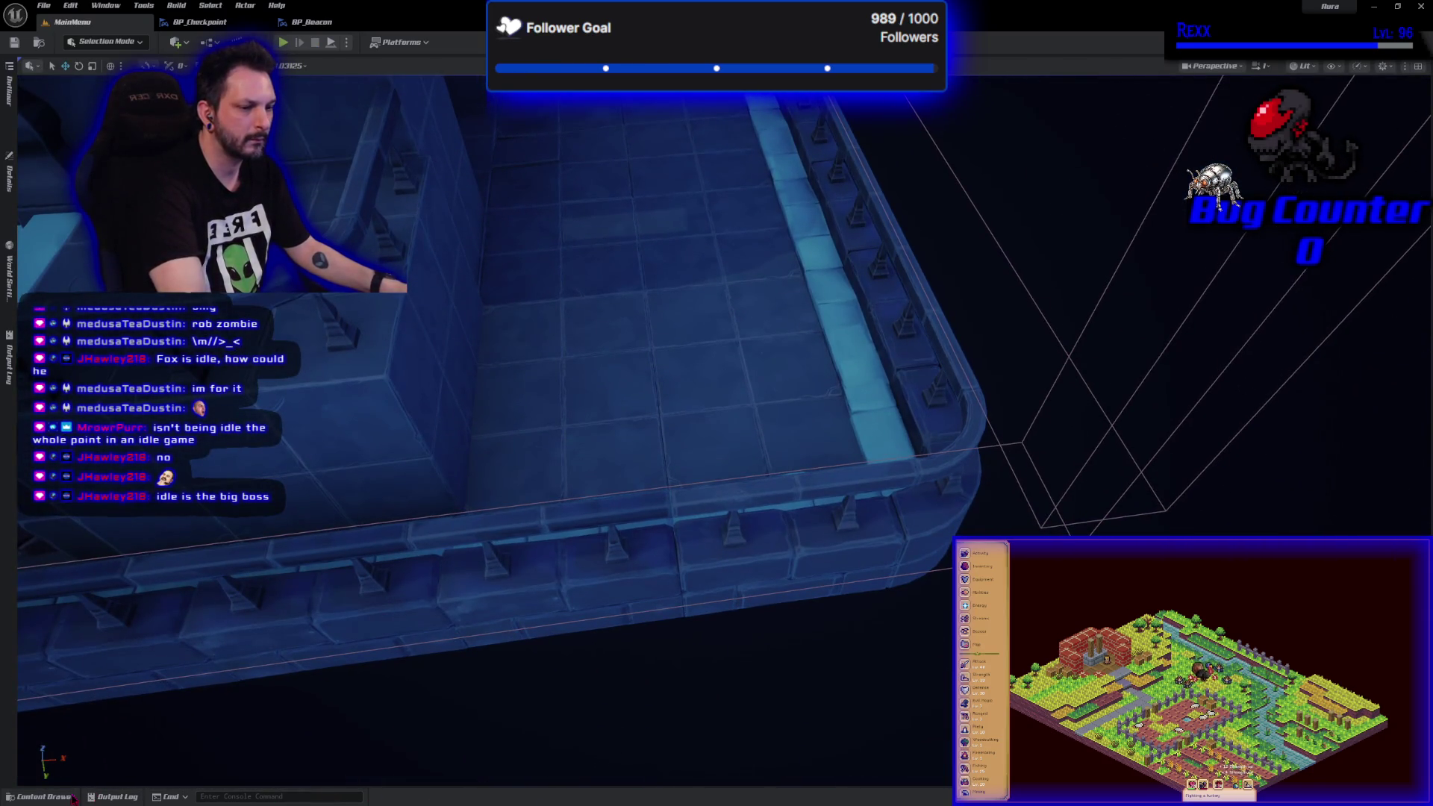
{"action": "left_click", "coordinate": [77, 798]}
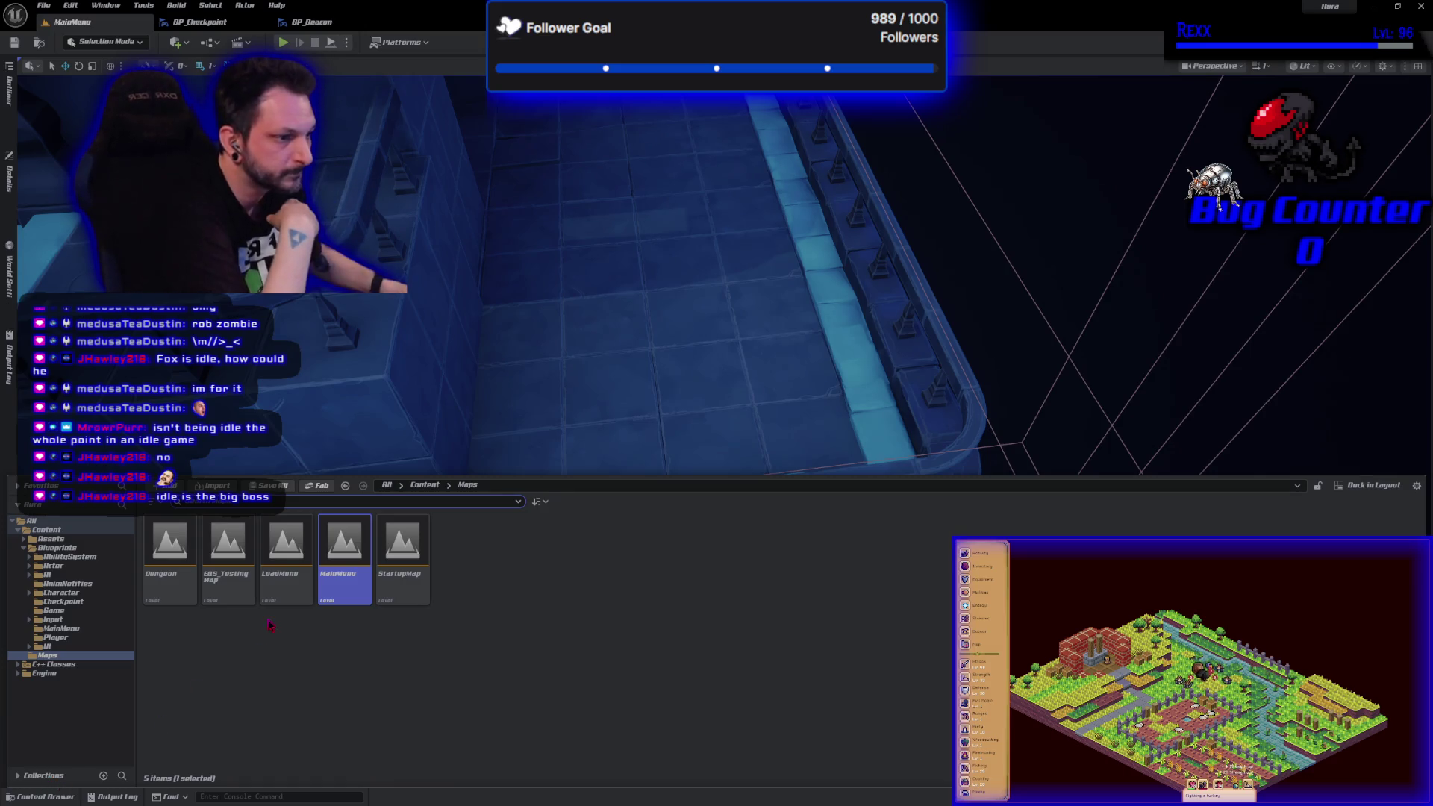
{"action": "double_click", "coordinate": [179, 578]}
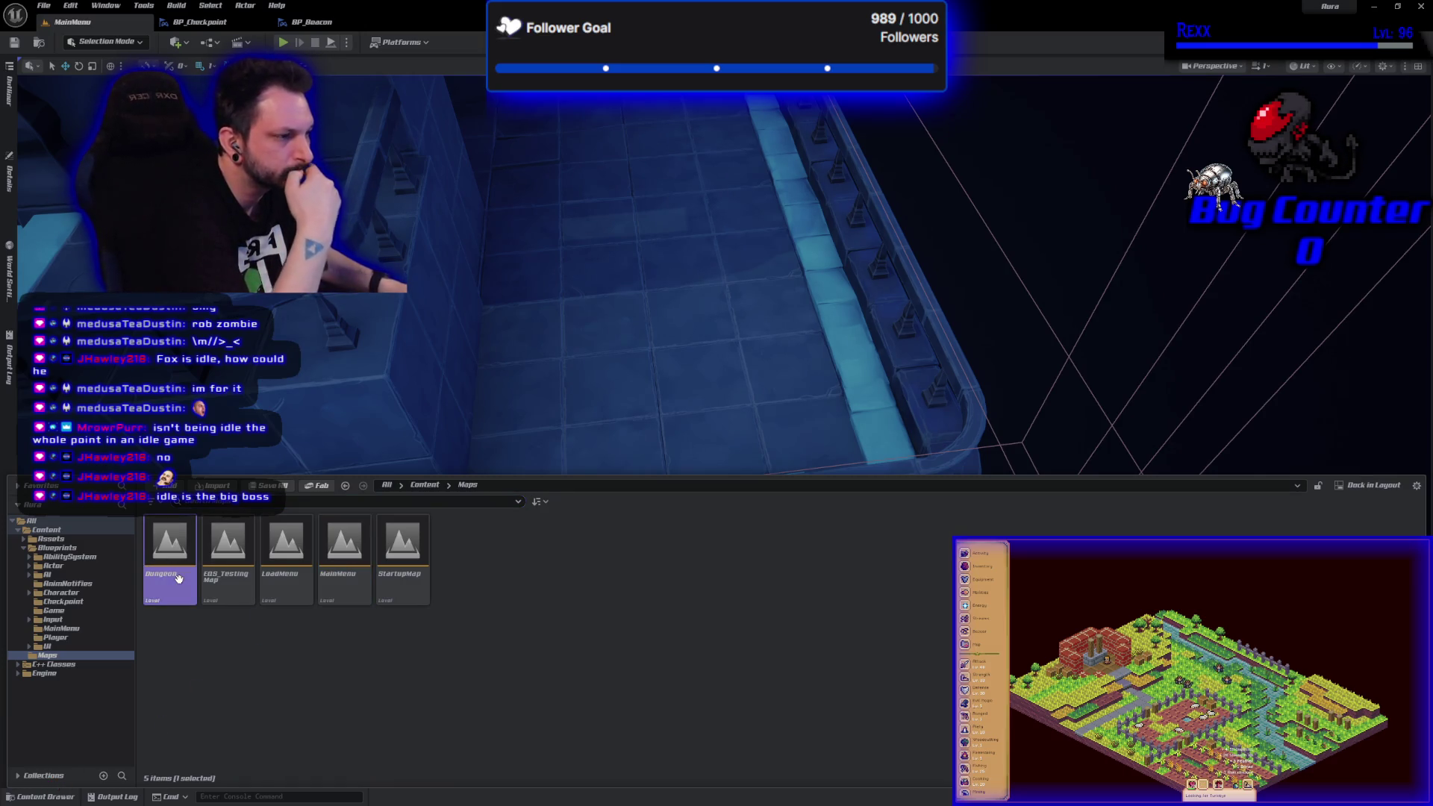
- Shift the actor beside the right-hand crystal pedestal slightly to the left
{"action": "scroll", "coordinate": [717, 268], "scroll_direction": "down", "scroll_amount": 5}
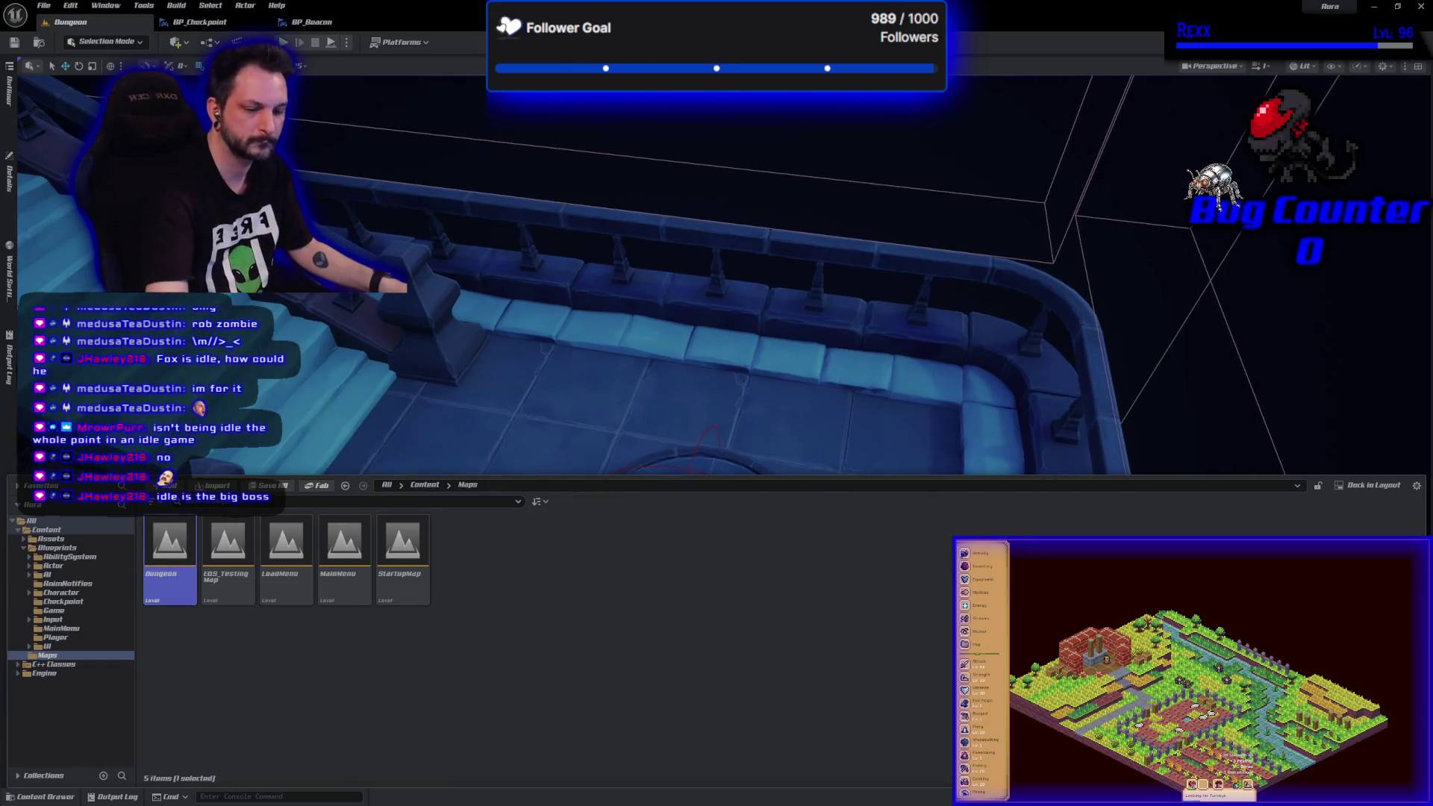
{"action": "scroll", "coordinate": [717, 268], "scroll_direction": "down", "scroll_amount": 5}
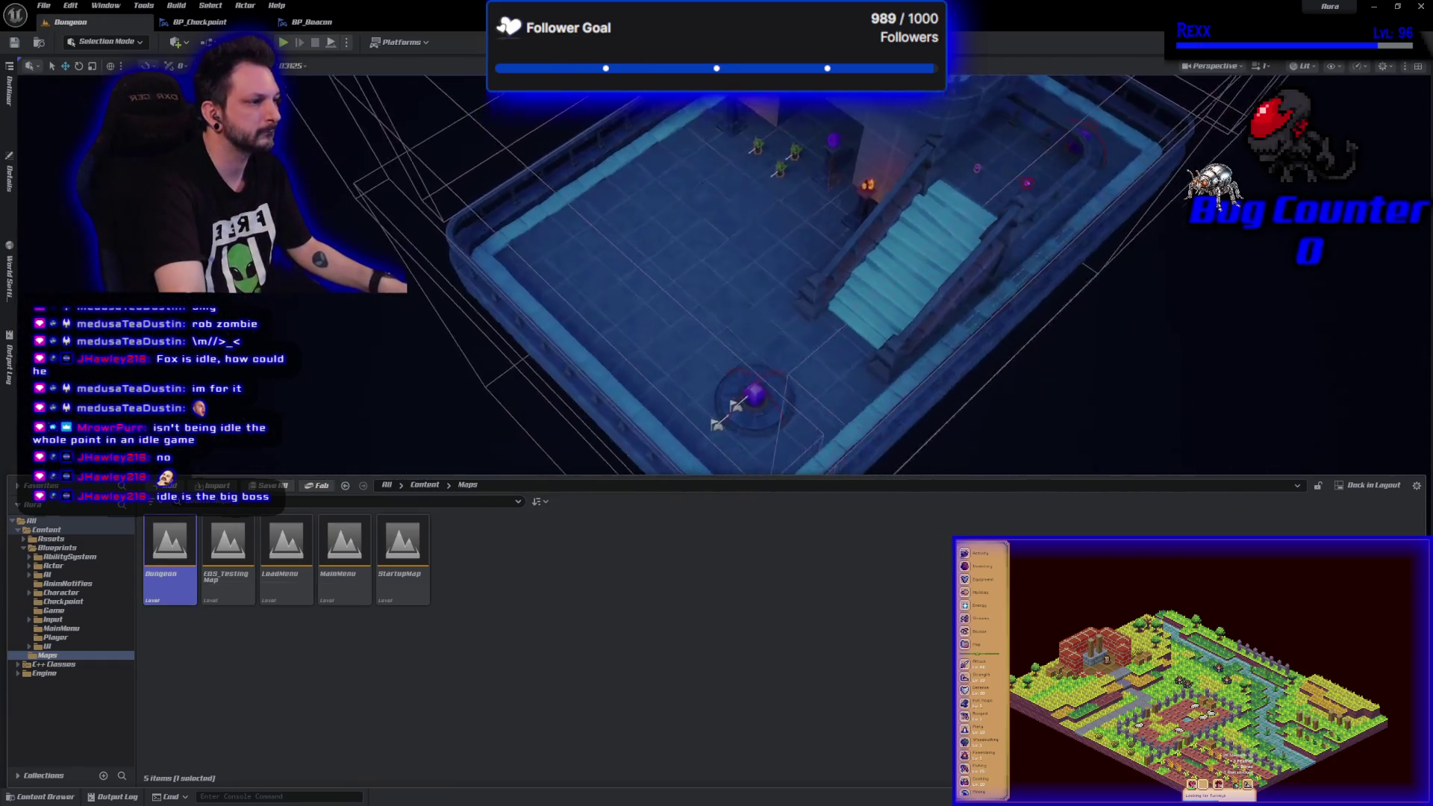
{"action": "scroll", "coordinate": [946, 424], "scroll_direction": "up", "scroll_amount": 3}
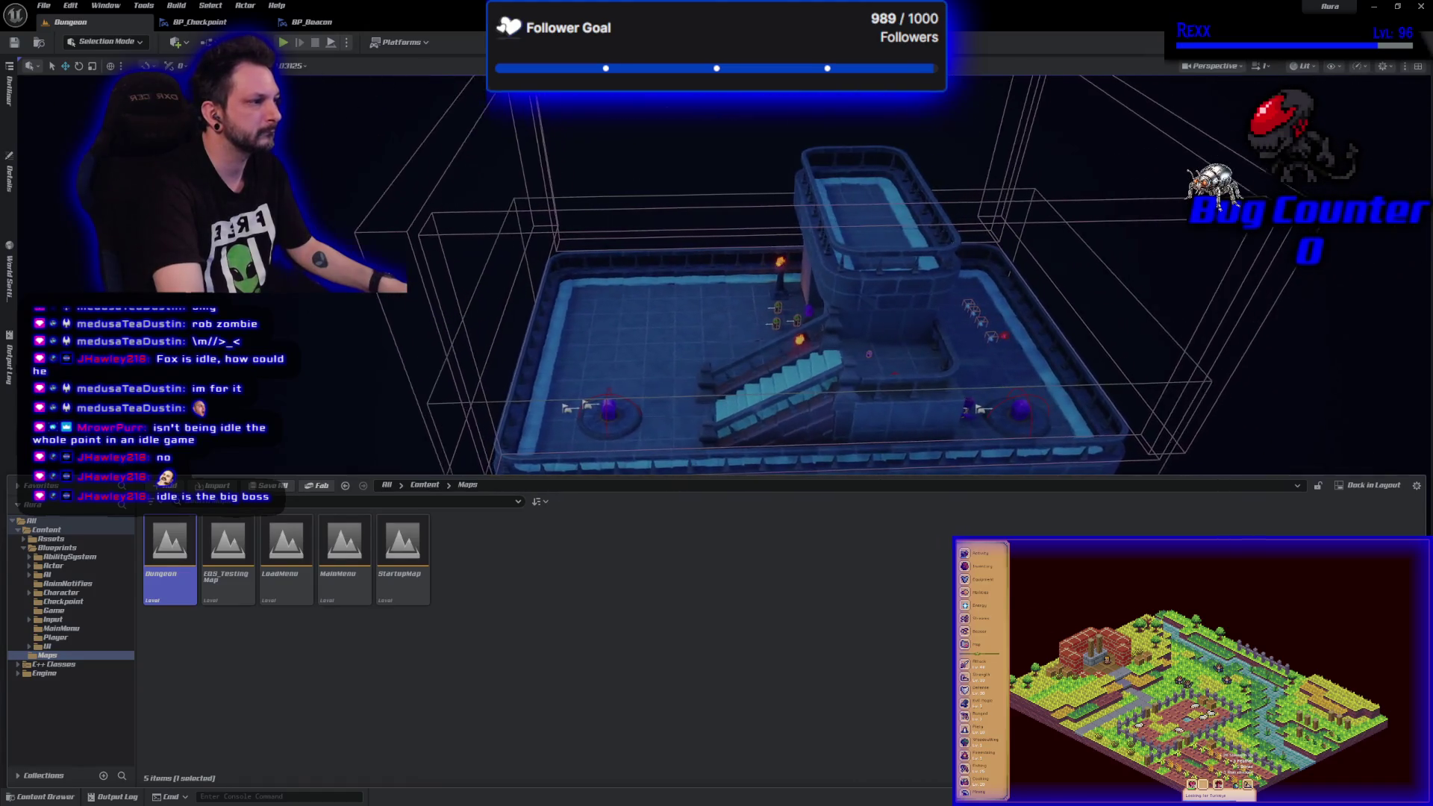
{"action": "left_click", "coordinate": [948, 409]}
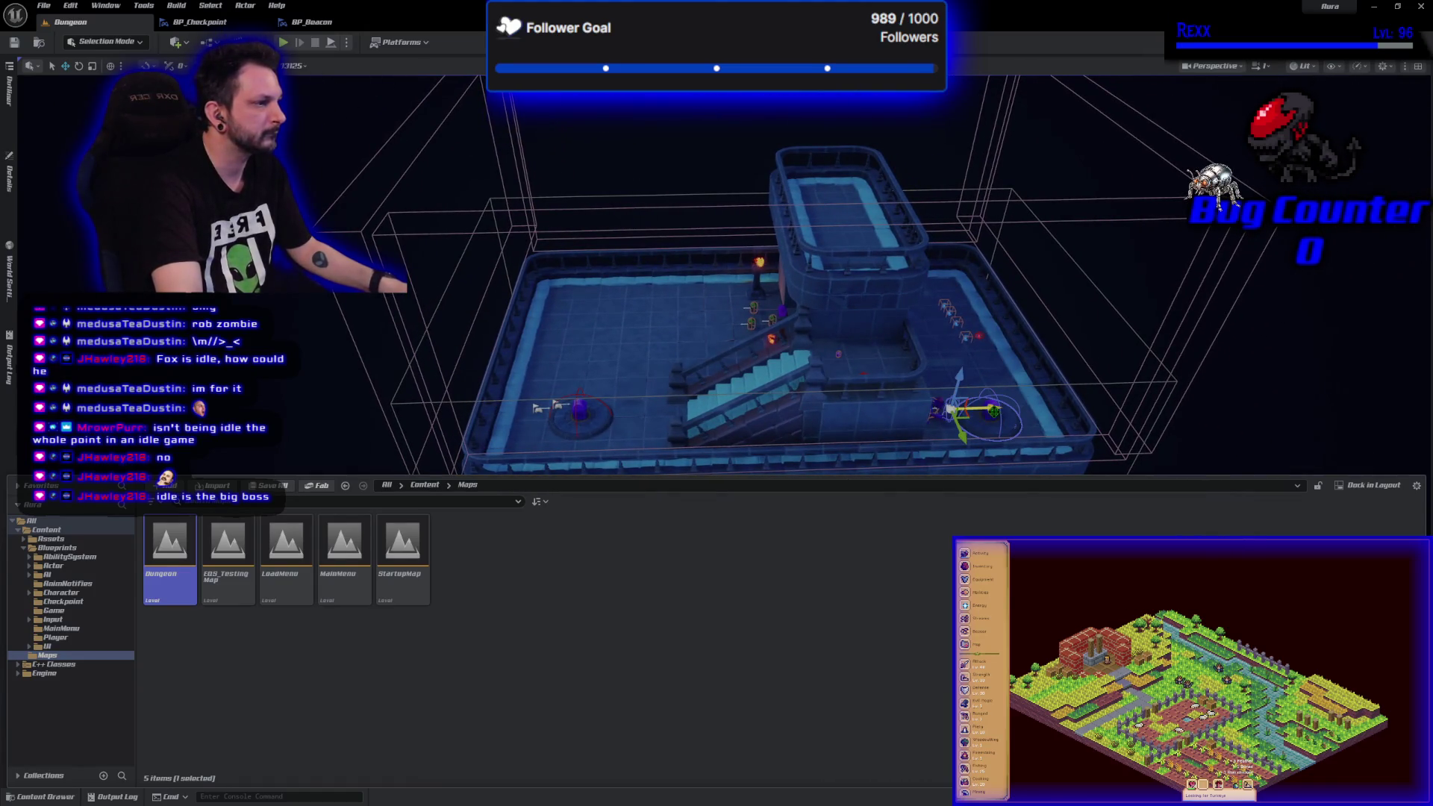
{"action": "mouse_move", "coordinate": [952, 409]}
{"action": "left_mouse_down"}
{"action": "mouse_move", "coordinate": [525, 421]}
{"action": "mouse_move", "coordinate": [577, 404]}
{"action": "mouse_move", "coordinate": [993, 422]}
{"action": "mouse_move", "coordinate": [971, 426]}
{"action": "mouse_move", "coordinate": [973, 438]}
{"action": "left_mouse_up"}
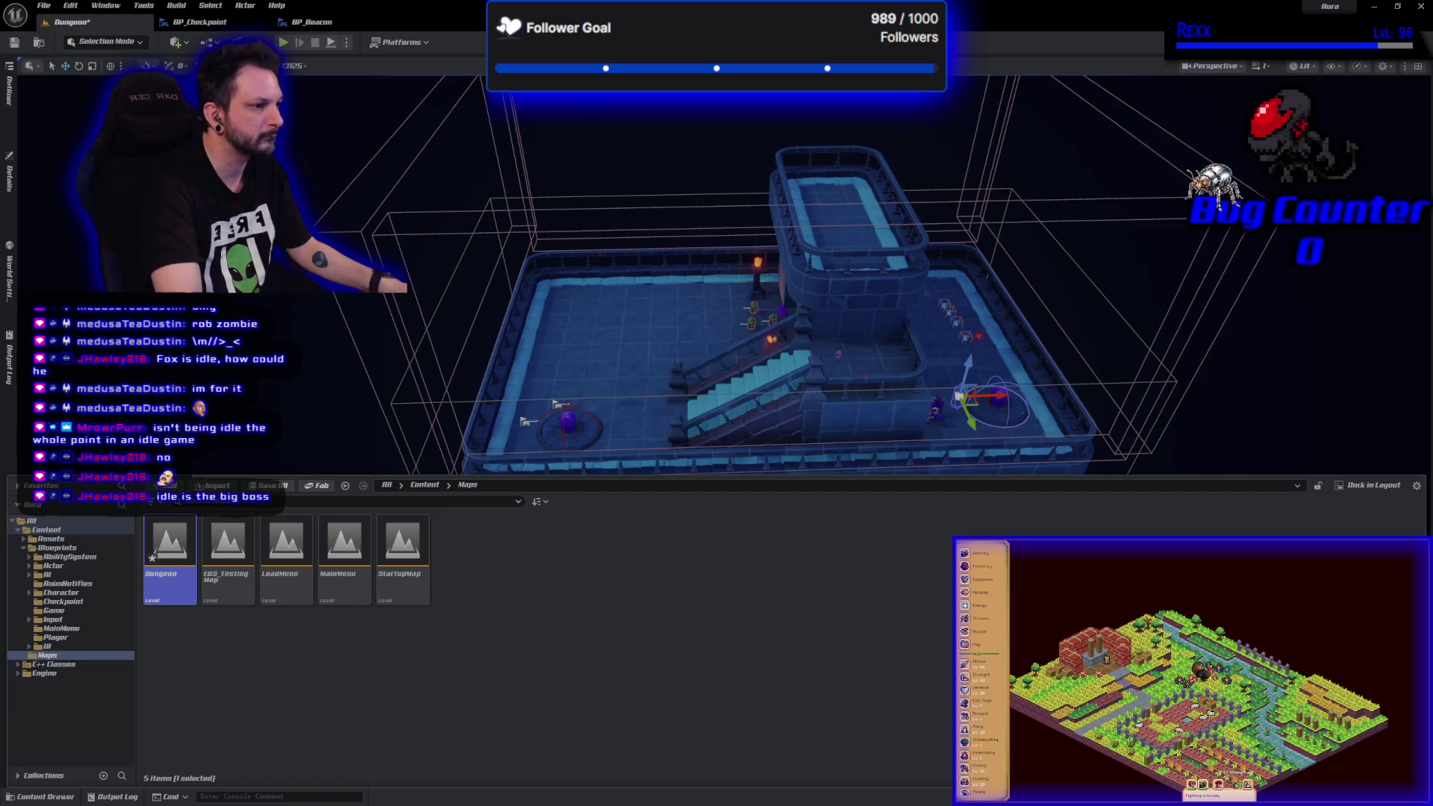
- Nudge the left beacon actor slightly and save the Dungeon level
{"action": "left_click", "coordinate": [580, 426]}
{"action": "key", "text": "f"}
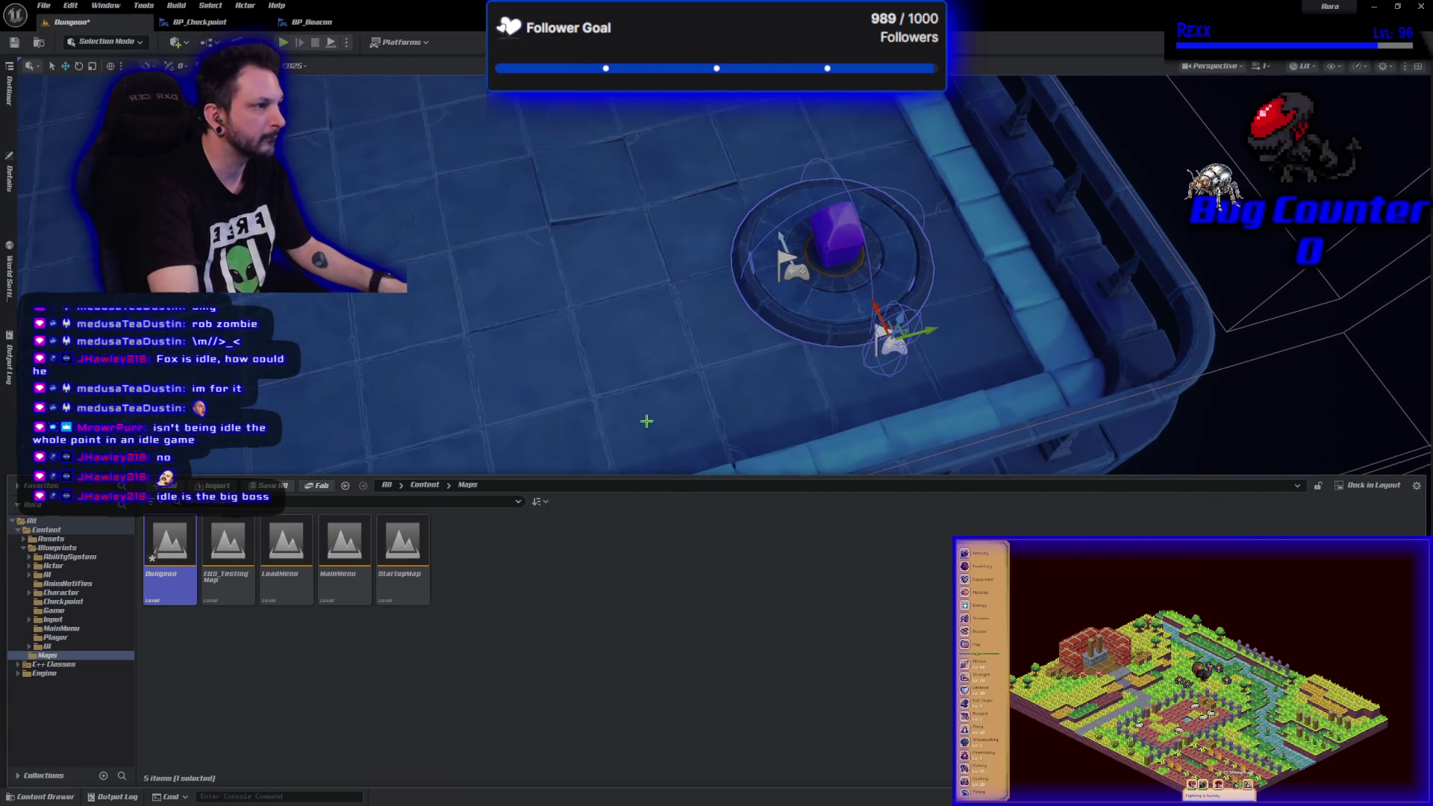
{"action": "mouse_move", "coordinate": [929, 336]}
{"action": "left_mouse_down"}
{"action": "mouse_move", "coordinate": [859, 346]}
{"action": "mouse_move", "coordinate": [789, 300]}
{"action": "left_mouse_up"}
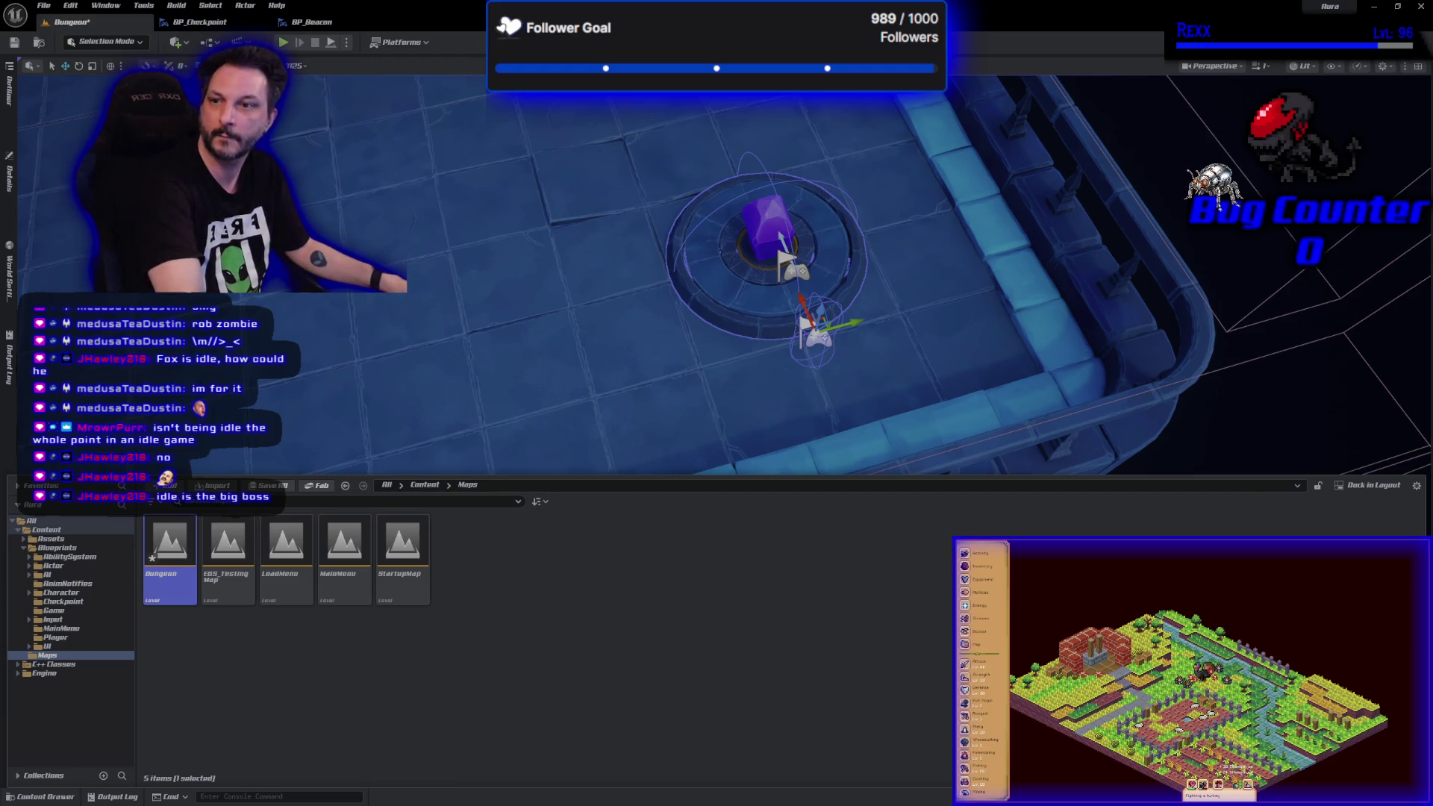
{"action": "left_click", "coordinate": [12, 43]}
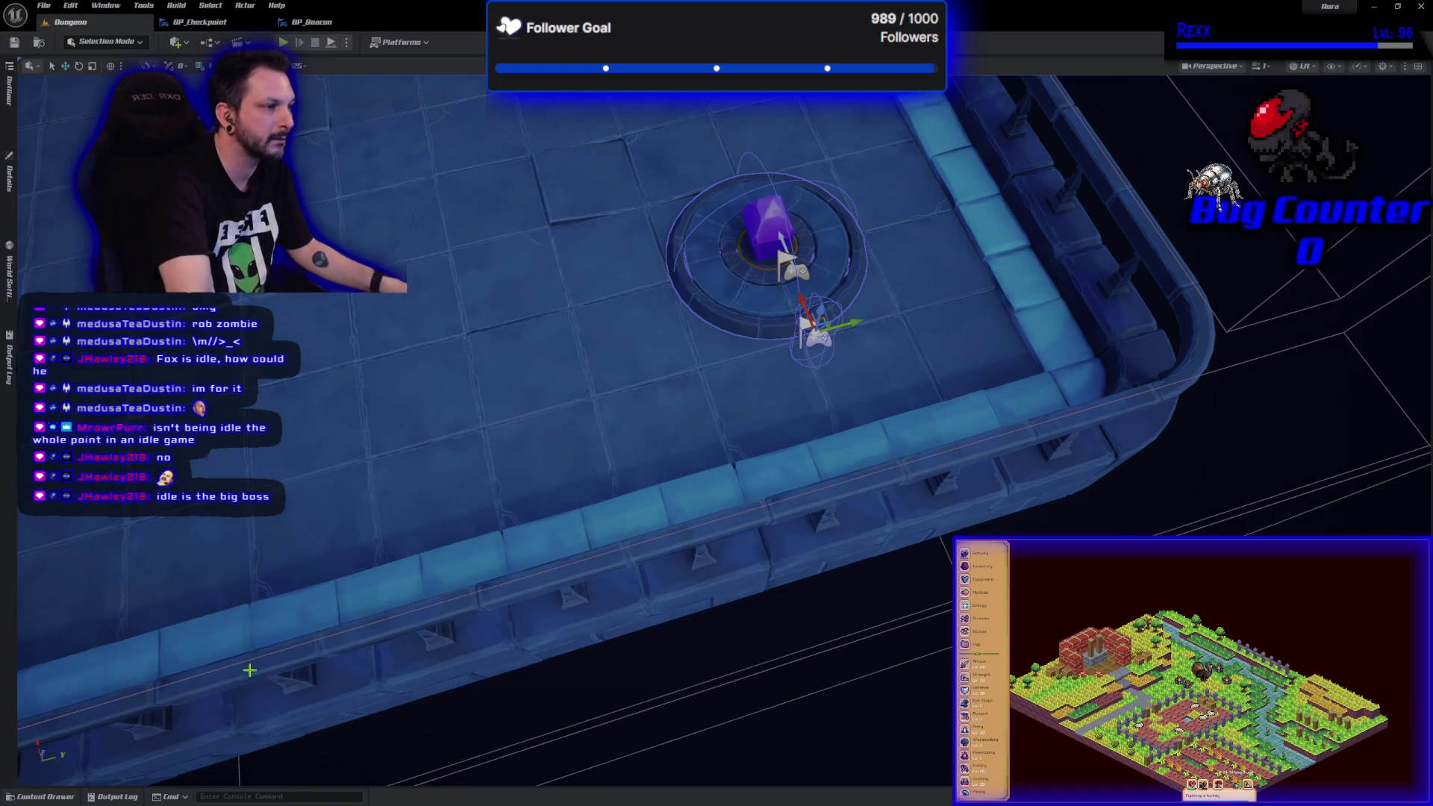
- Select the purple-crystal beacon by the stairs and open its BP_Beacon Blueprint
{"action": "mouse_move", "coordinate": [717, 448]}
{"action": "left_mouse_down"}
{"action": "mouse_move", "coordinate": [695, 508]}
{"action": "mouse_move", "coordinate": [704, 532]}
{"action": "left_mouse_up"}
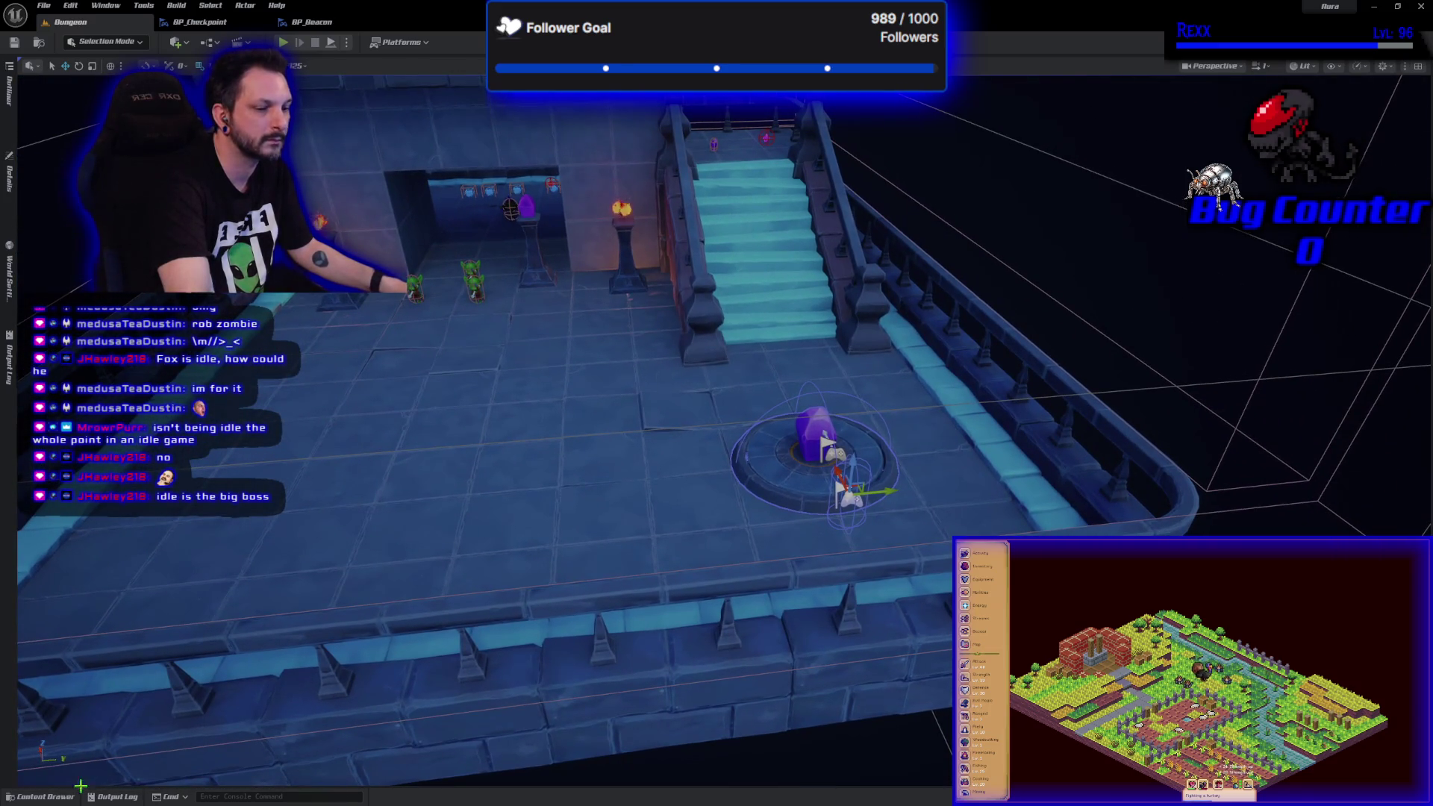
{"action": "left_click", "coordinate": [45, 797]}
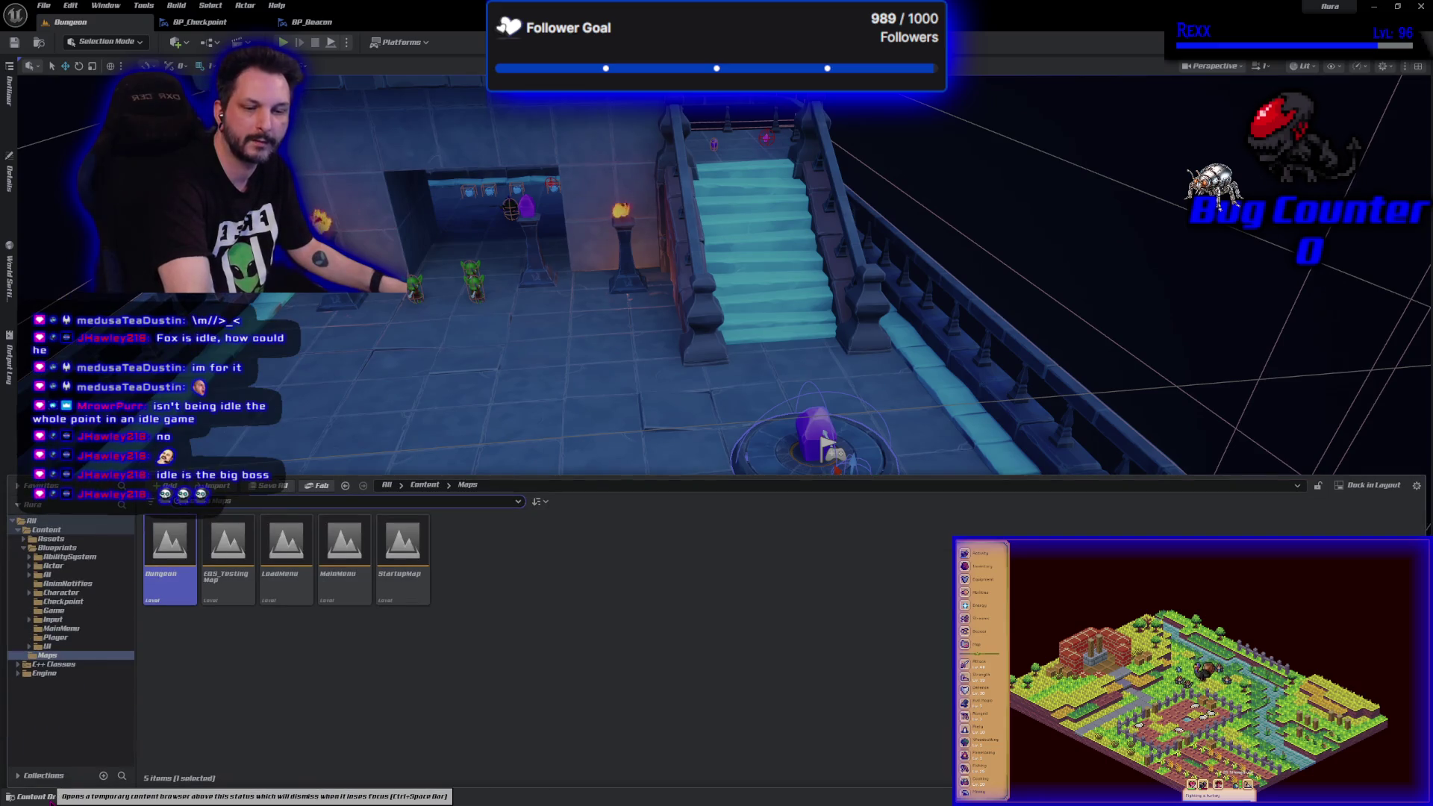
{"action": "left_click", "coordinate": [196, 685]}
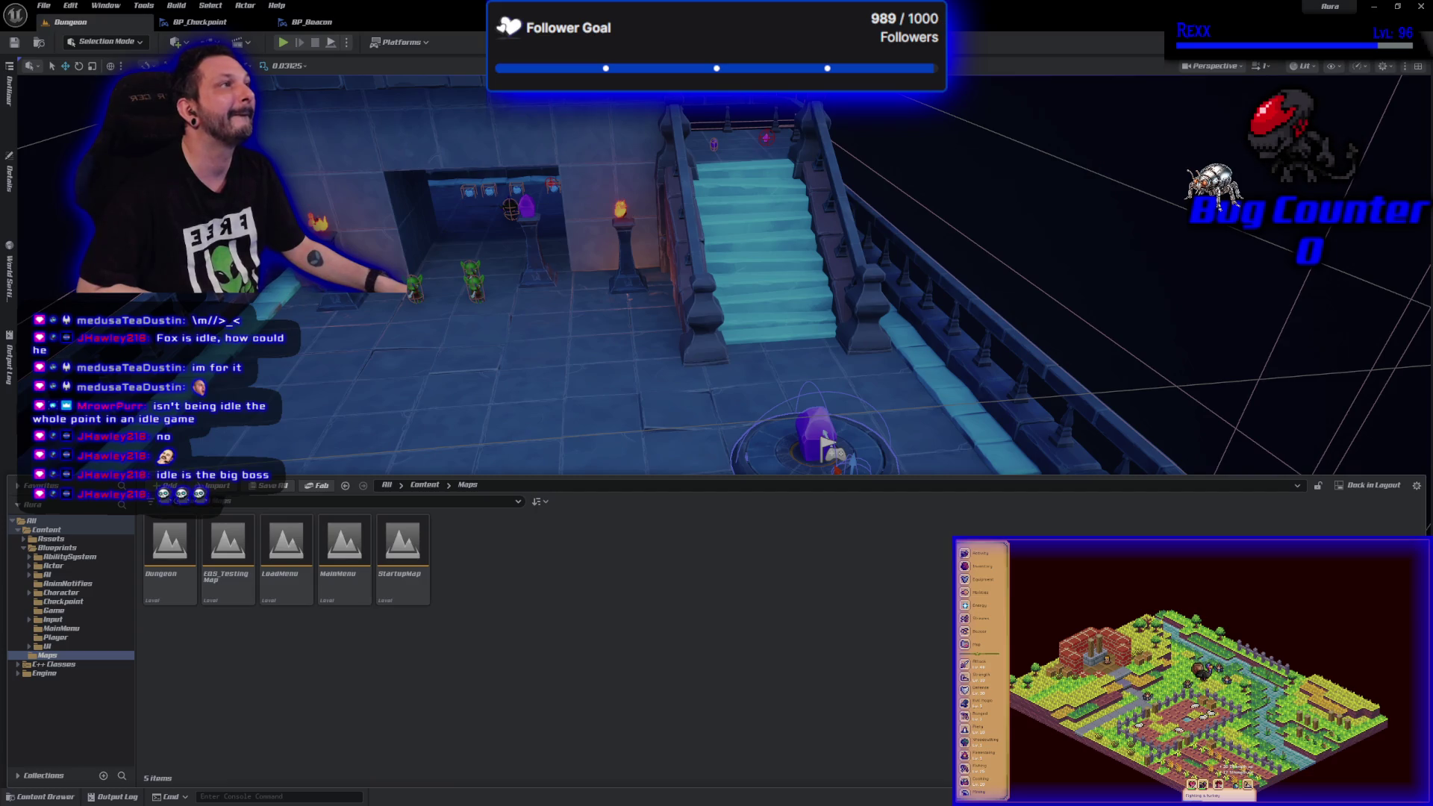
{"action": "mouse_move", "coordinate": [423, 289]}
{"action": "left_mouse_down"}
{"action": "mouse_move", "coordinate": [489, 249]}
{"action": "mouse_move", "coordinate": [665, 338]}
{"action": "mouse_move", "coordinate": [664, 269]}
{"action": "left_mouse_up"}
{"action": "left_click", "coordinate": [665, 337]}
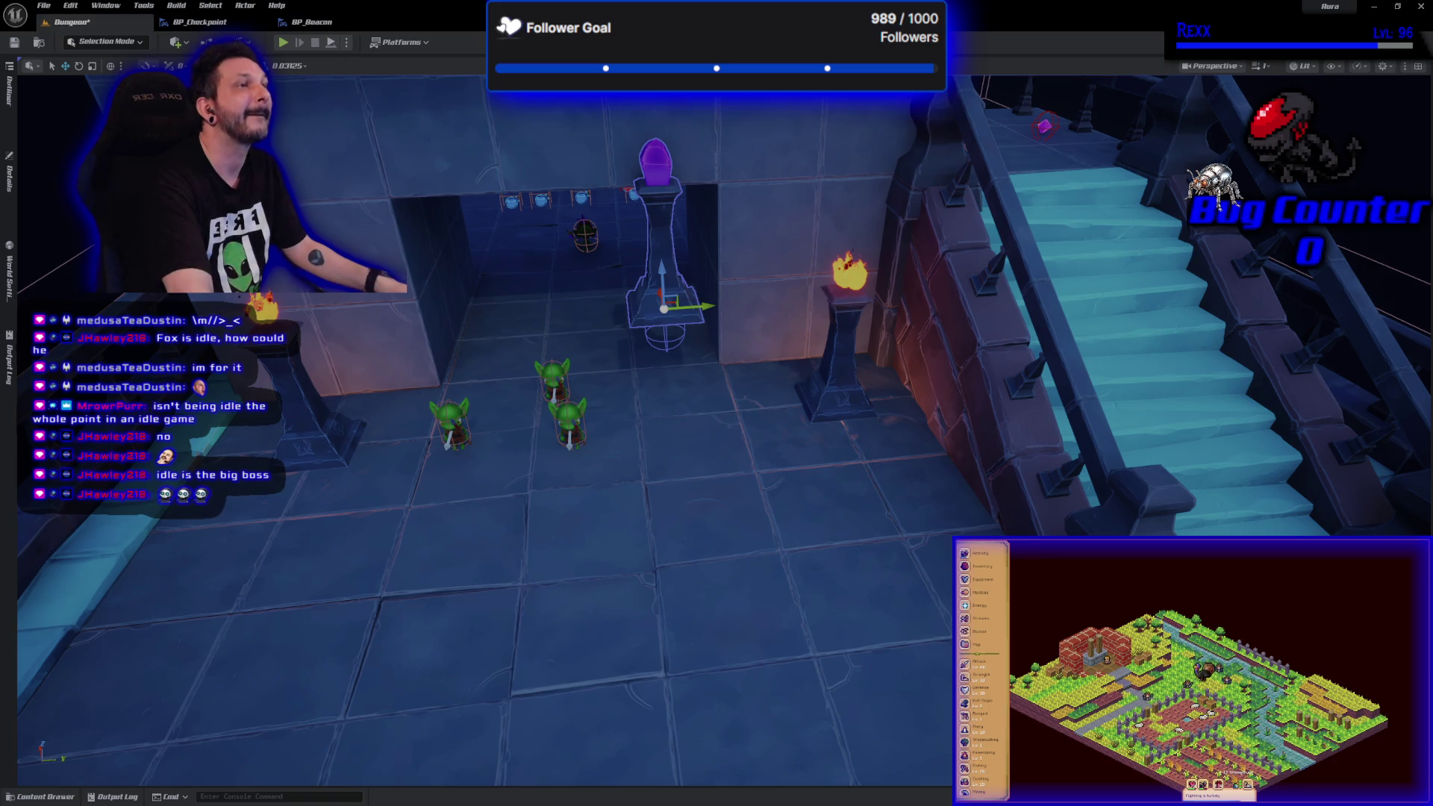
{"action": "key", "text": "ctrl+e"}
{"action": "left_click_drag", "start_coordinate": [543, 320], "coordinate": [543, 149]}
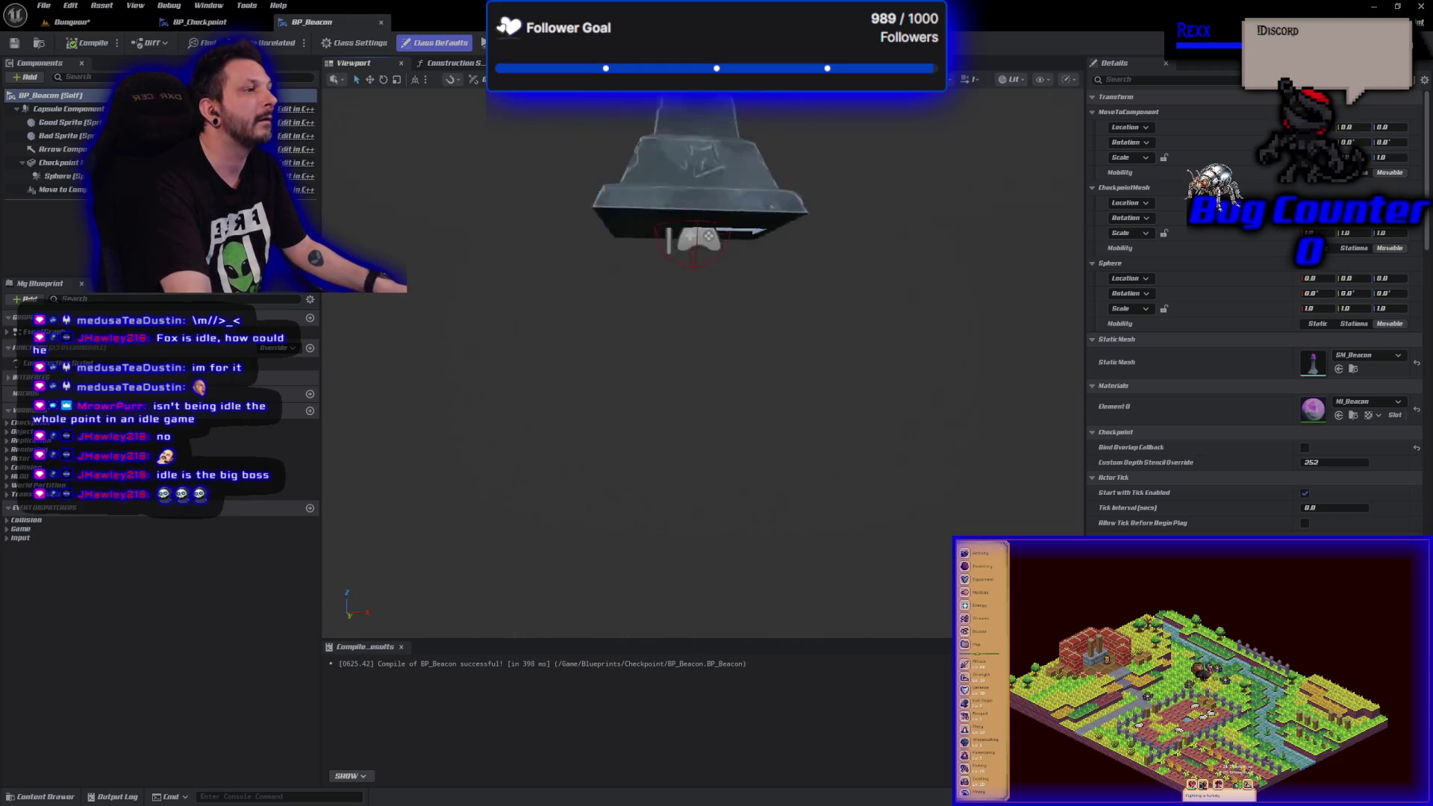
- Slide the beacon mesh sideways off the checkpoint in the Blueprint viewport
{"action": "left_click_drag", "start_coordinate": [423, 246], "coordinate": [424, 276]}
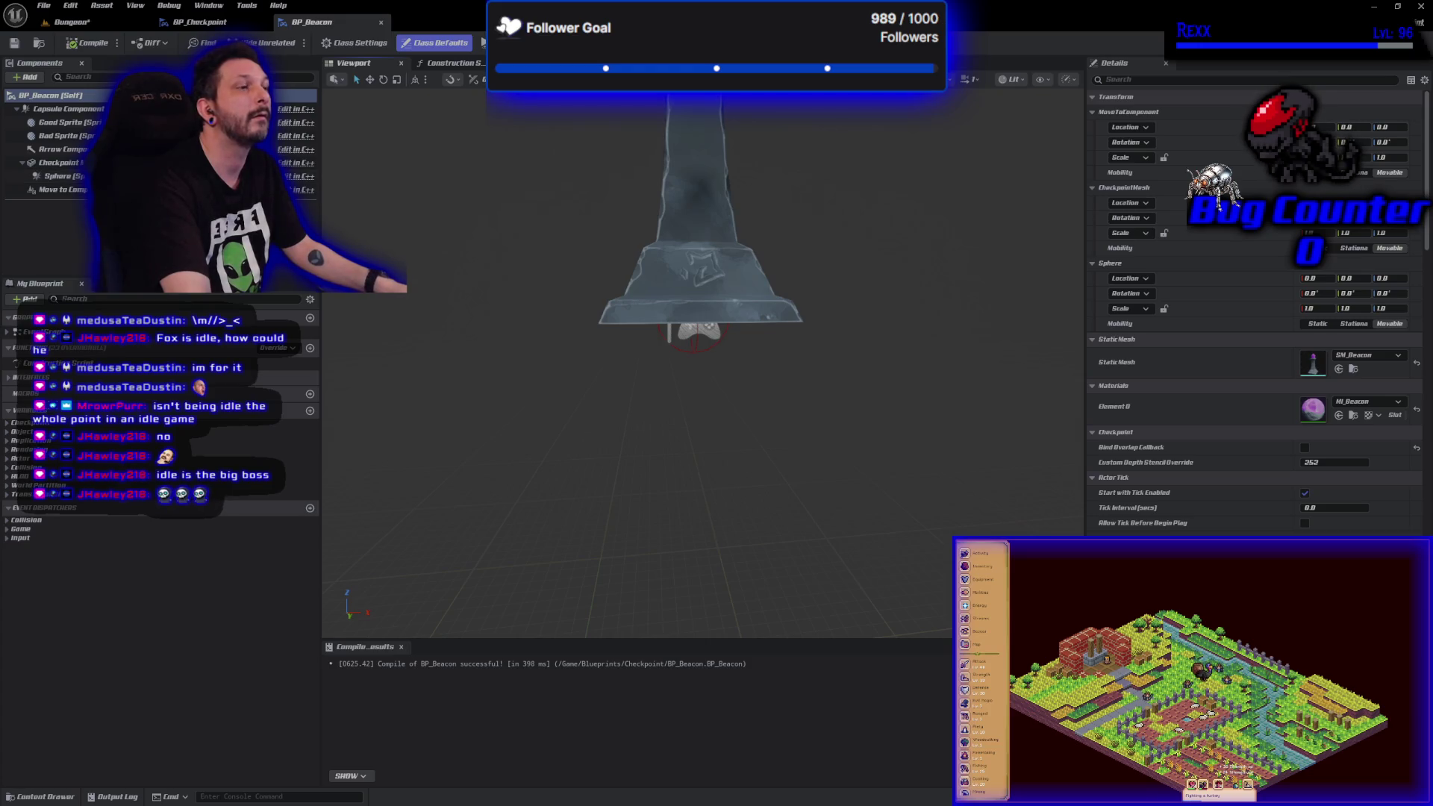
{"action": "left_click", "coordinate": [704, 224]}
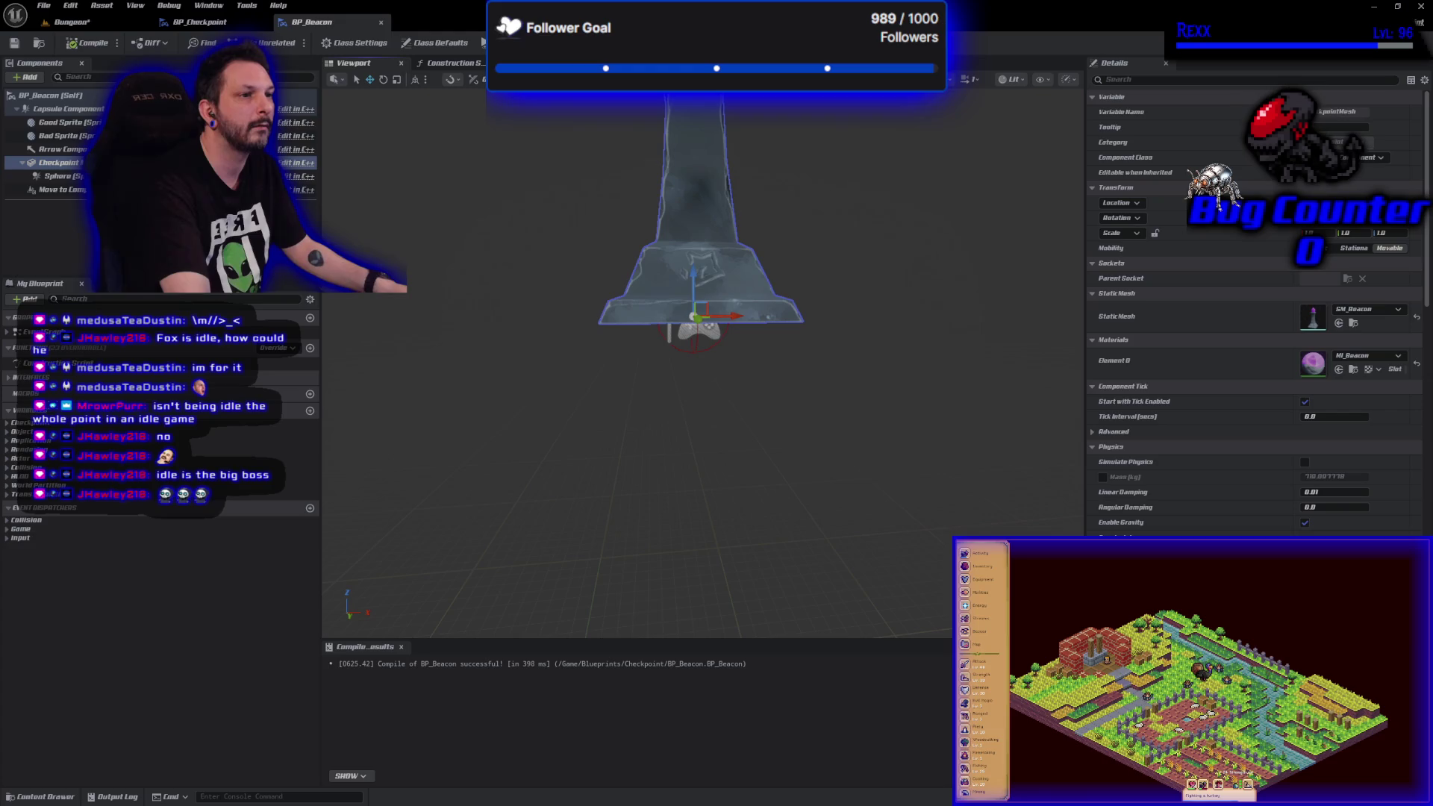
{"action": "key", "text": "f"}
{"action": "left_click_drag", "start_coordinate": [717, 491], "coordinate": [558, 502]}
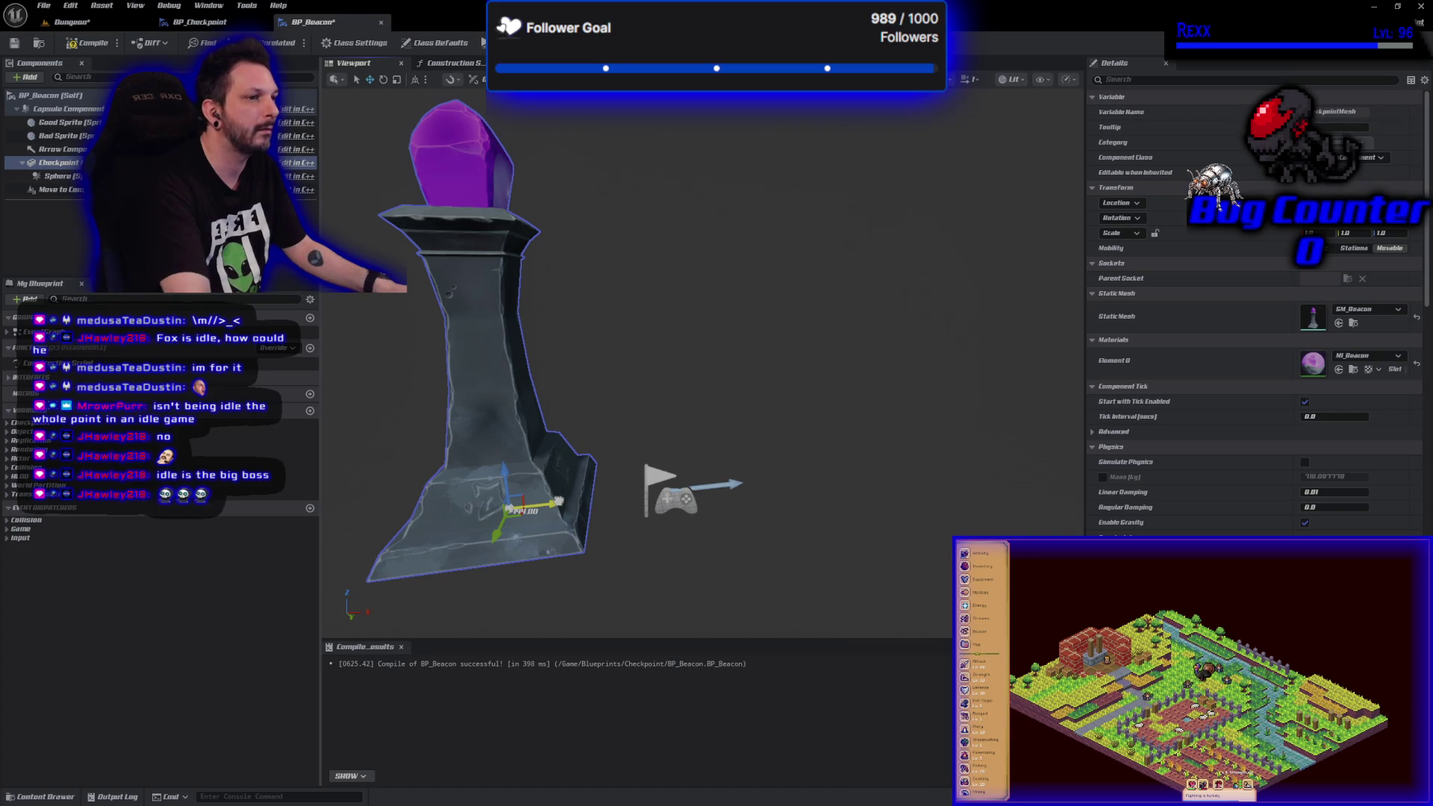
{"action": "left_click_drag", "start_coordinate": [559, 502], "coordinate": [565, 505]}
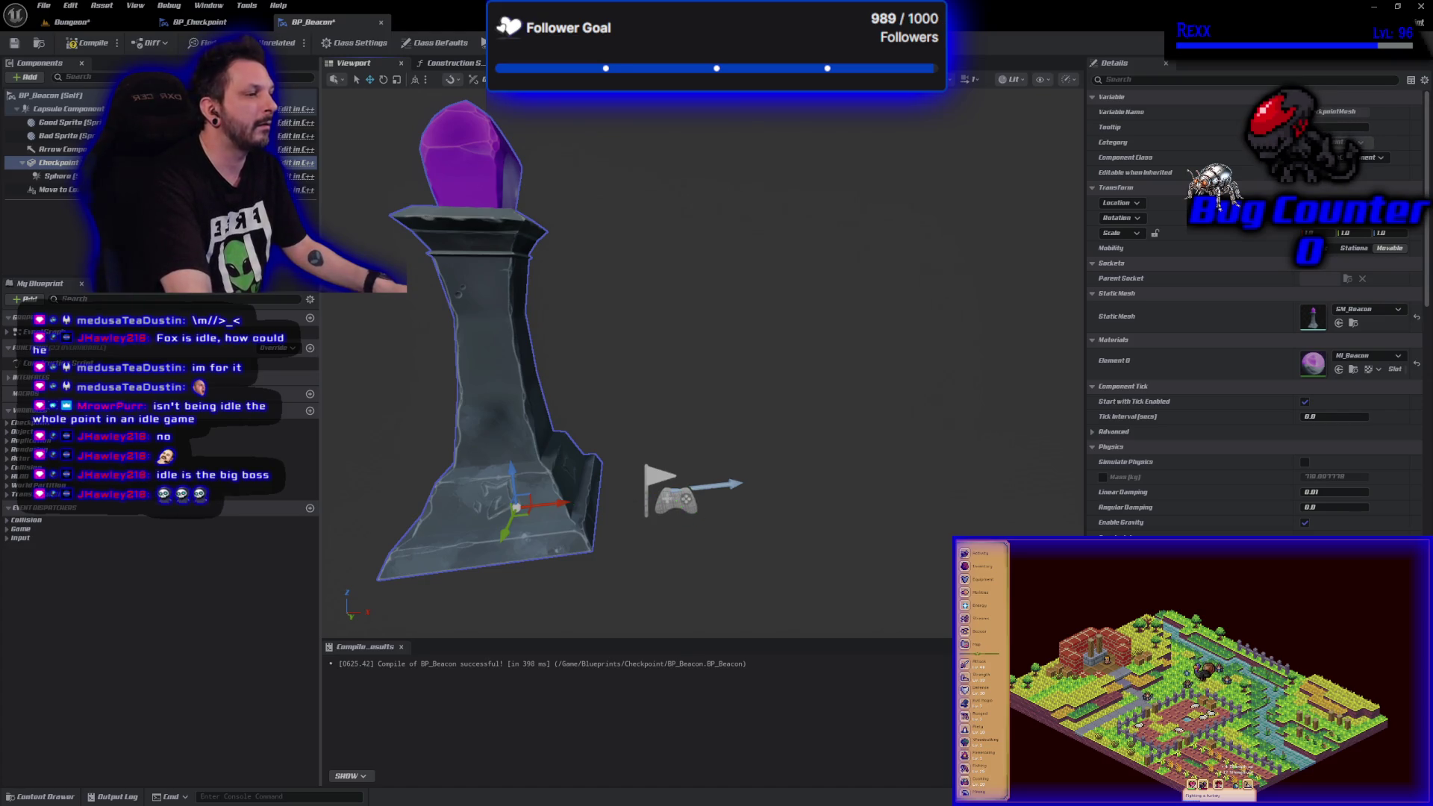
{"action": "left_click", "coordinate": [675, 507]}
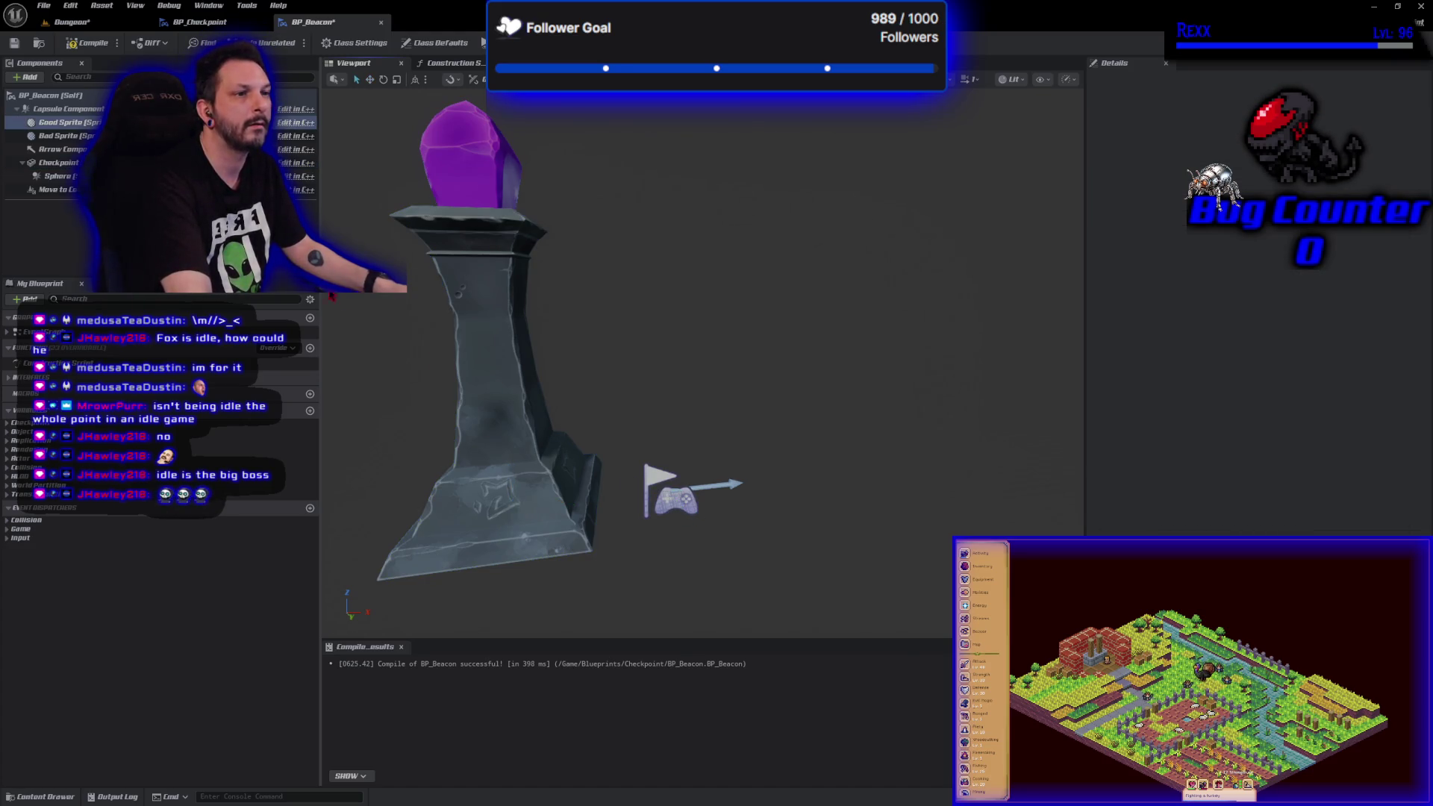
- Frame the Sphere trigger and save the BP_Beacon Blueprint
{"action": "left_click", "coordinate": [58, 176]}
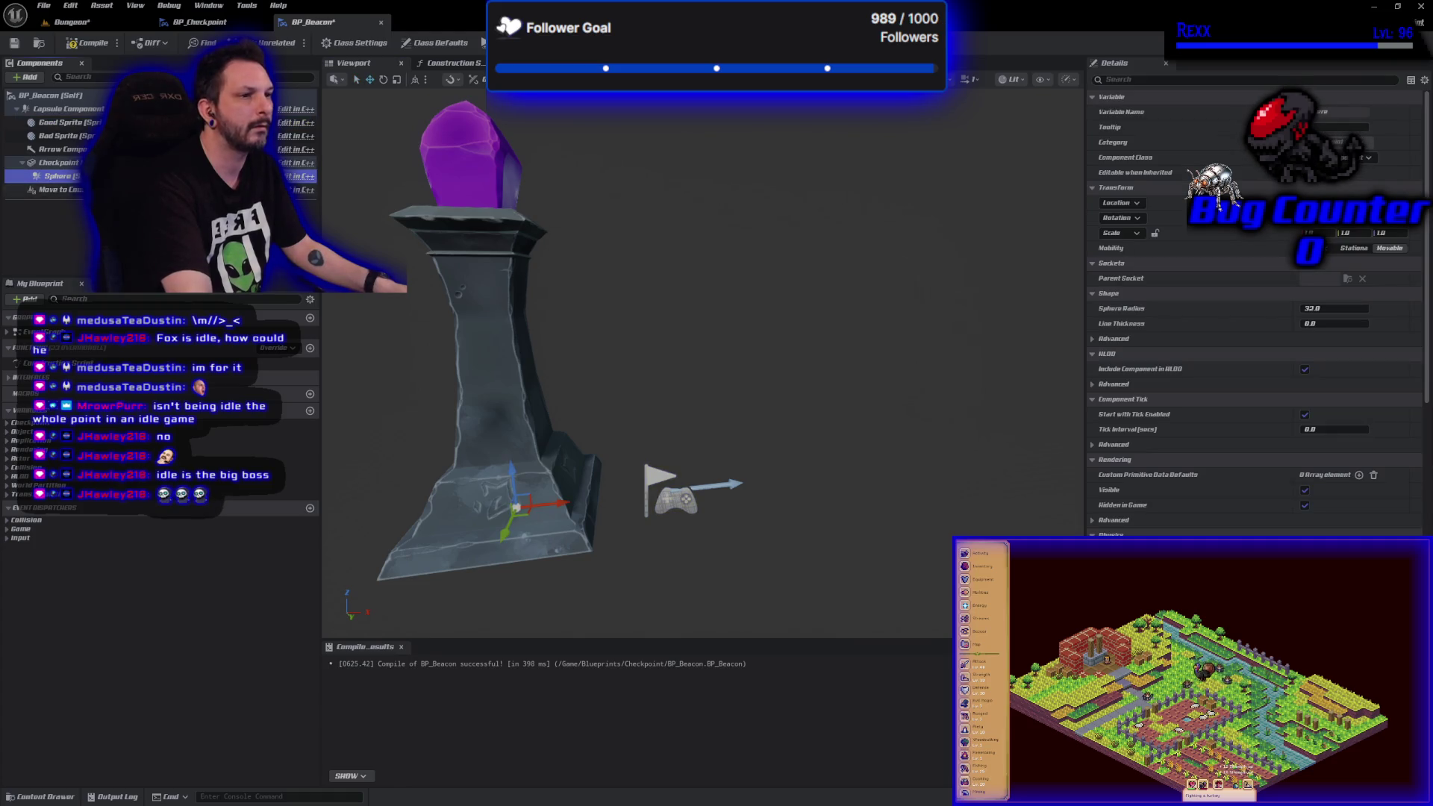
{"action": "key", "text": "f"}
{"action": "key", "text": "ctrl+s"}
- Rotate the Checkpoint mesh by 45 degrees relative to the capsule root
{"action": "left_click", "coordinate": [60, 162]}
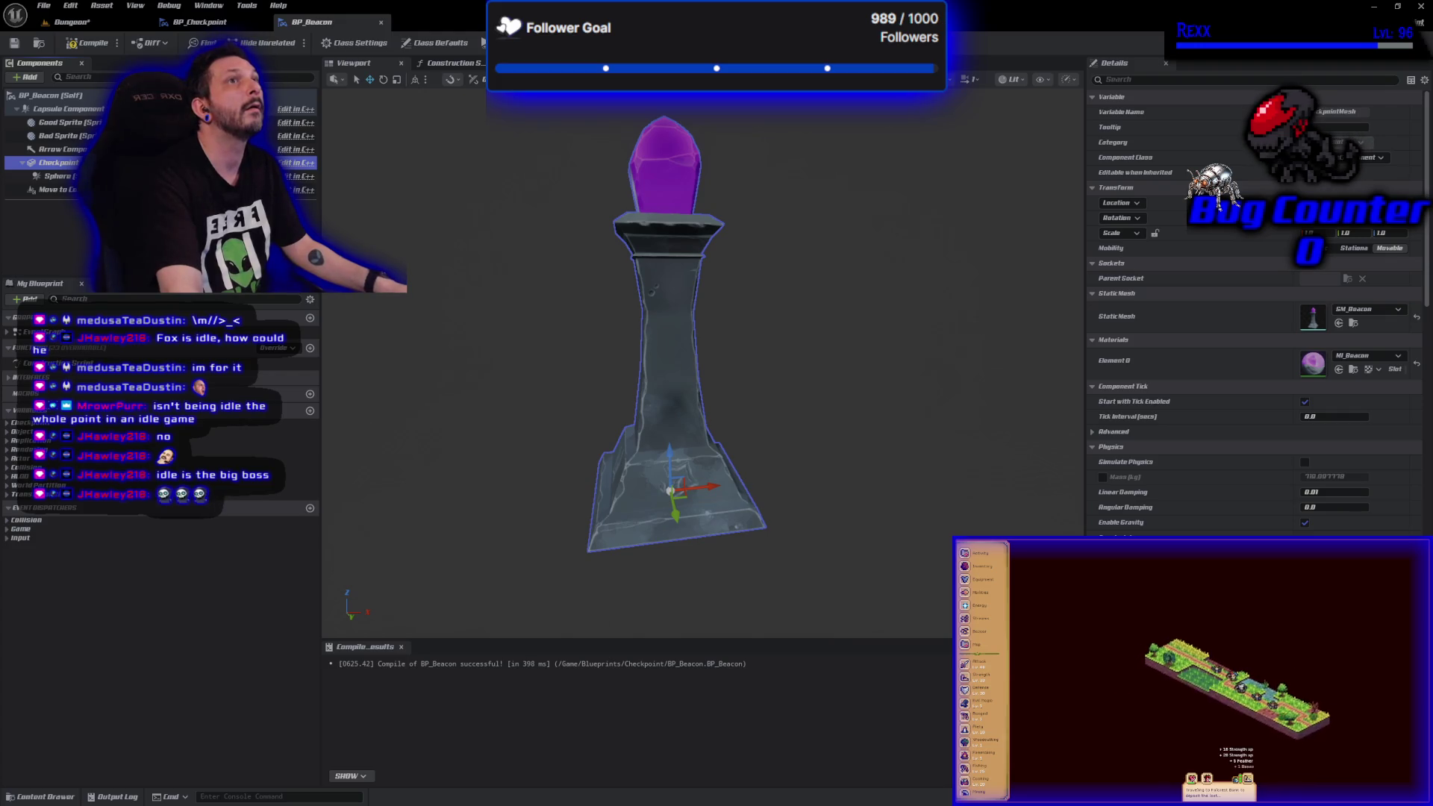
{"action": "left_click", "coordinate": [67, 109]}
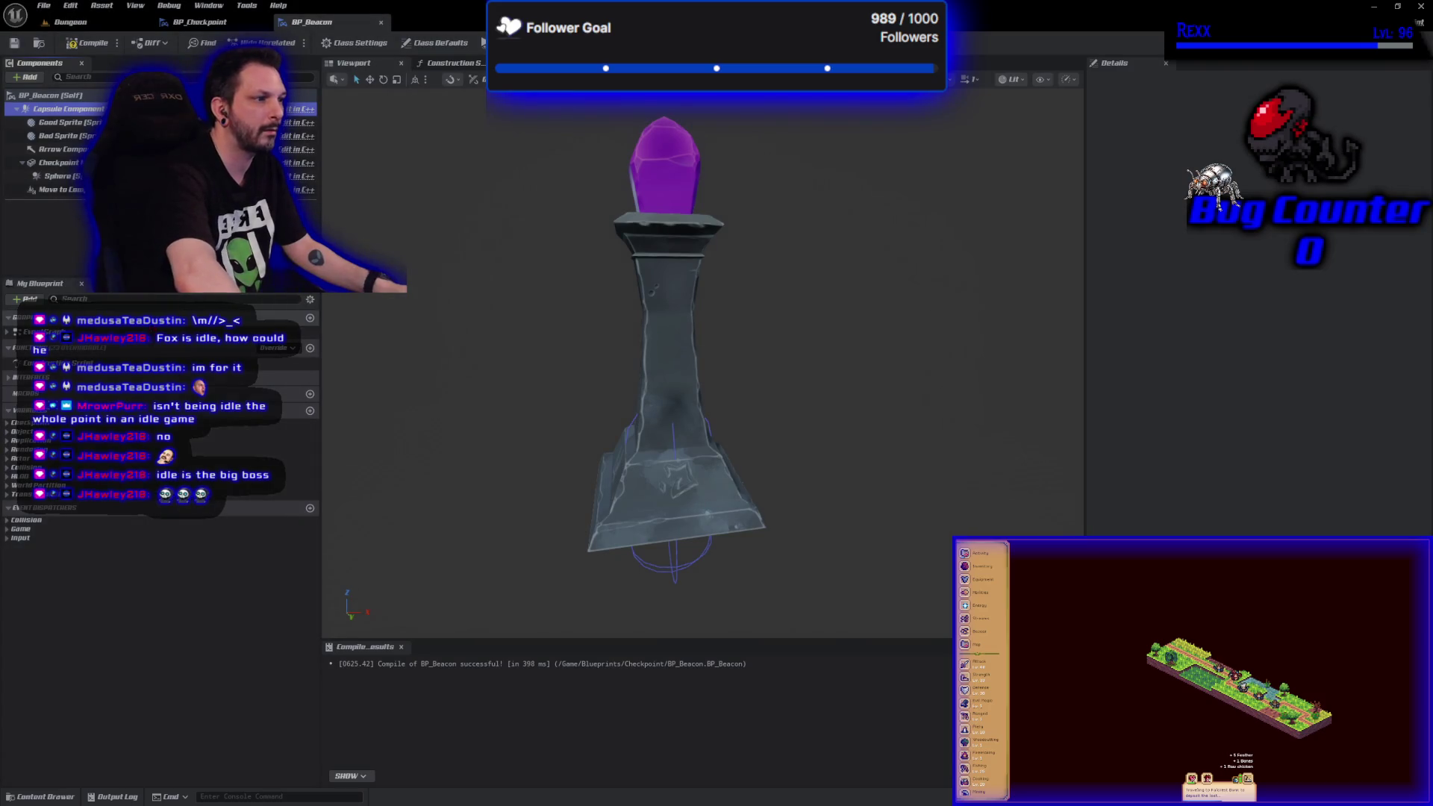
{"action": "key", "text": "Escape"}
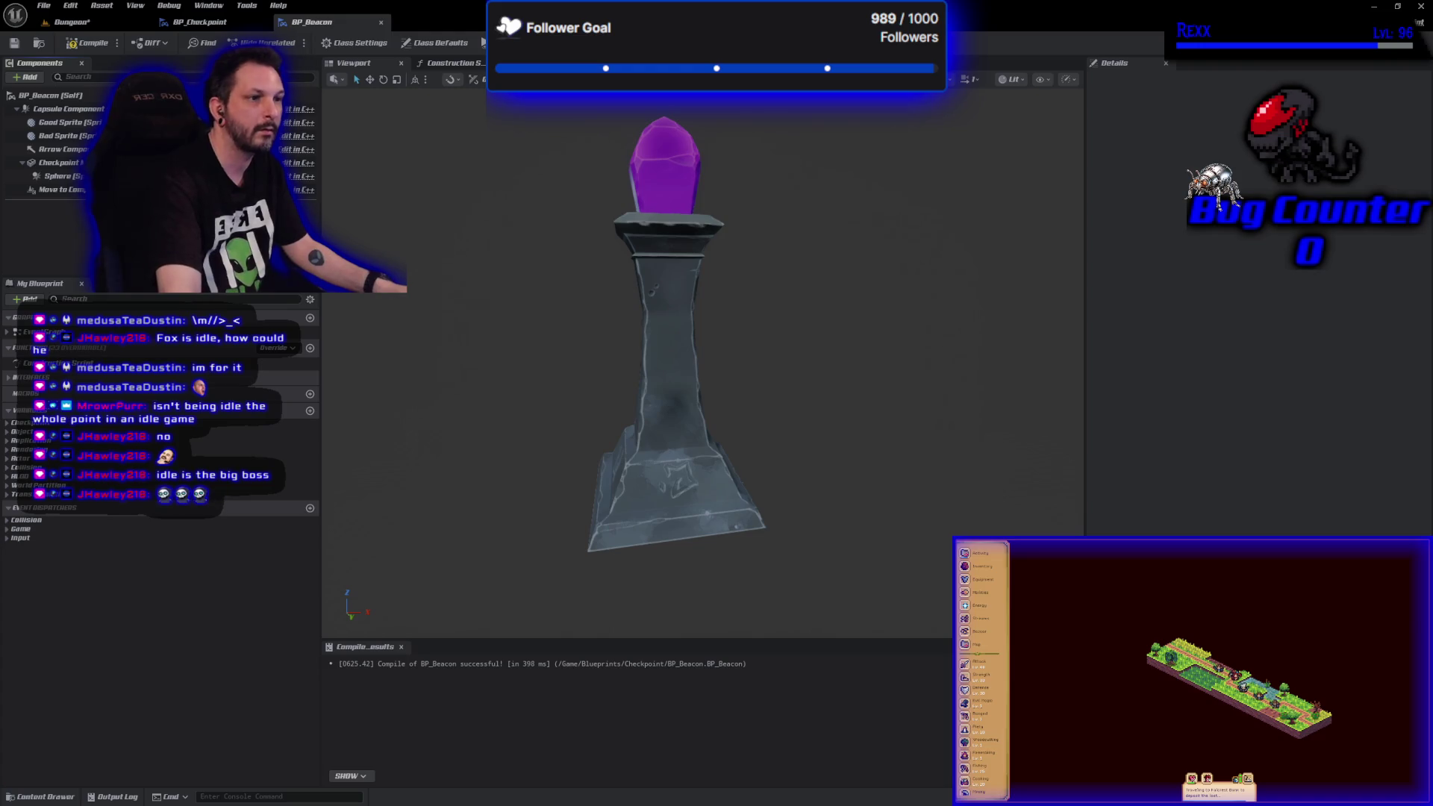
{"action": "left_click", "coordinate": [60, 163]}
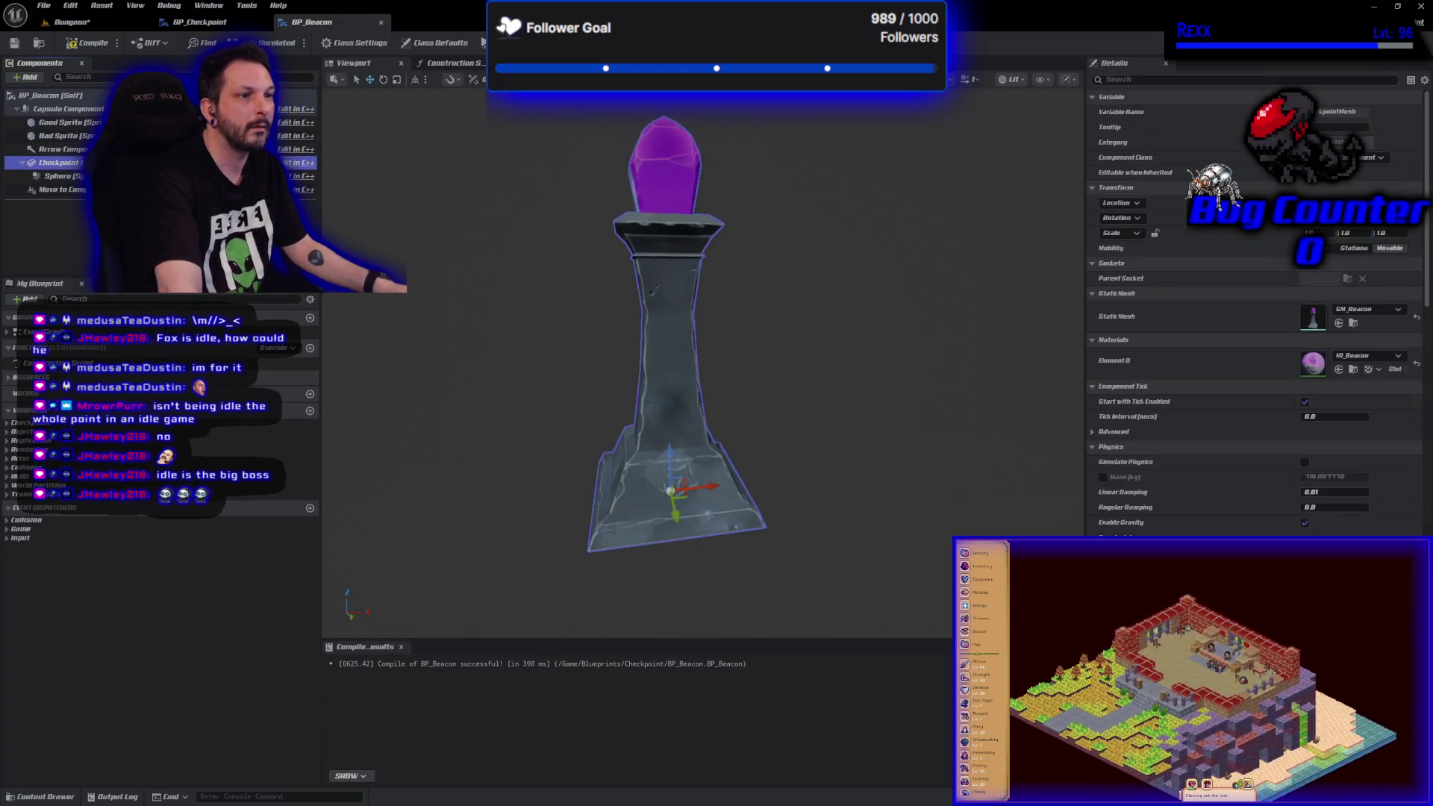
{"action": "left_click_drag", "start_coordinate": [705, 486], "coordinate": [634, 489]}
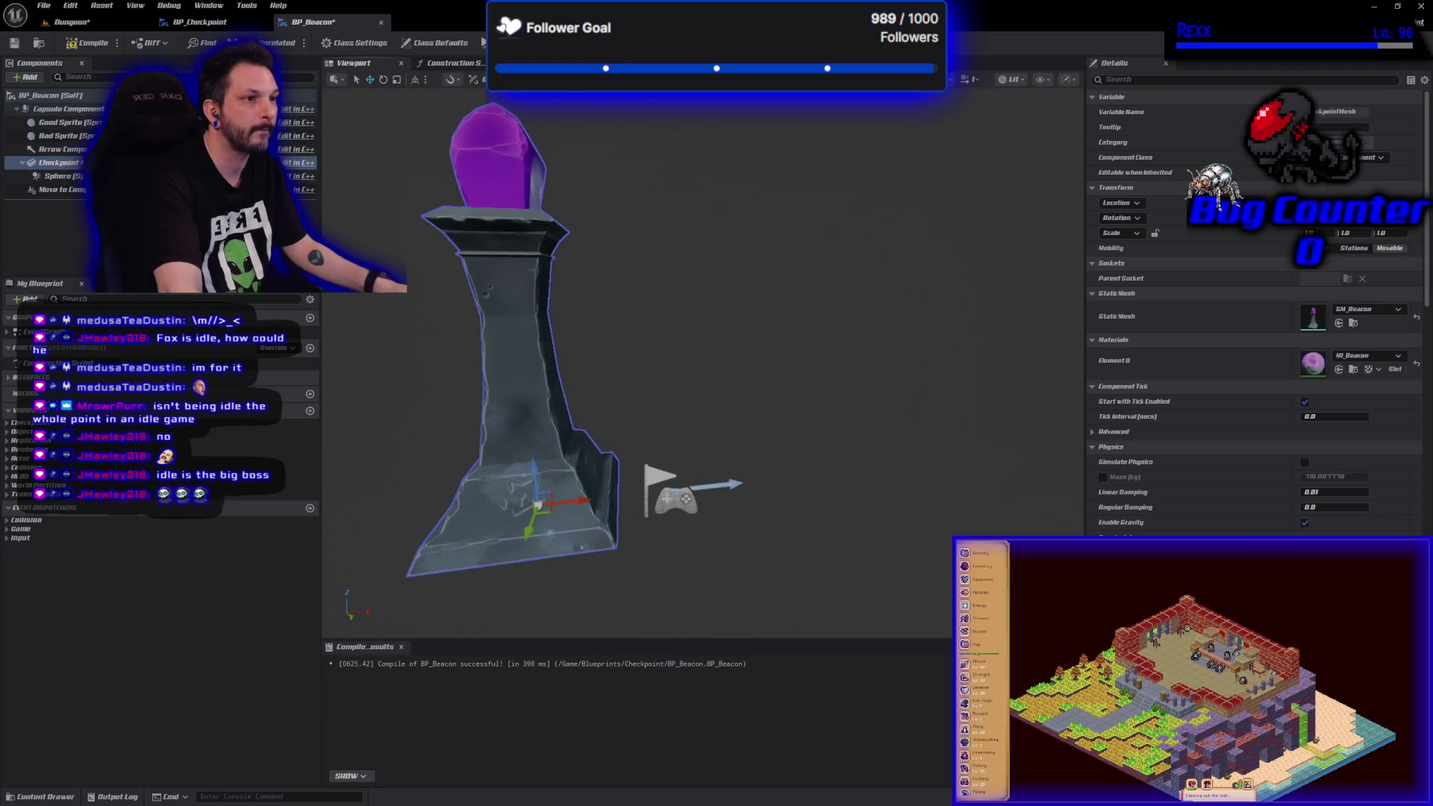
{"action": "left_click", "coordinate": [68, 109]}
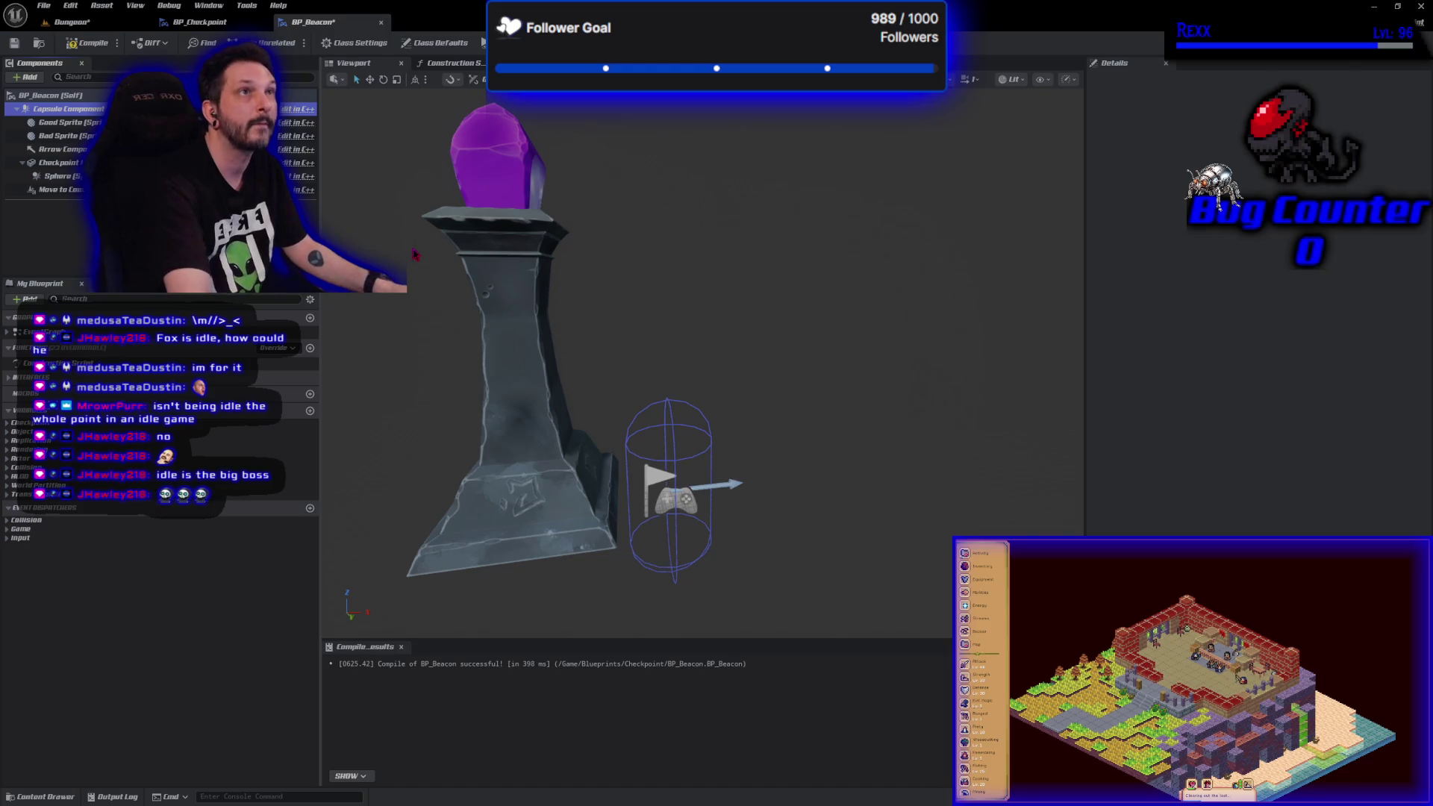
{"action": "mouse_move", "coordinate": [529, 283]}
{"action": "left_mouse_down"}
{"action": "mouse_move", "coordinate": [529, 351]}
{"action": "mouse_move", "coordinate": [529, 299]}
{"action": "left_mouse_up"}
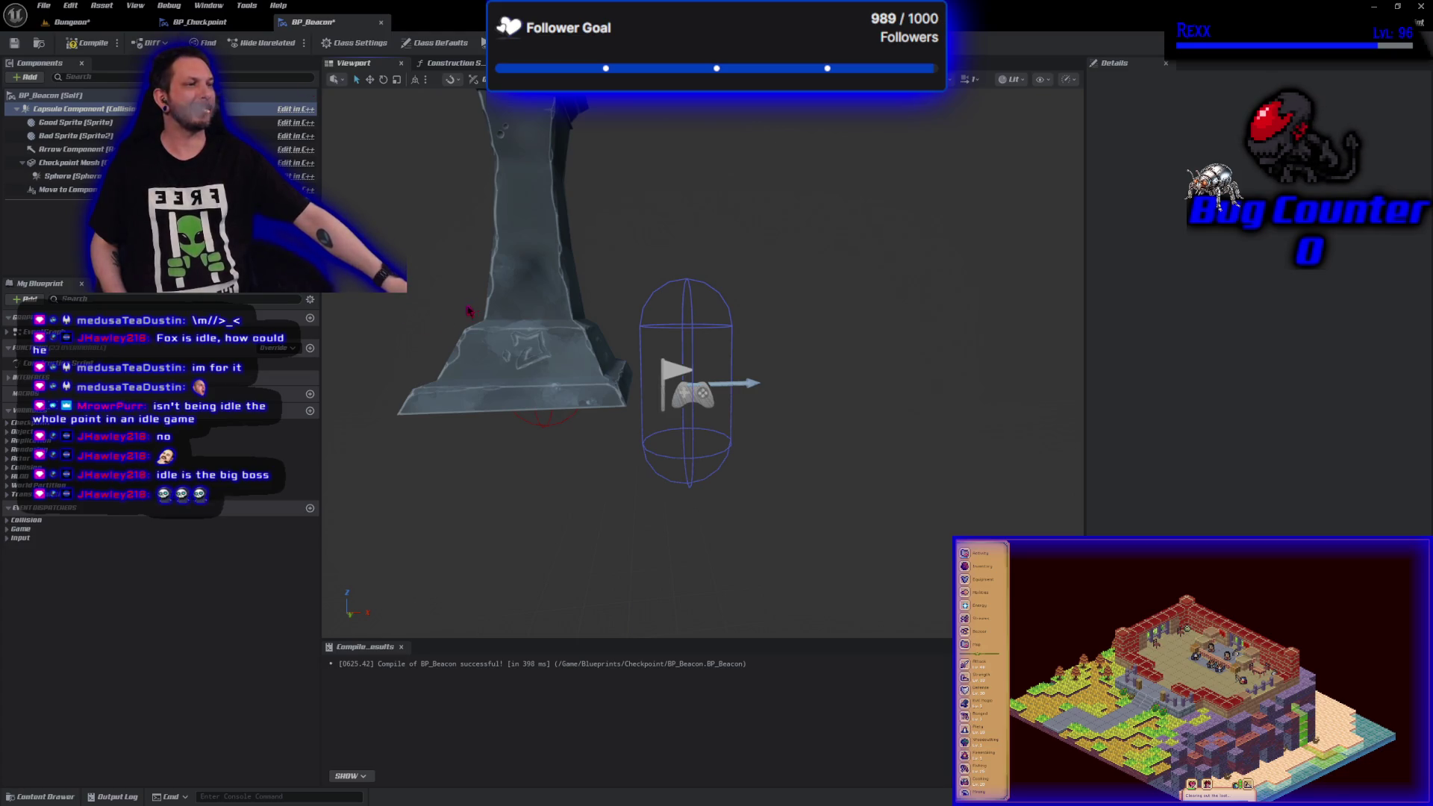
- Switch the viewport to the orthographic Left view to compare mesh and capsule
{"action": "left_click", "coordinate": [71, 163]}
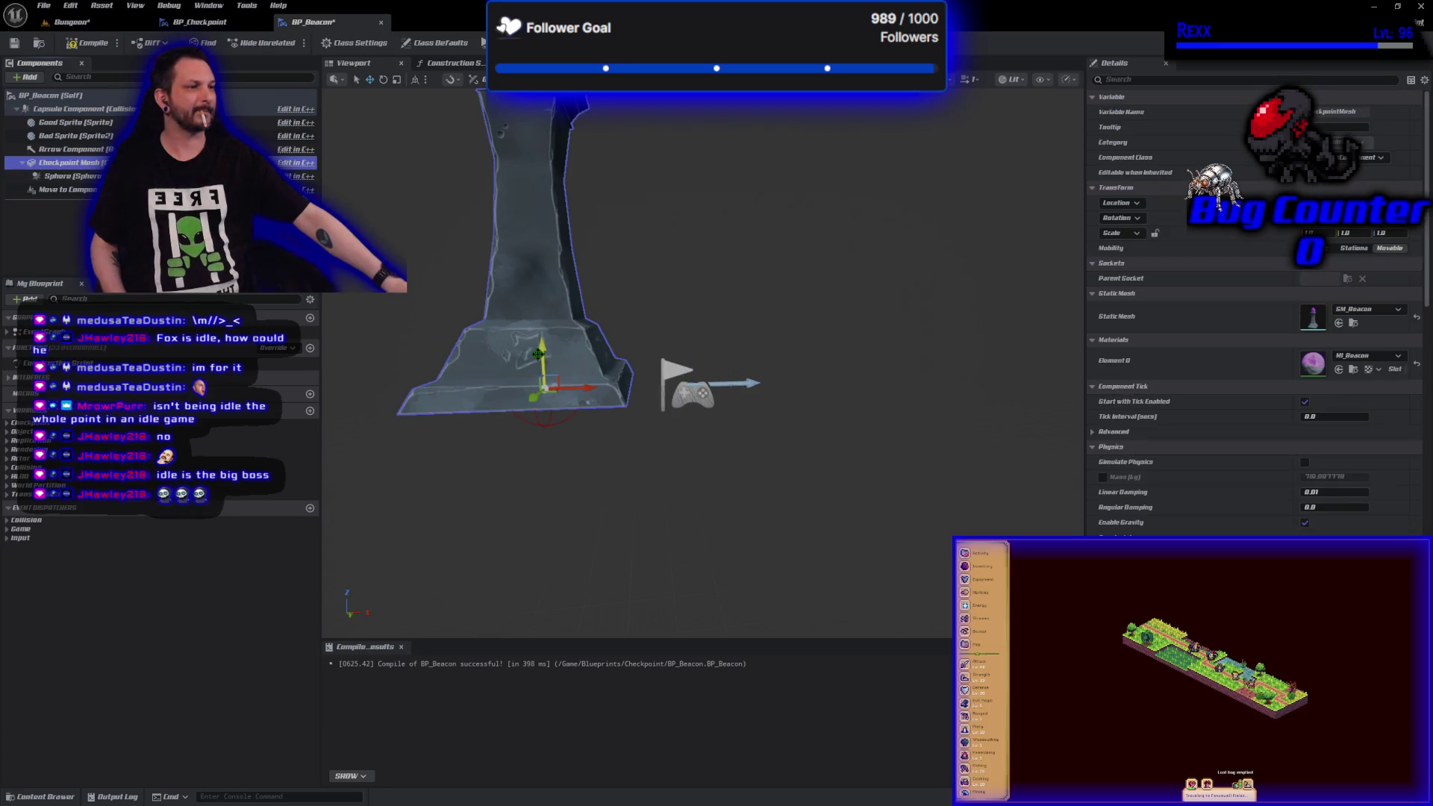
{"action": "mouse_move", "coordinate": [538, 326]}
{"action": "left_mouse_down"}
{"action": "mouse_move", "coordinate": [539, 134]}
{"action": "mouse_move", "coordinate": [539, 313]}
{"action": "mouse_move", "coordinate": [866, 289]}
{"action": "left_mouse_up"}
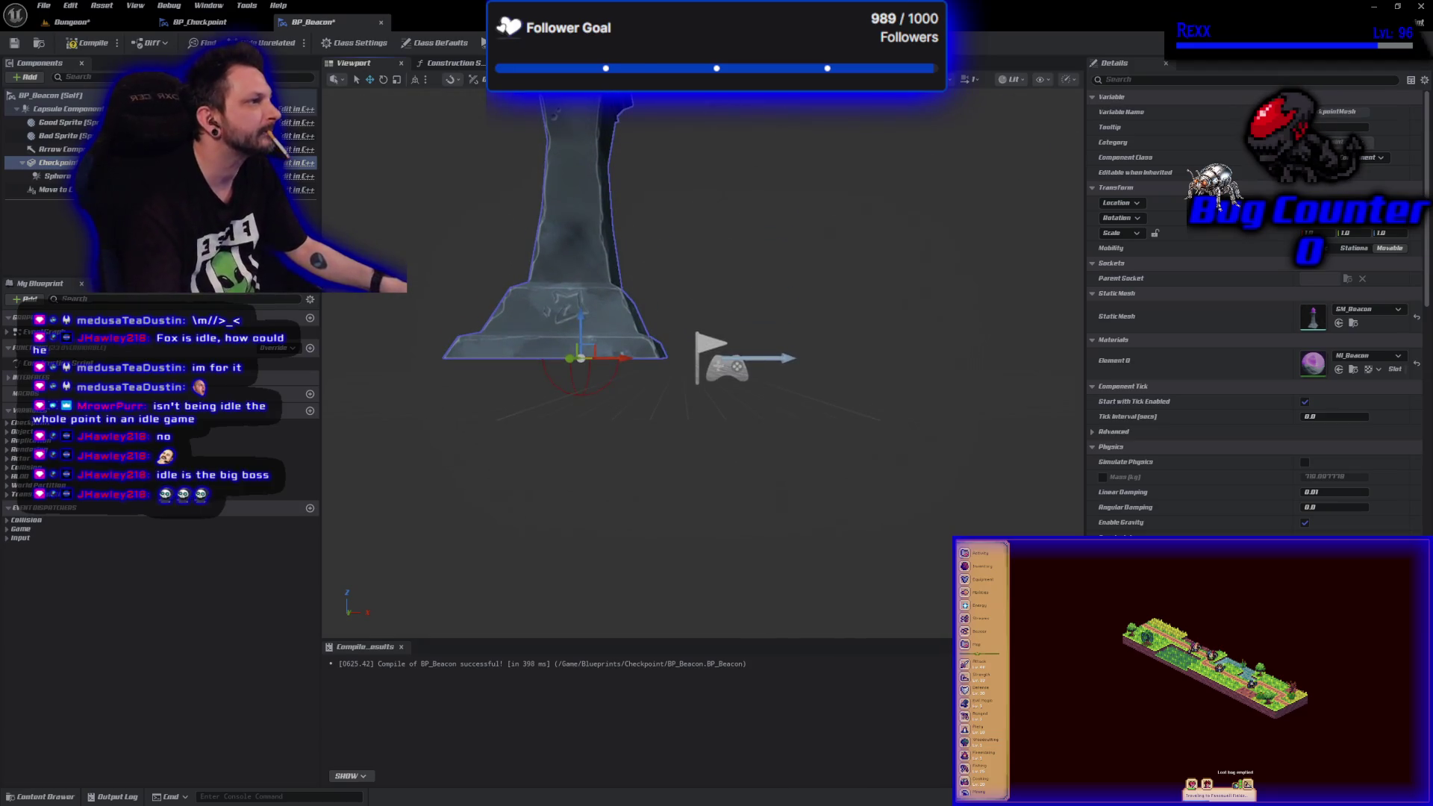
{"action": "left_click", "coordinate": [952, 80]}
{"action": "left_click", "coordinate": [937, 163]}
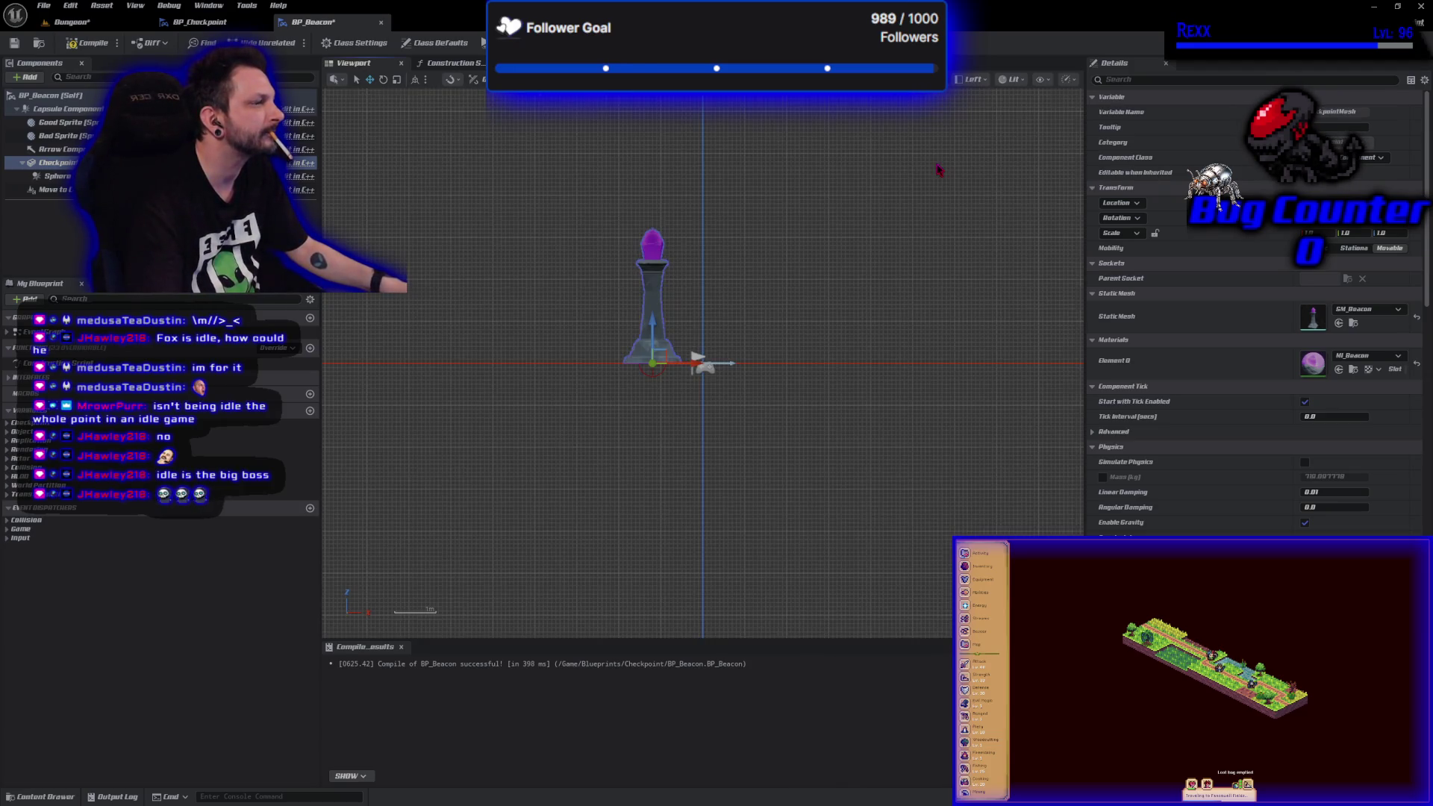
{"action": "scroll", "coordinate": [707, 420], "scroll_direction": "up", "scroll_amount": 4}
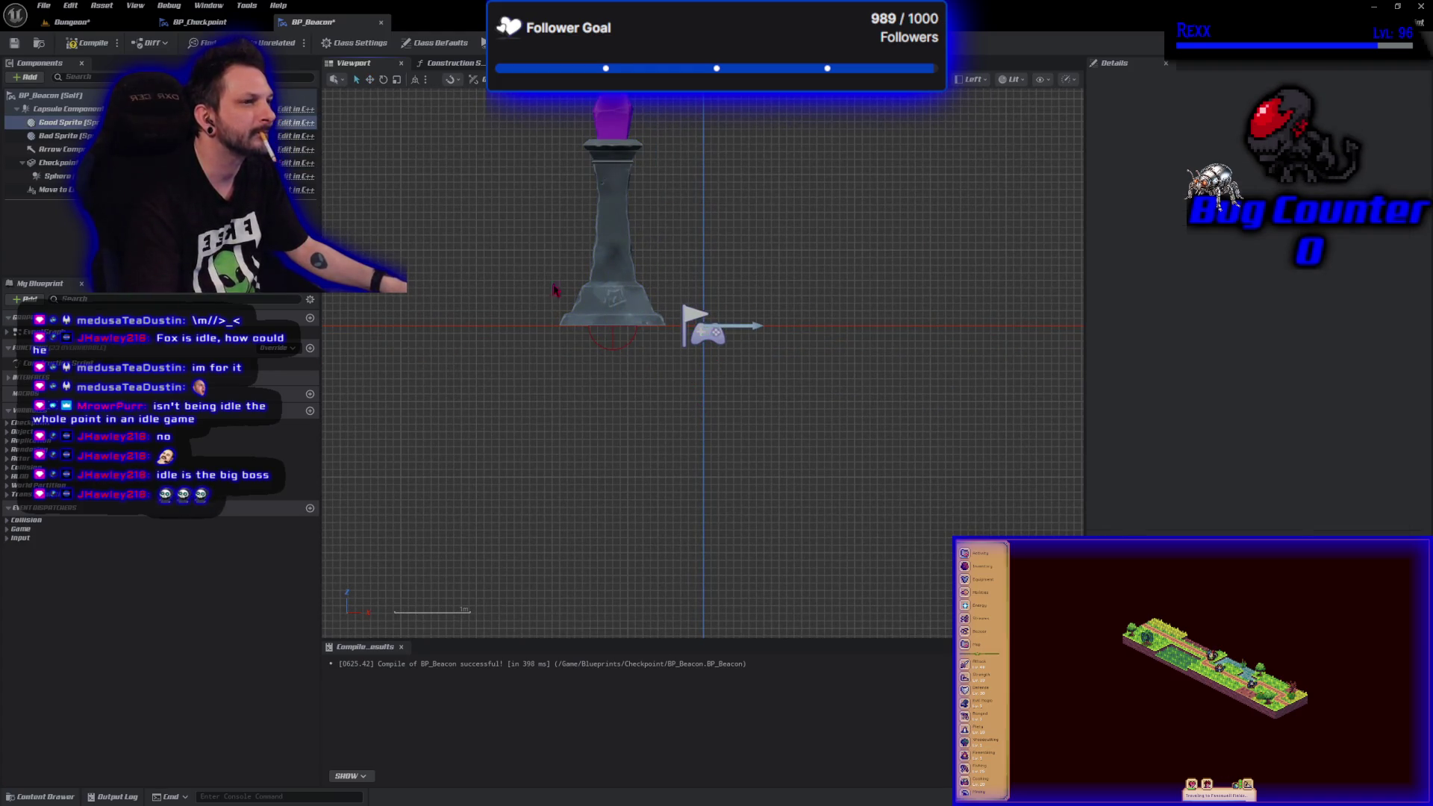
{"action": "left_click", "coordinate": [59, 108]}
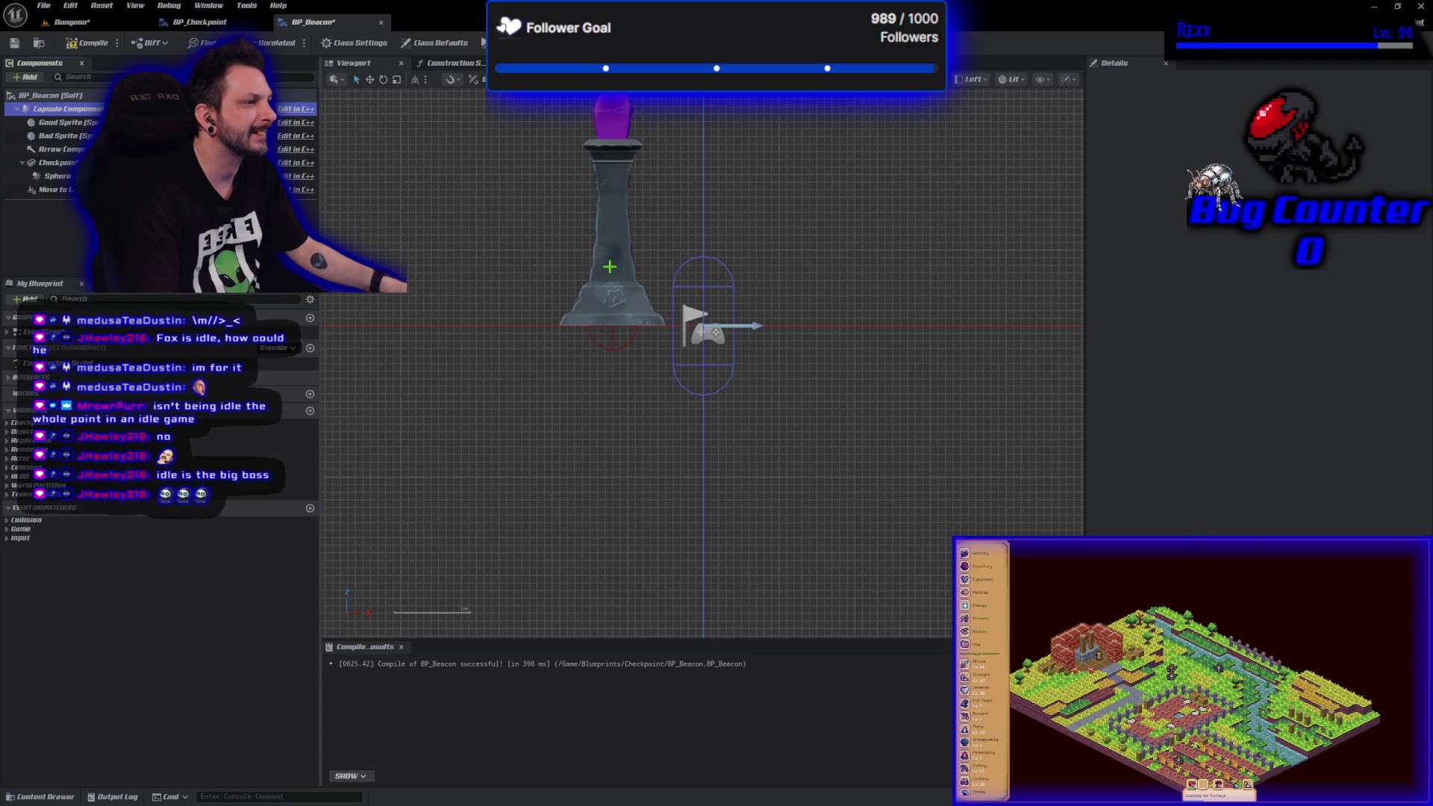
- Lower the Checkpoint mesh along Z, then raise it back slightly
{"action": "left_click", "coordinate": [58, 163]}
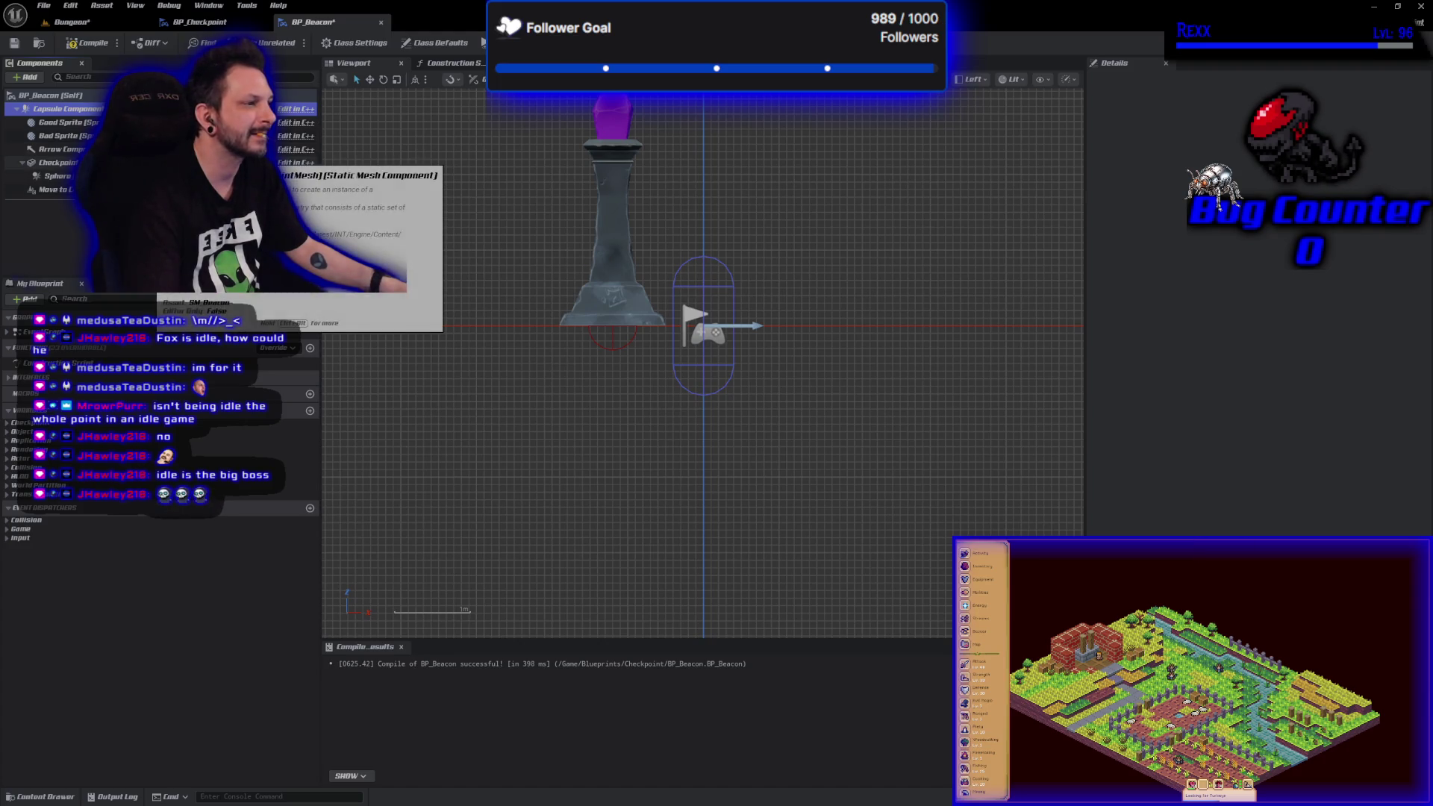
{"action": "left_click_drag", "start_coordinate": [612, 295], "coordinate": [610, 359]}
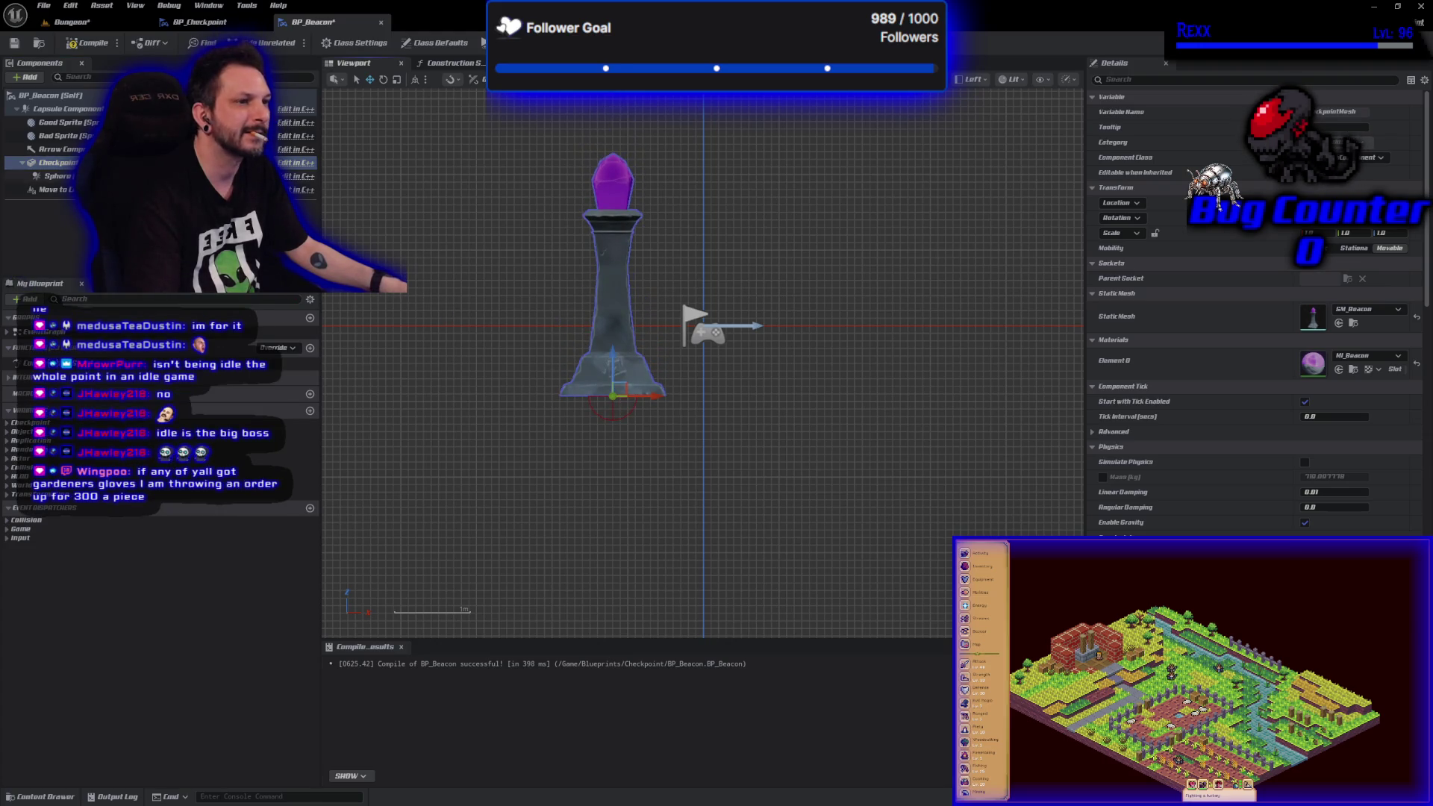
{"action": "left_click", "coordinate": [85, 110]}
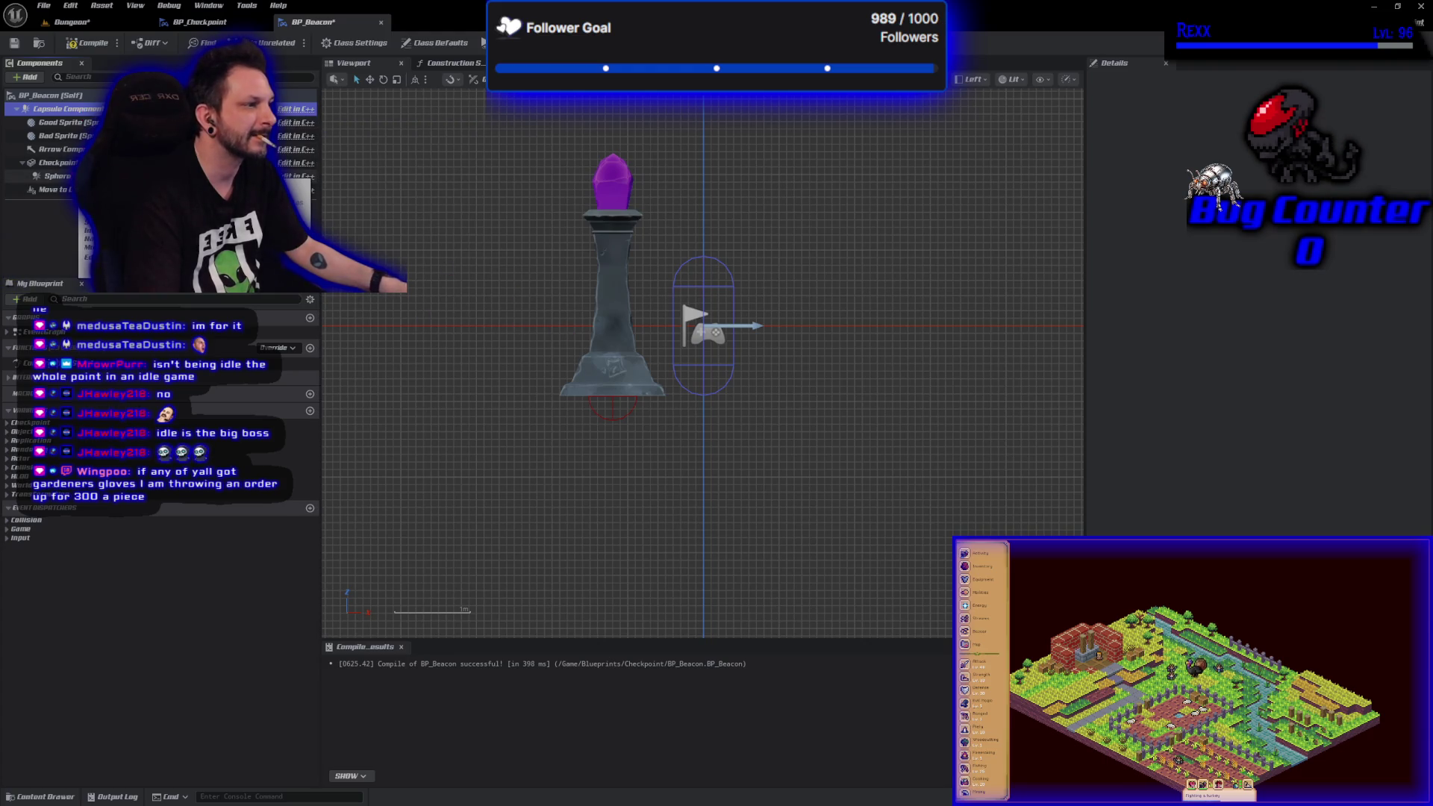
{"action": "left_click", "coordinate": [58, 163]}
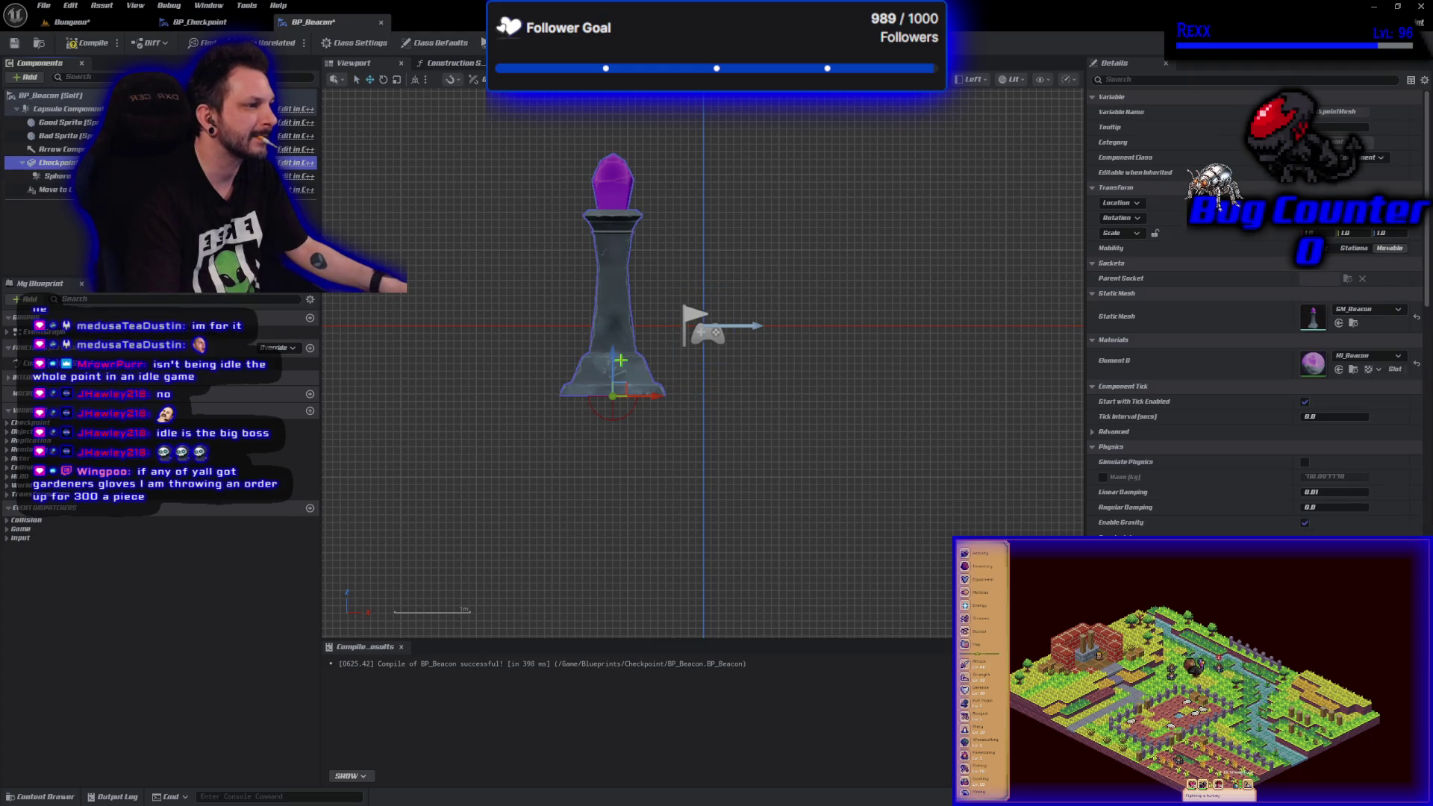
{"action": "left_click_drag", "start_coordinate": [614, 358], "coordinate": [601, 334]}
{"action": "left_click", "coordinate": [74, 109]}
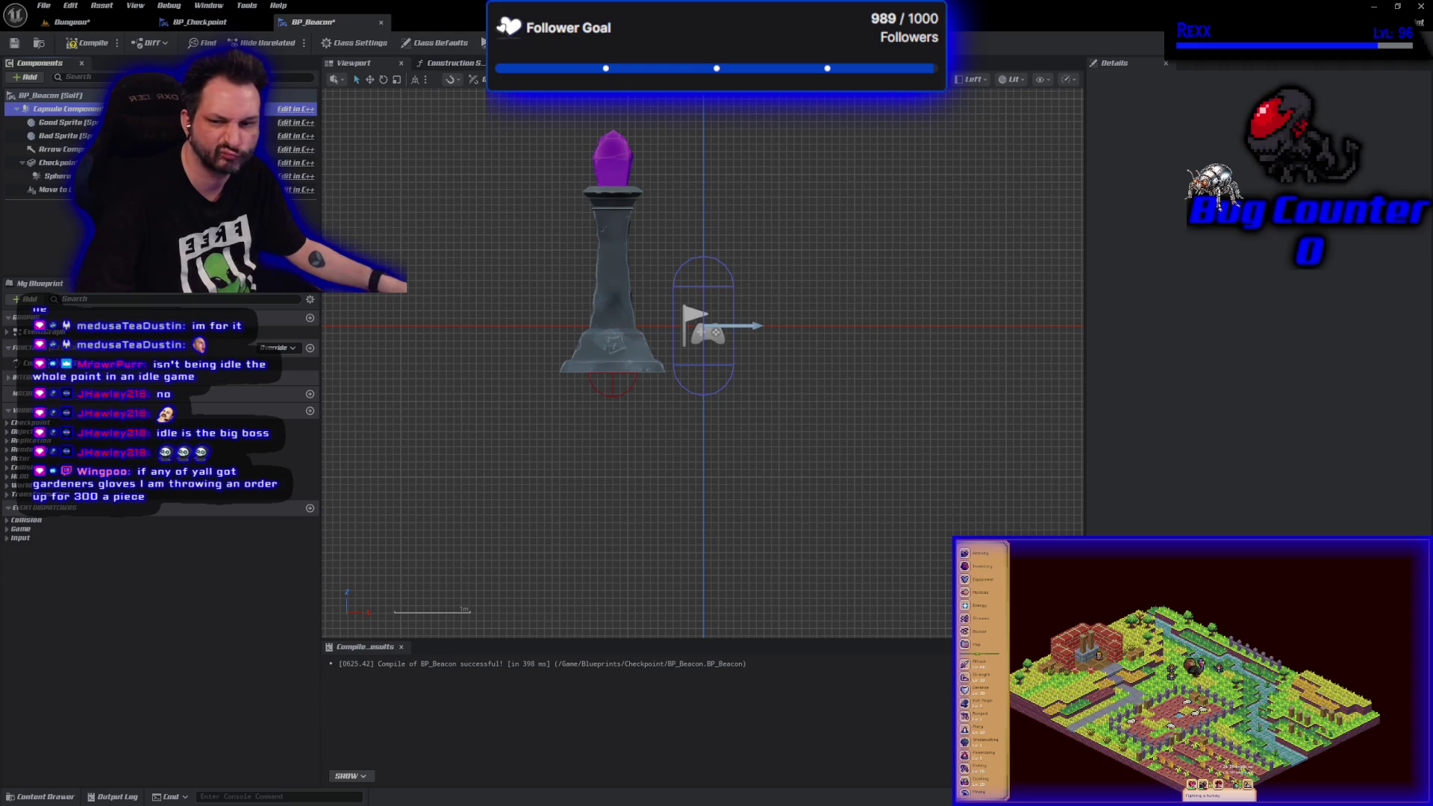
{"action": "left_click", "coordinate": [602, 258]}
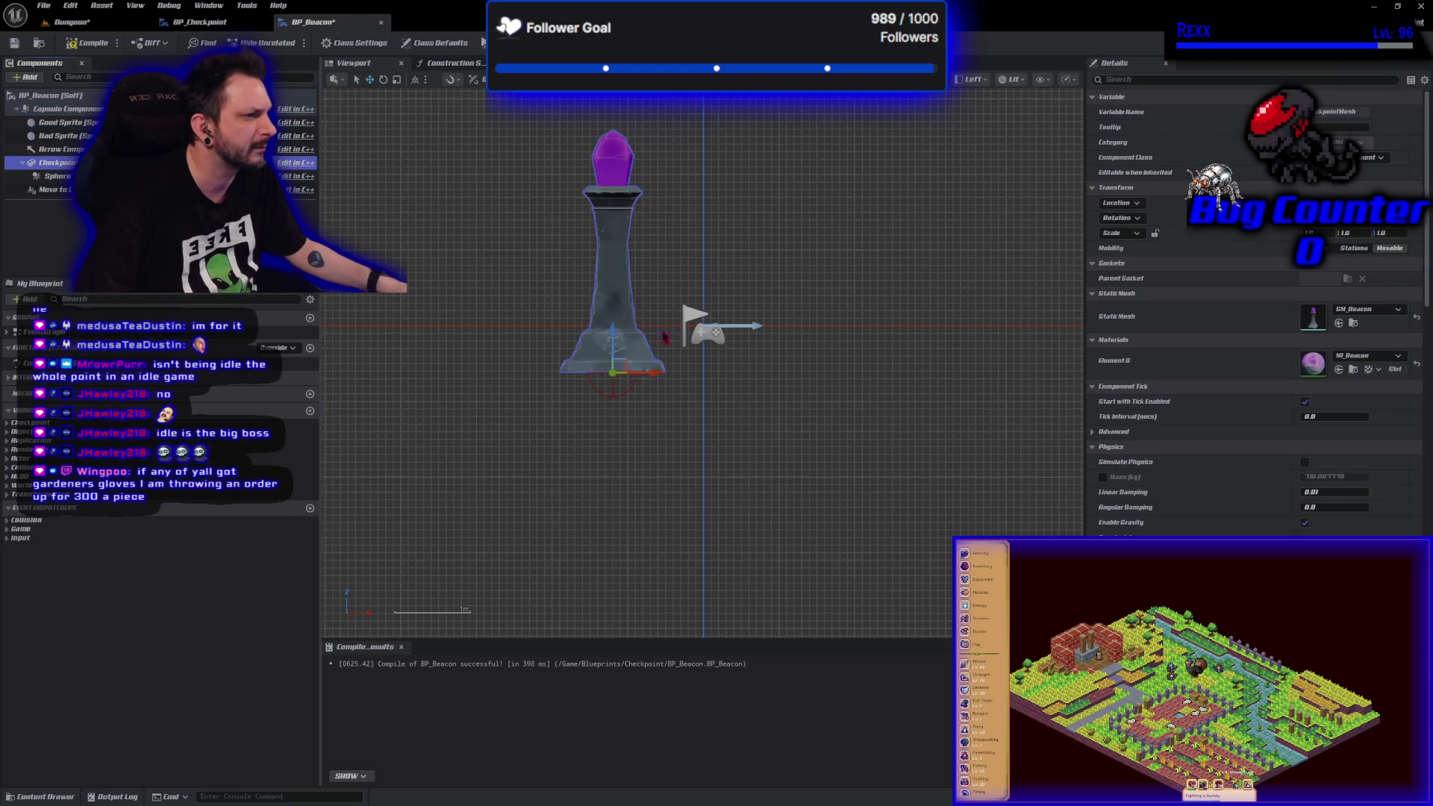
- Fine-tune the Checkpoint mesh a little lower against the capsule's height
{"action": "left_click", "coordinate": [82, 110]}
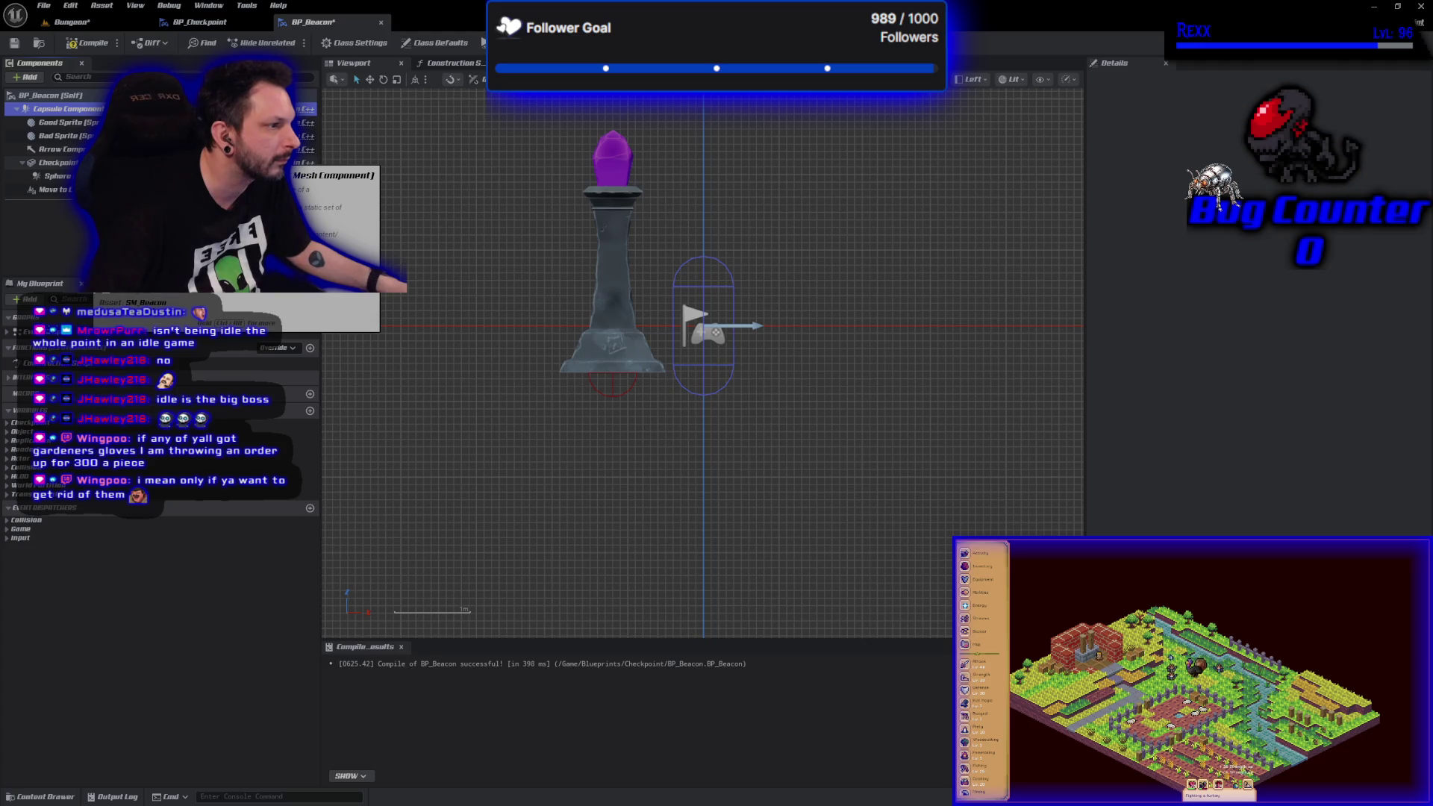
{"action": "left_click", "coordinate": [280, 162]}
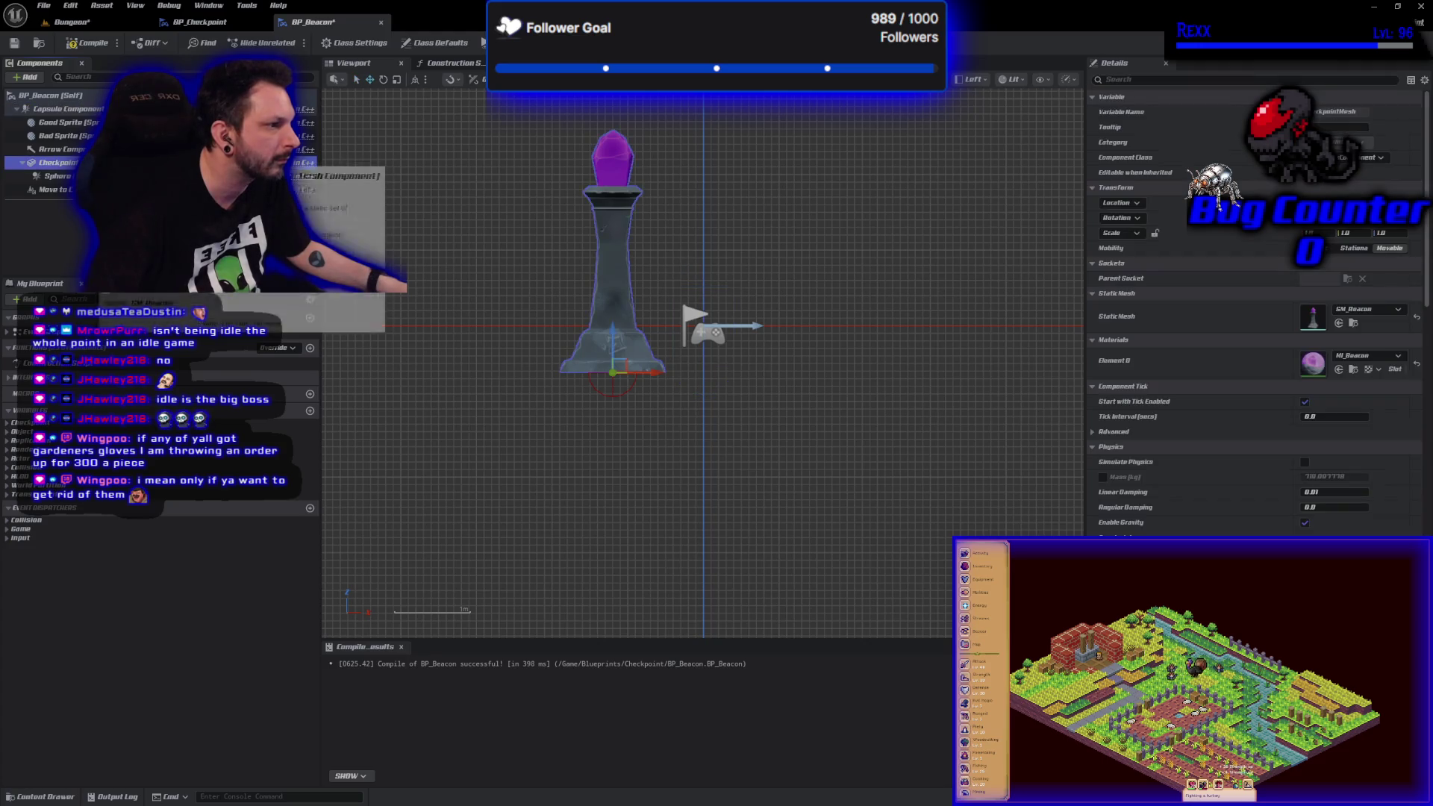
{"action": "left_click_drag", "start_coordinate": [612, 338], "coordinate": [611, 351]}
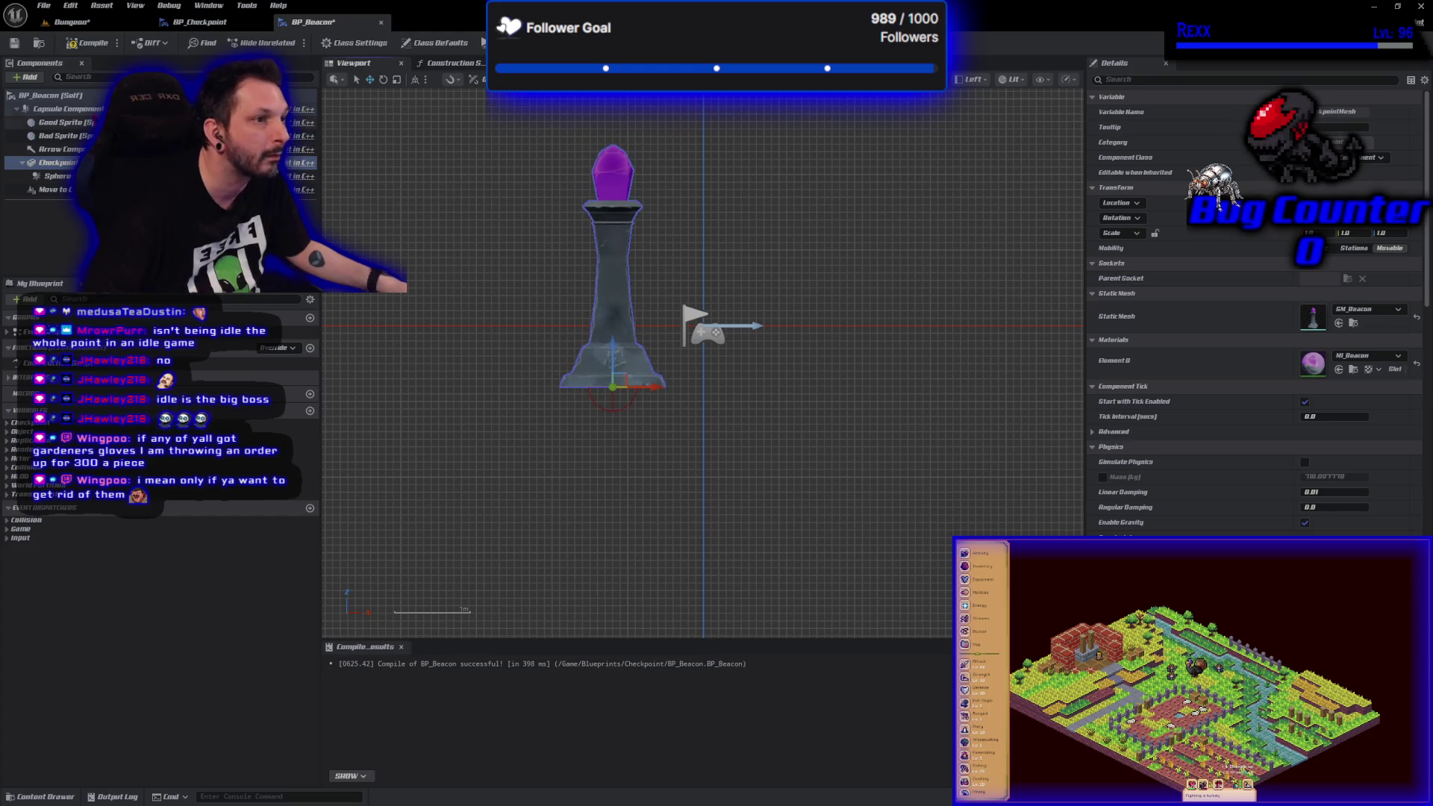
{"action": "left_click", "coordinate": [88, 110]}
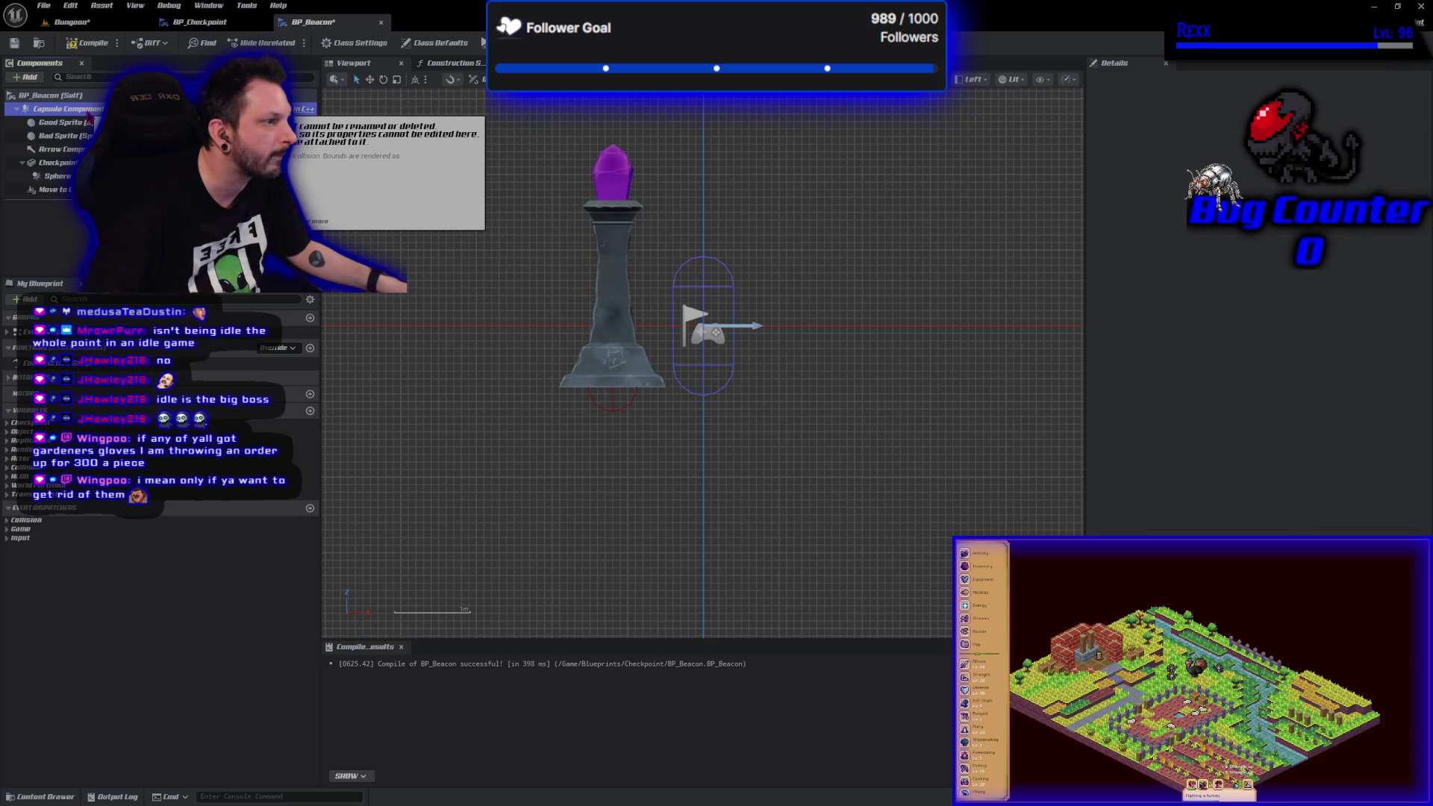
{"action": "left_click", "coordinate": [60, 162]}
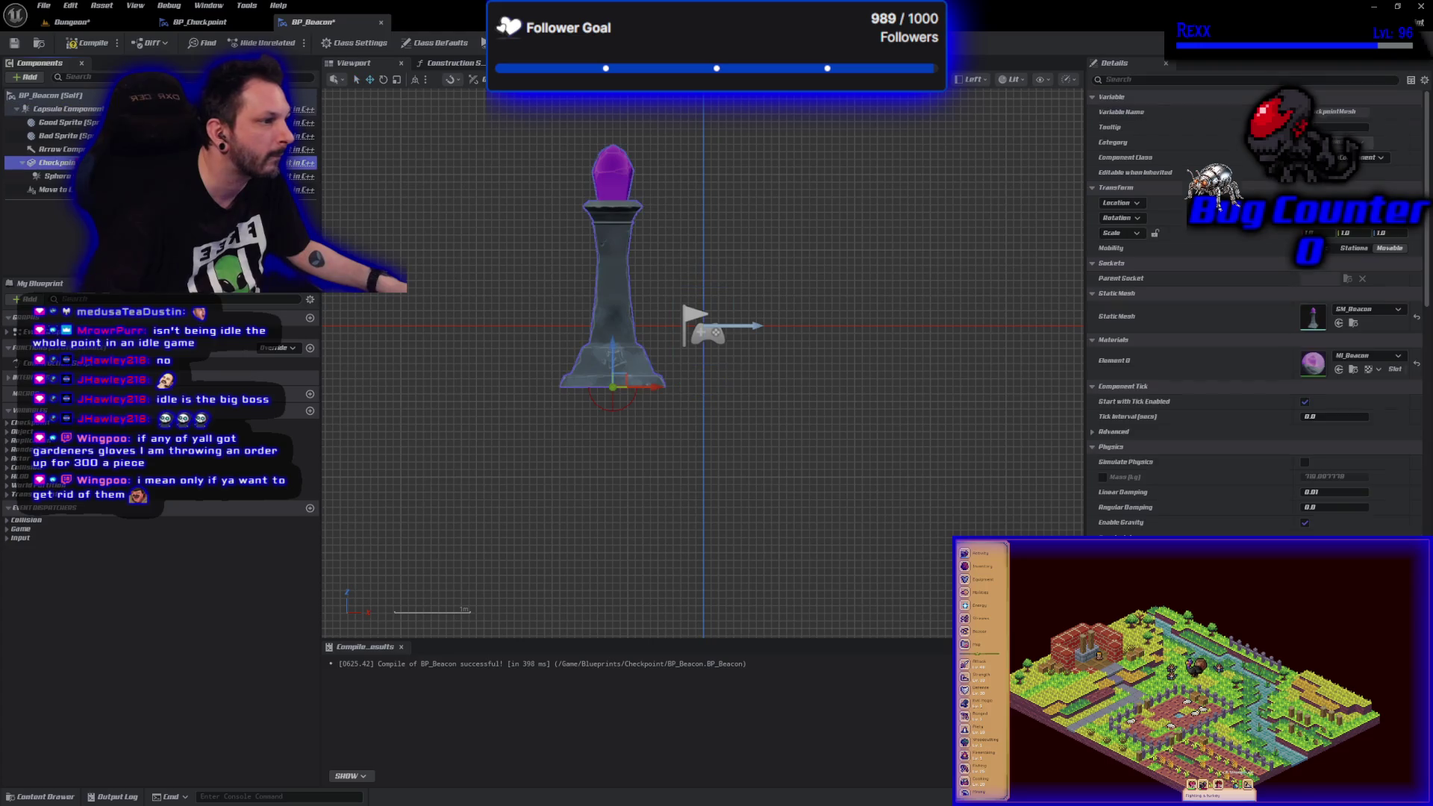
{"action": "left_click_drag", "start_coordinate": [613, 345], "coordinate": [610, 353]}
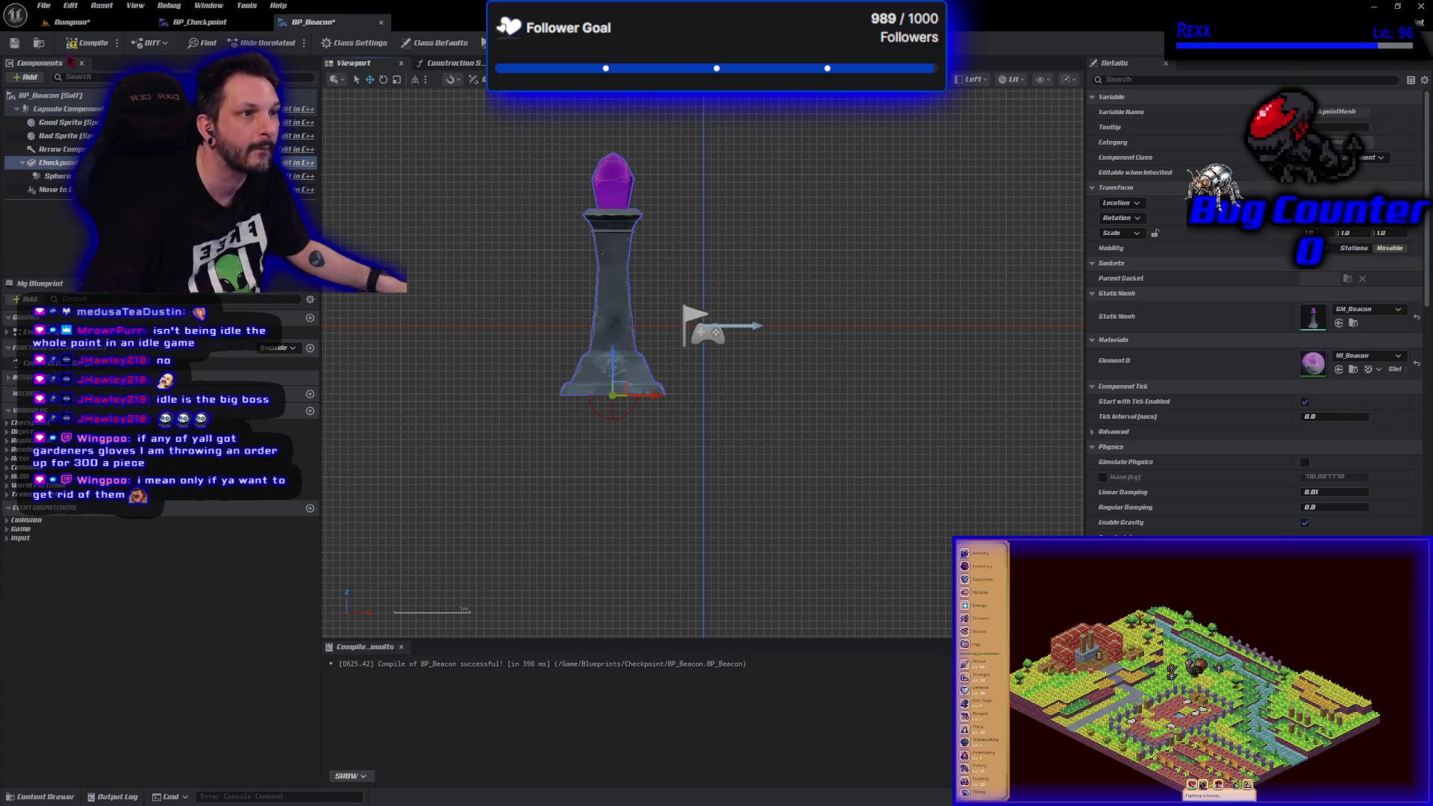
- Compile BP_Beacon and return to the Dungeon level
{"action": "left_click", "coordinate": [81, 44]}
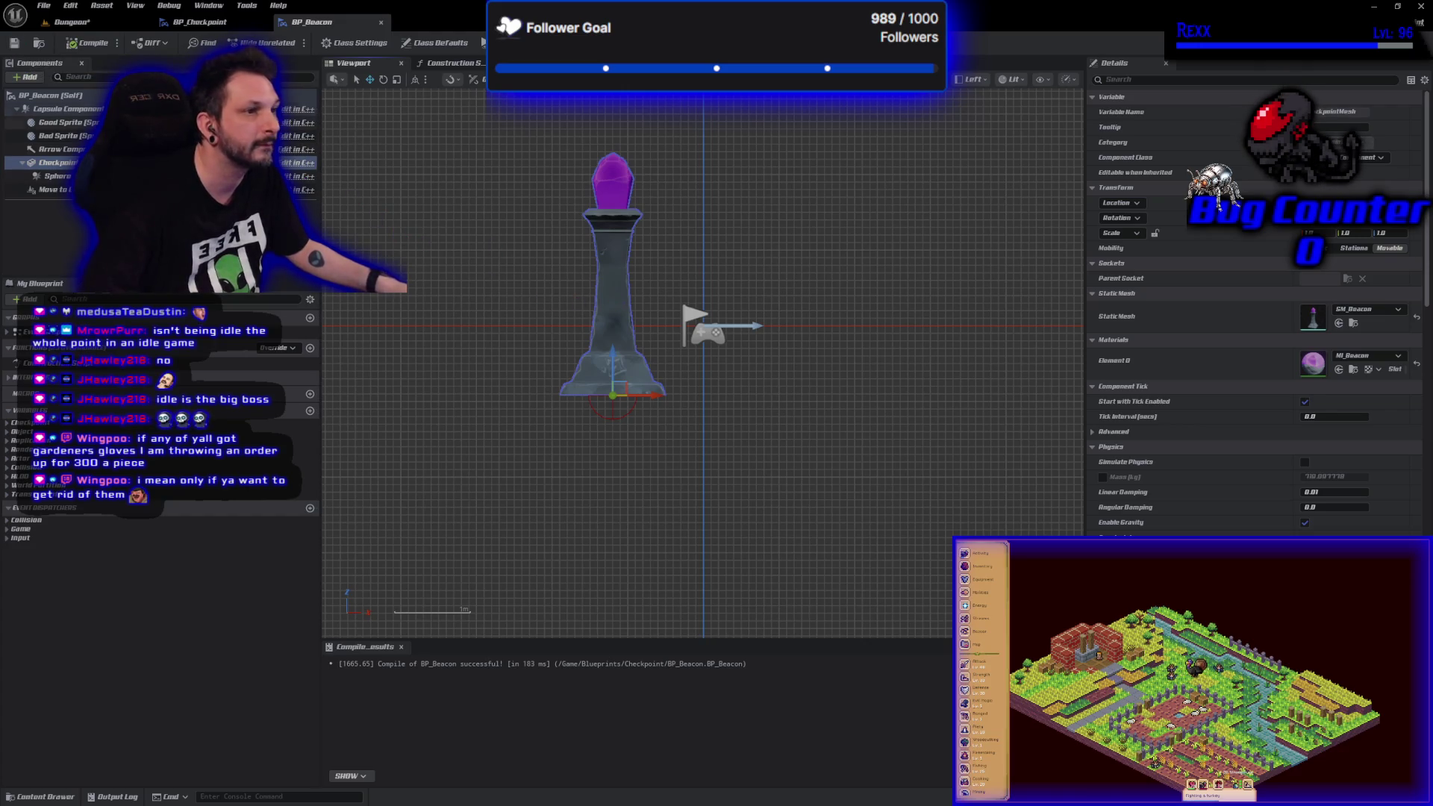
{"action": "left_click", "coordinate": [68, 108]}
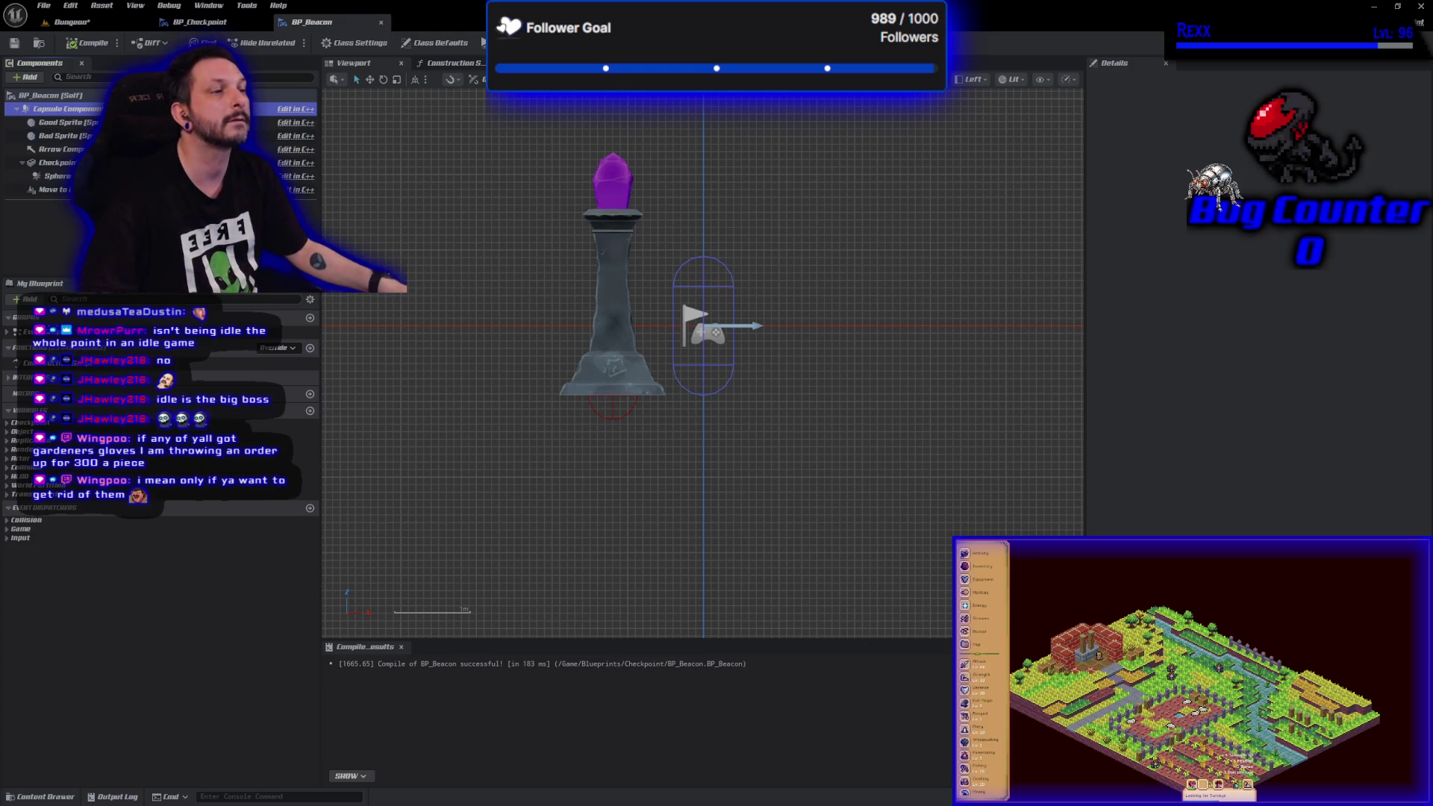
{"action": "left_click", "coordinate": [79, 21]}
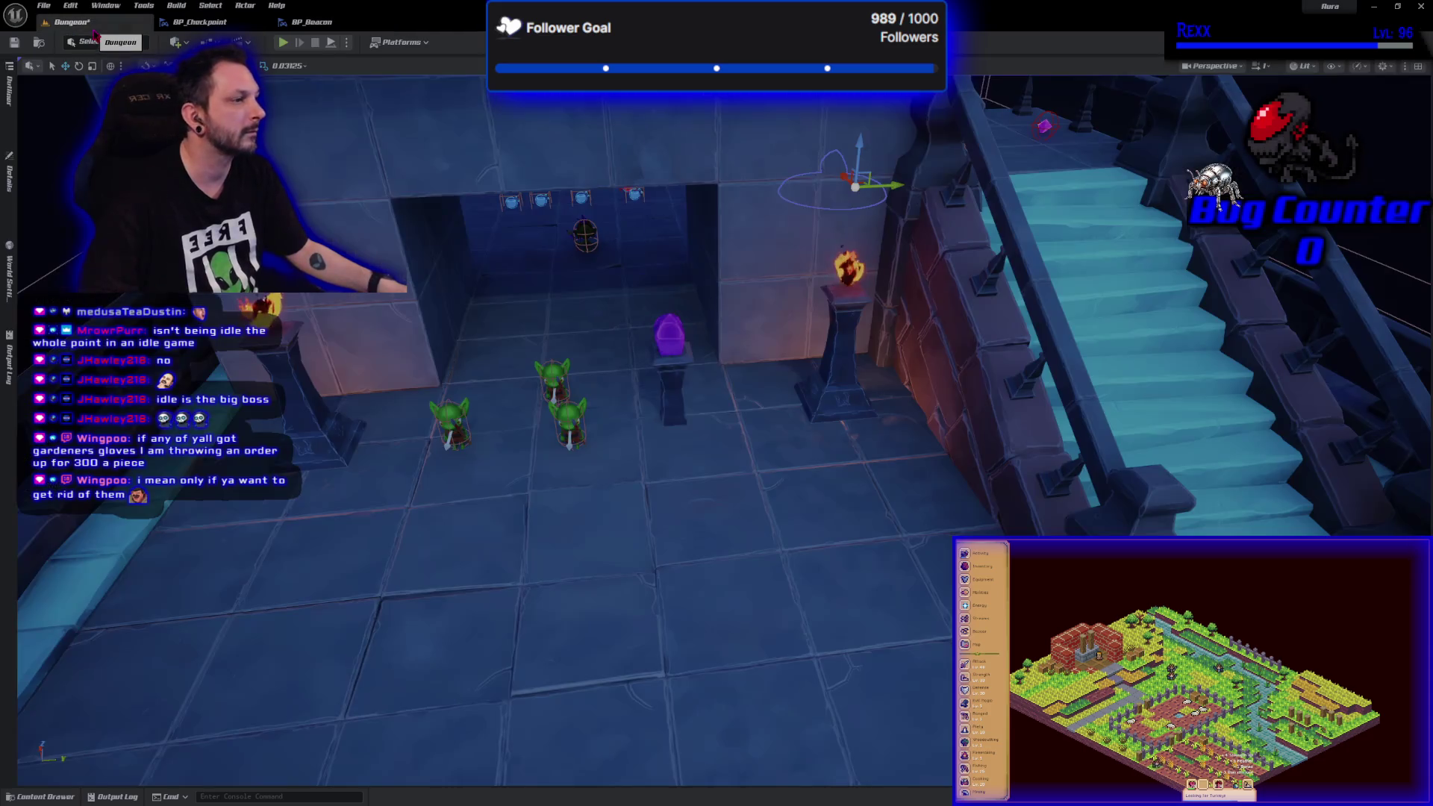
- Test-move the crystal pedestal, undo it, and orbit to review the beacon room
{"action": "left_click", "coordinate": [669, 370]}
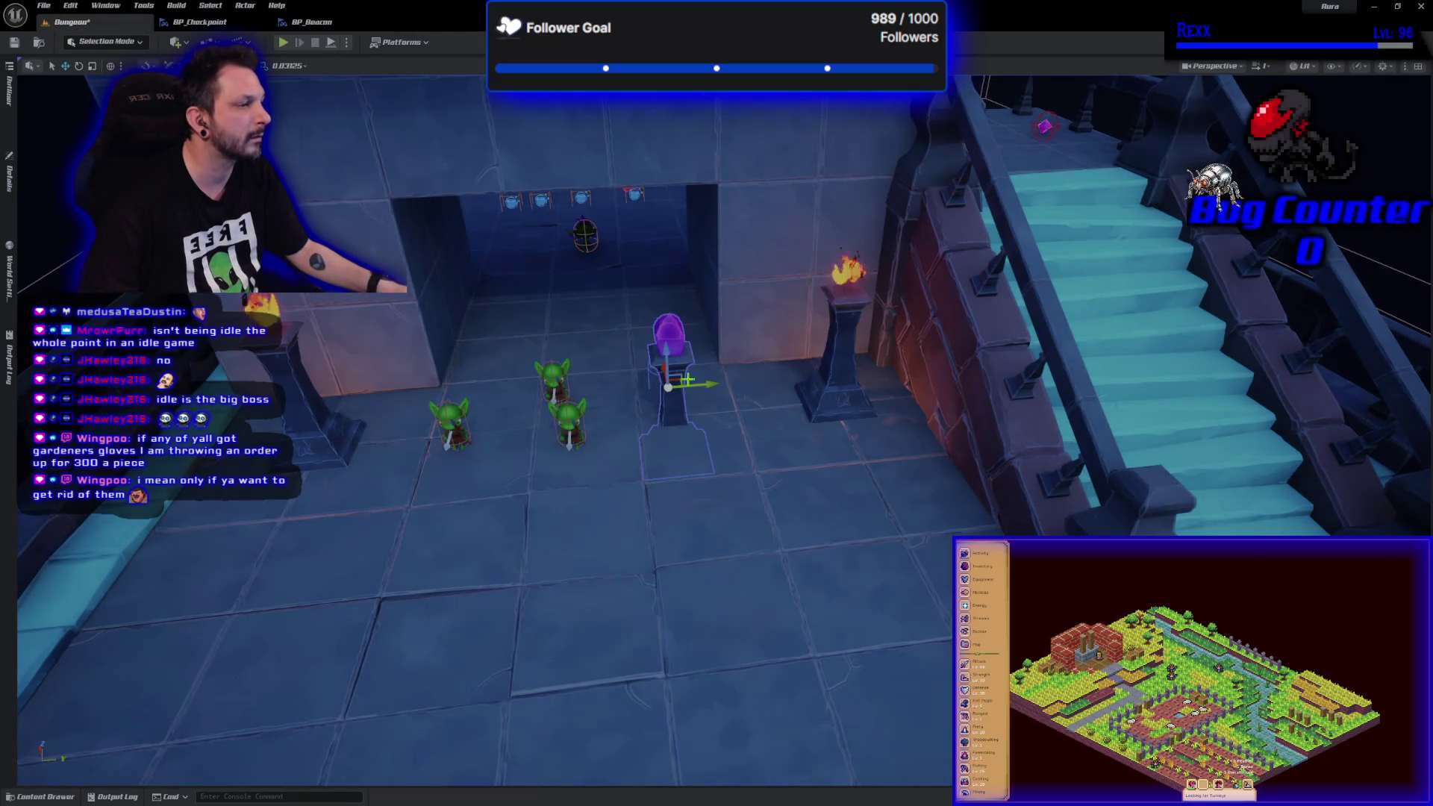
{"action": "left_click_drag", "start_coordinate": [665, 367], "coordinate": [653, 322]}
{"action": "key", "text": "ctrl+z"}
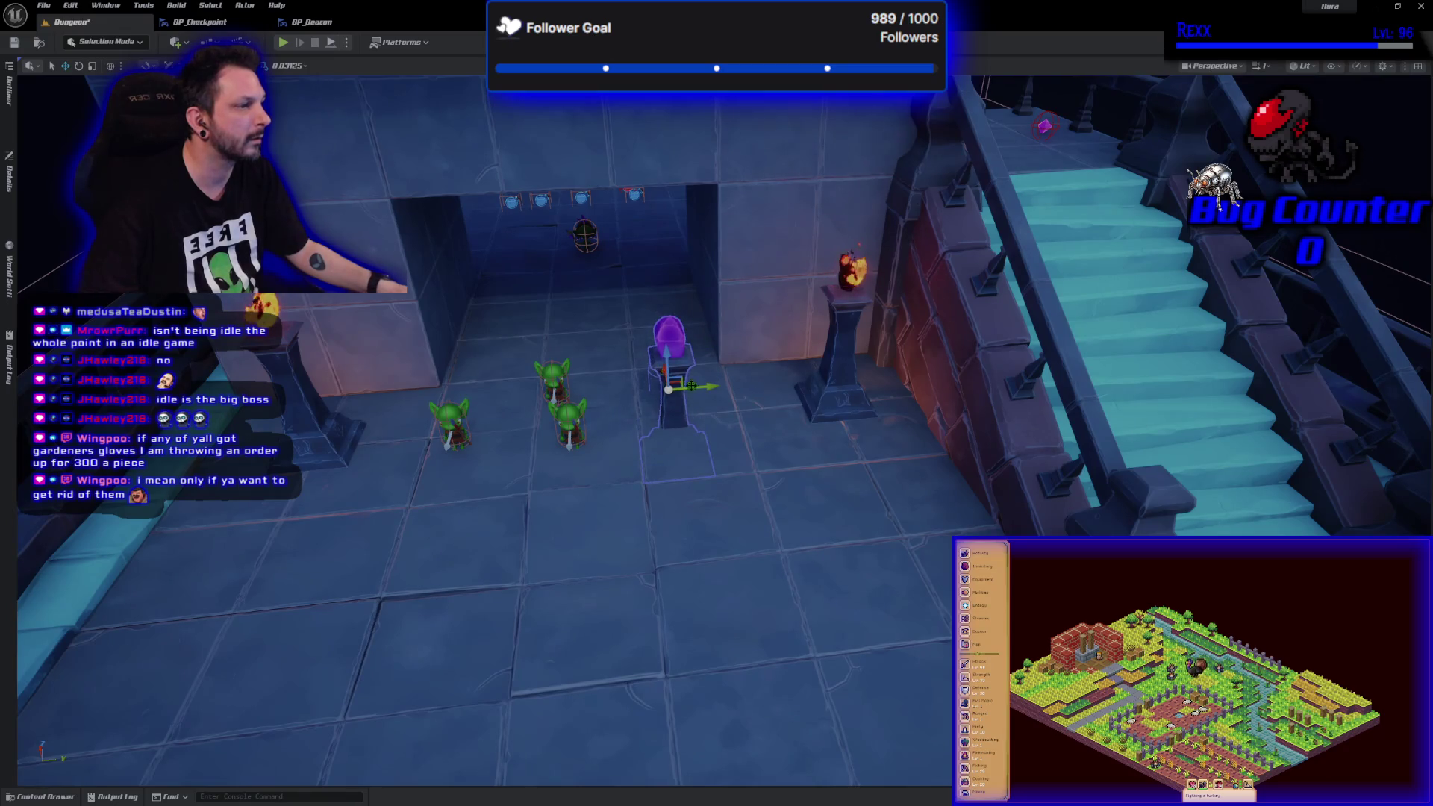
{"action": "mouse_move", "coordinate": [597, 448]}
{"action": "left_mouse_down"}
{"action": "mouse_move", "coordinate": [597, 388]}
{"action": "mouse_move", "coordinate": [599, 441]}
{"action": "left_mouse_up"}
{"action": "left_click_drag", "start_coordinate": [471, 442], "coordinate": [486, 358]}
{"action": "mouse_move", "coordinate": [726, 592]}
{"action": "left_mouse_down"}
{"action": "mouse_move", "coordinate": [664, 582]}
{"action": "mouse_move", "coordinate": [722, 589]}
{"action": "left_mouse_up"}
{"action": "key", "text": "e"}
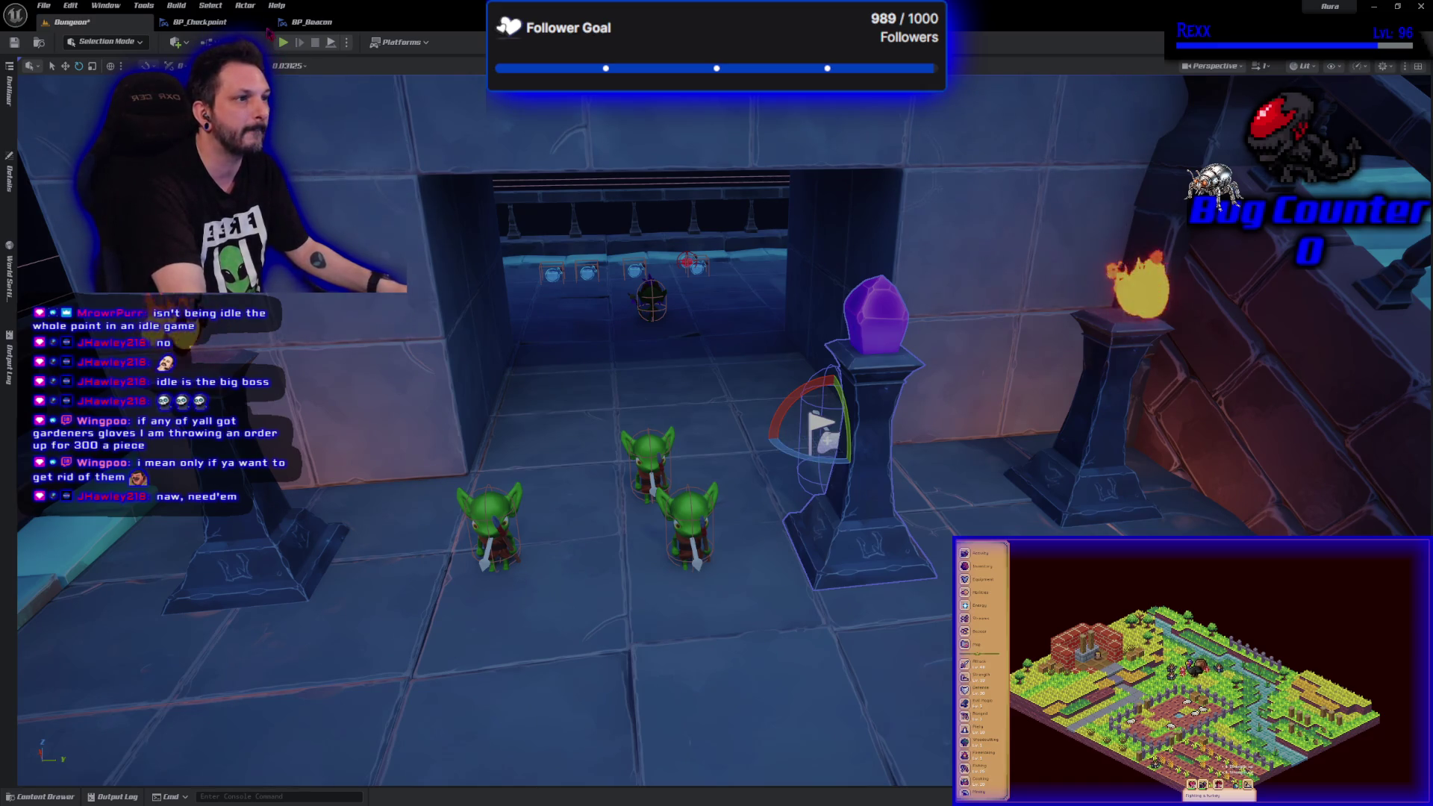
{"action": "key", "text": "ctrl+e"}
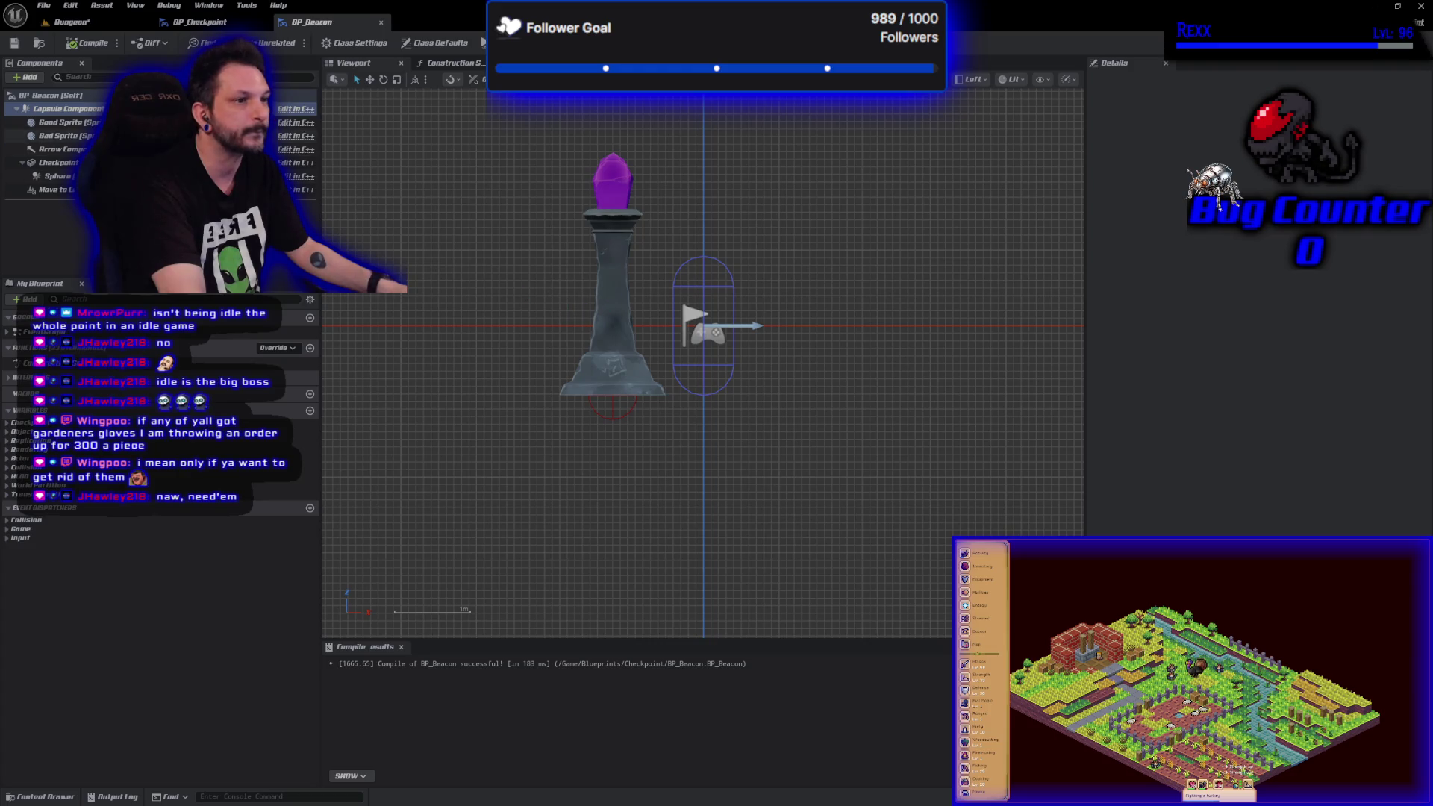
- Slide the Checkpoint mesh along X to the flag's other side, then compile and save
{"action": "left_click", "coordinate": [58, 163]}
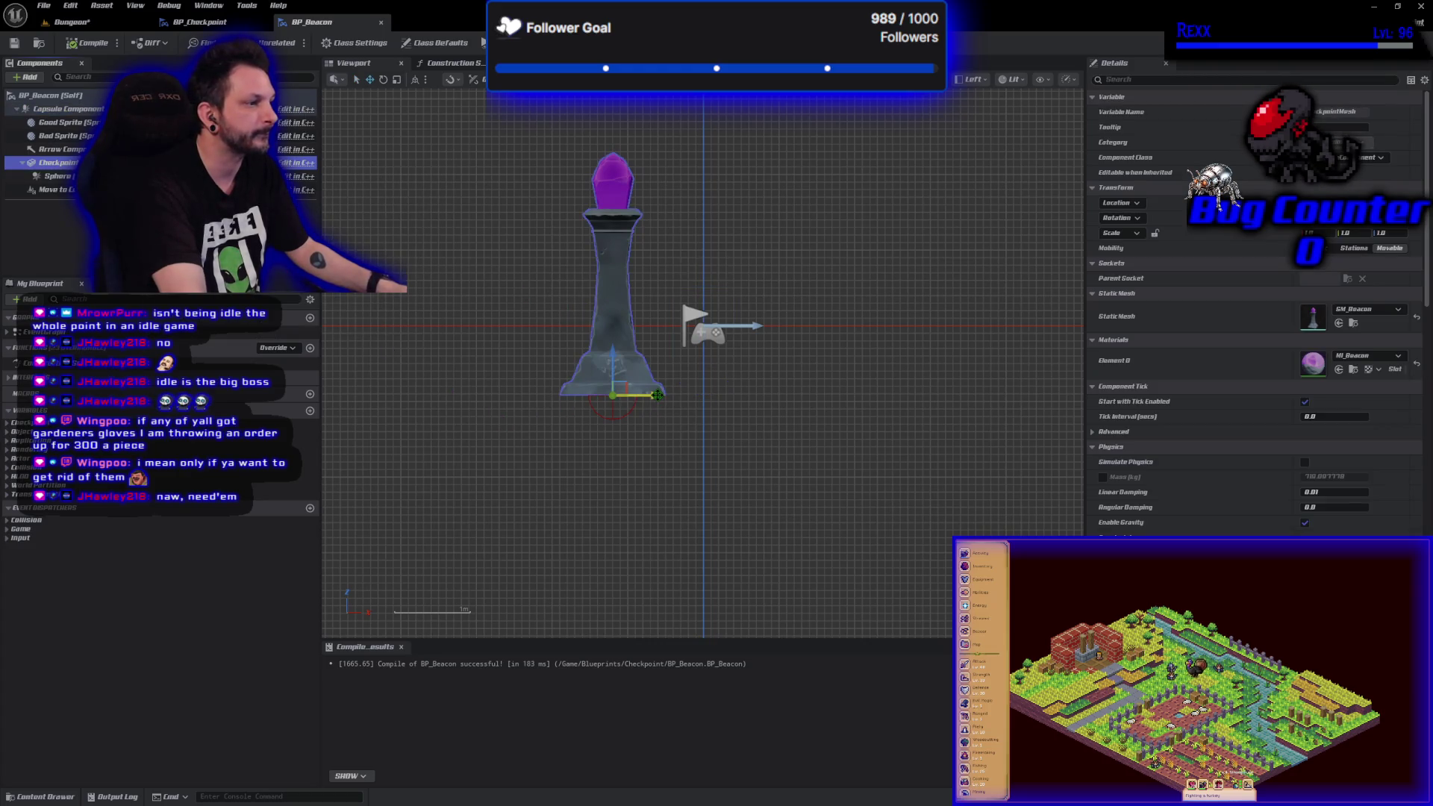
{"action": "mouse_move", "coordinate": [657, 395]}
{"action": "left_mouse_down"}
{"action": "mouse_move", "coordinate": [909, 403]}
{"action": "mouse_move", "coordinate": [888, 405]}
{"action": "left_mouse_up"}
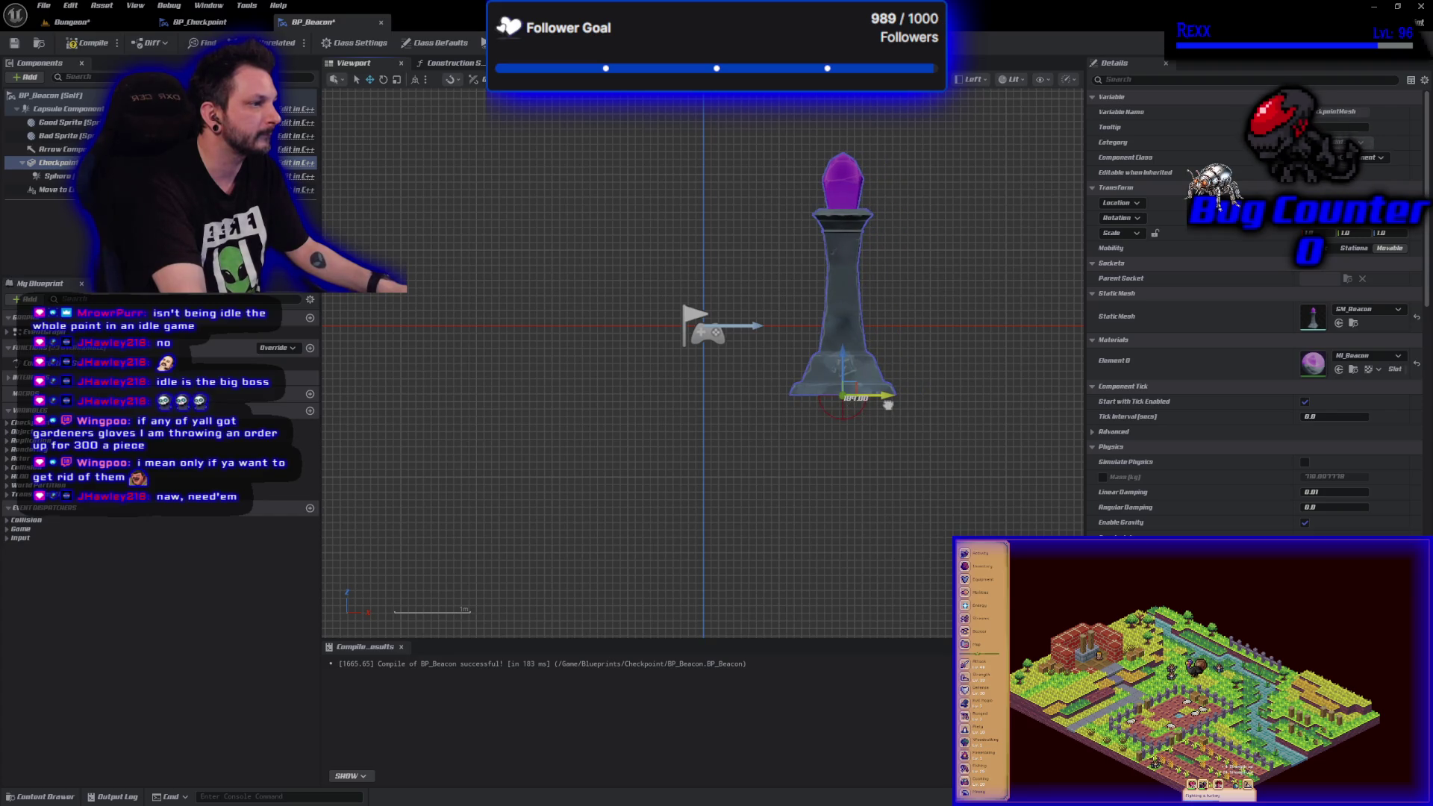
{"action": "left_click_drag", "start_coordinate": [887, 404], "coordinate": [869, 397]}
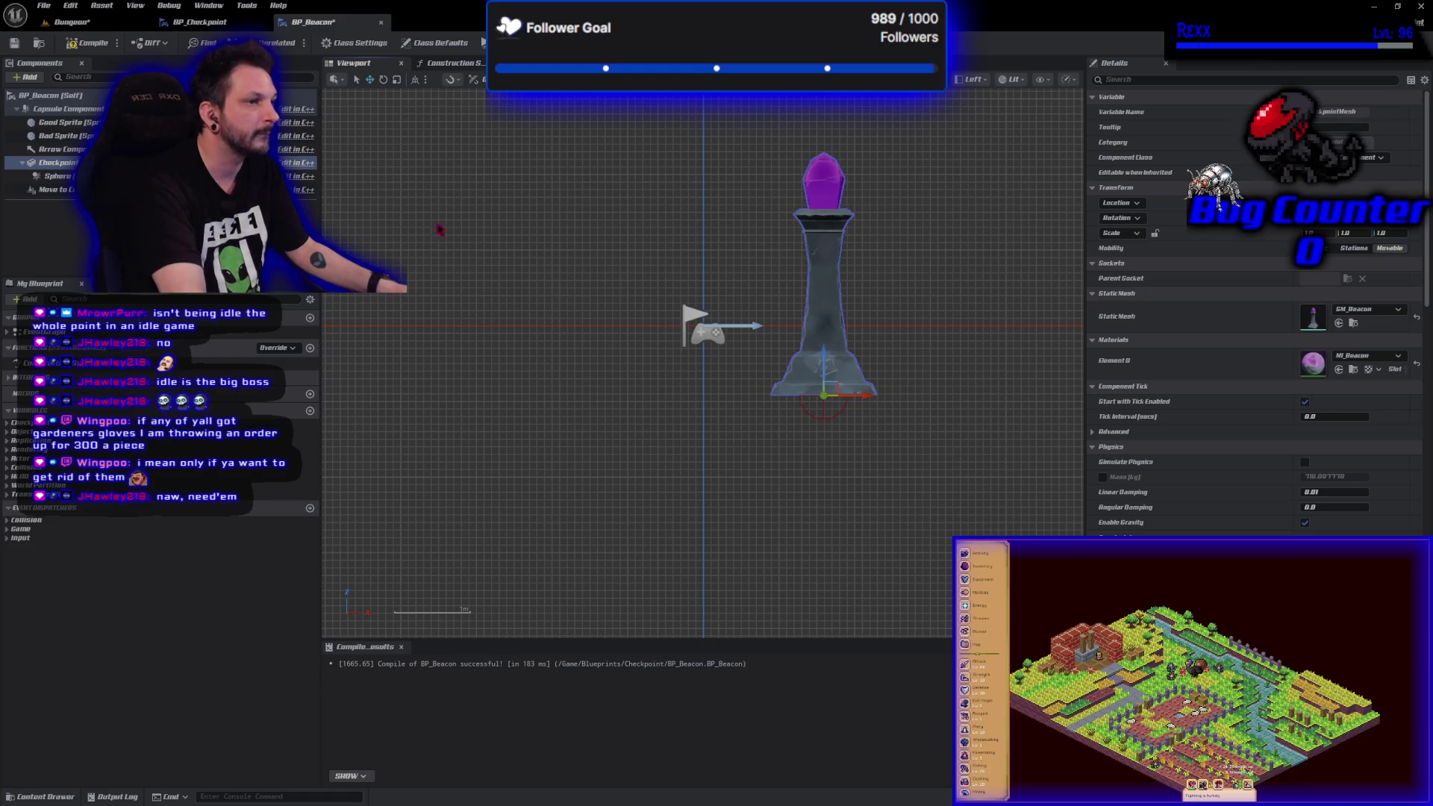
{"action": "left_click", "coordinate": [86, 42]}
{"action": "left_click", "coordinate": [14, 42]}
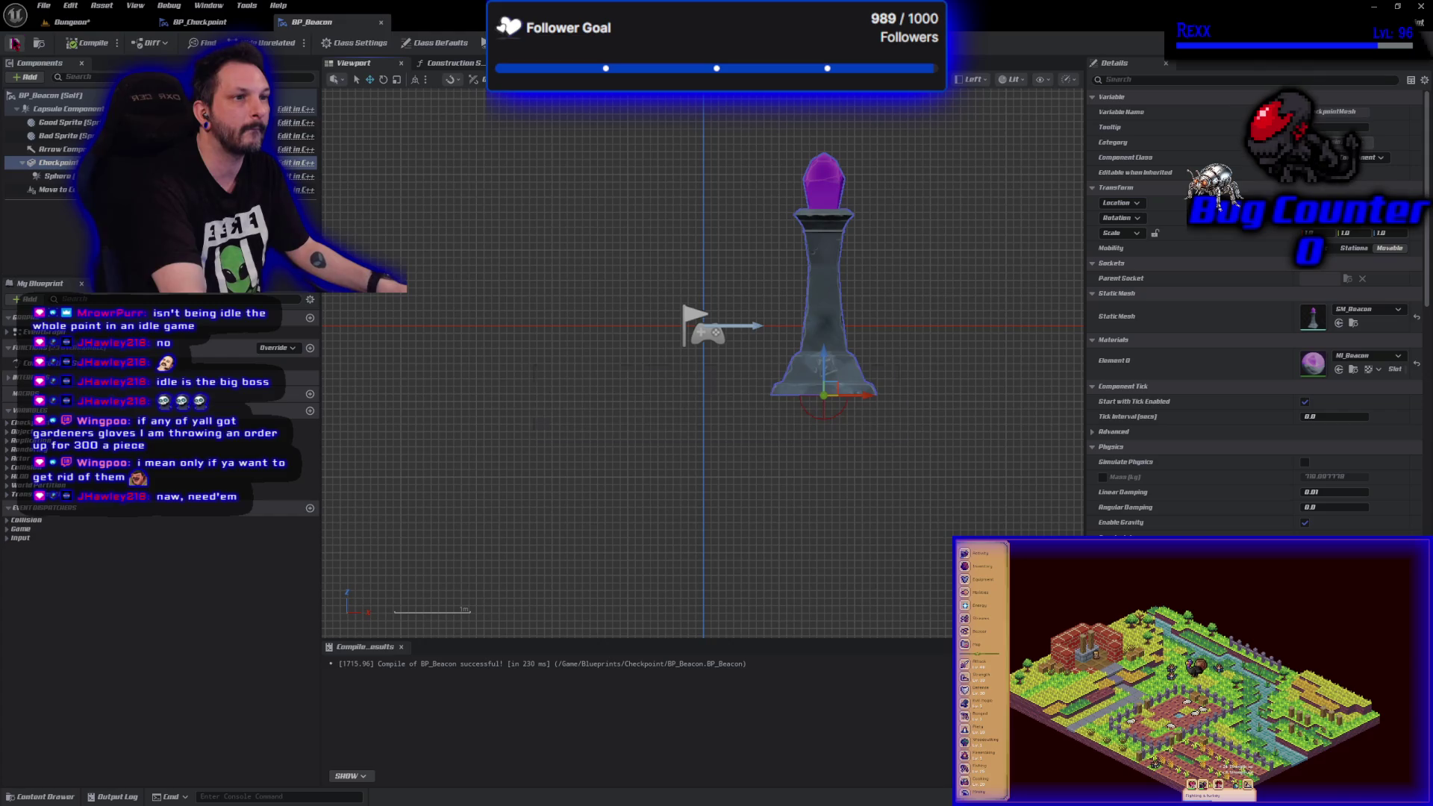
{"action": "left_click", "coordinate": [72, 21]}
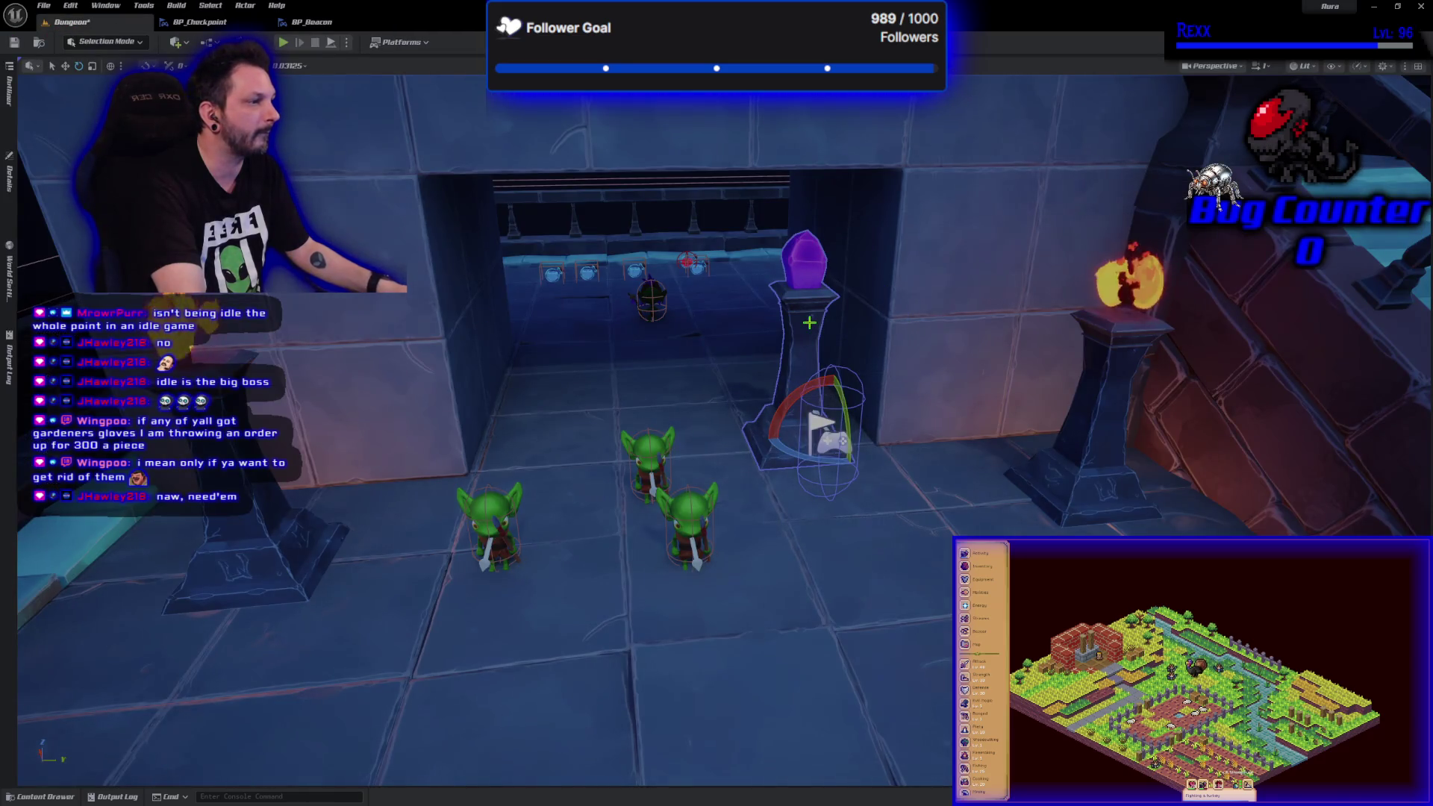
- Move the beacon checkpoint toward the torch pillar and orbit to review the room
{"action": "key", "text": "w"}
{"action": "mouse_move", "coordinate": [859, 459]}
{"action": "left_mouse_down"}
{"action": "mouse_move", "coordinate": [882, 479]}
{"action": "mouse_move", "coordinate": [999, 470]}
{"action": "left_mouse_up"}
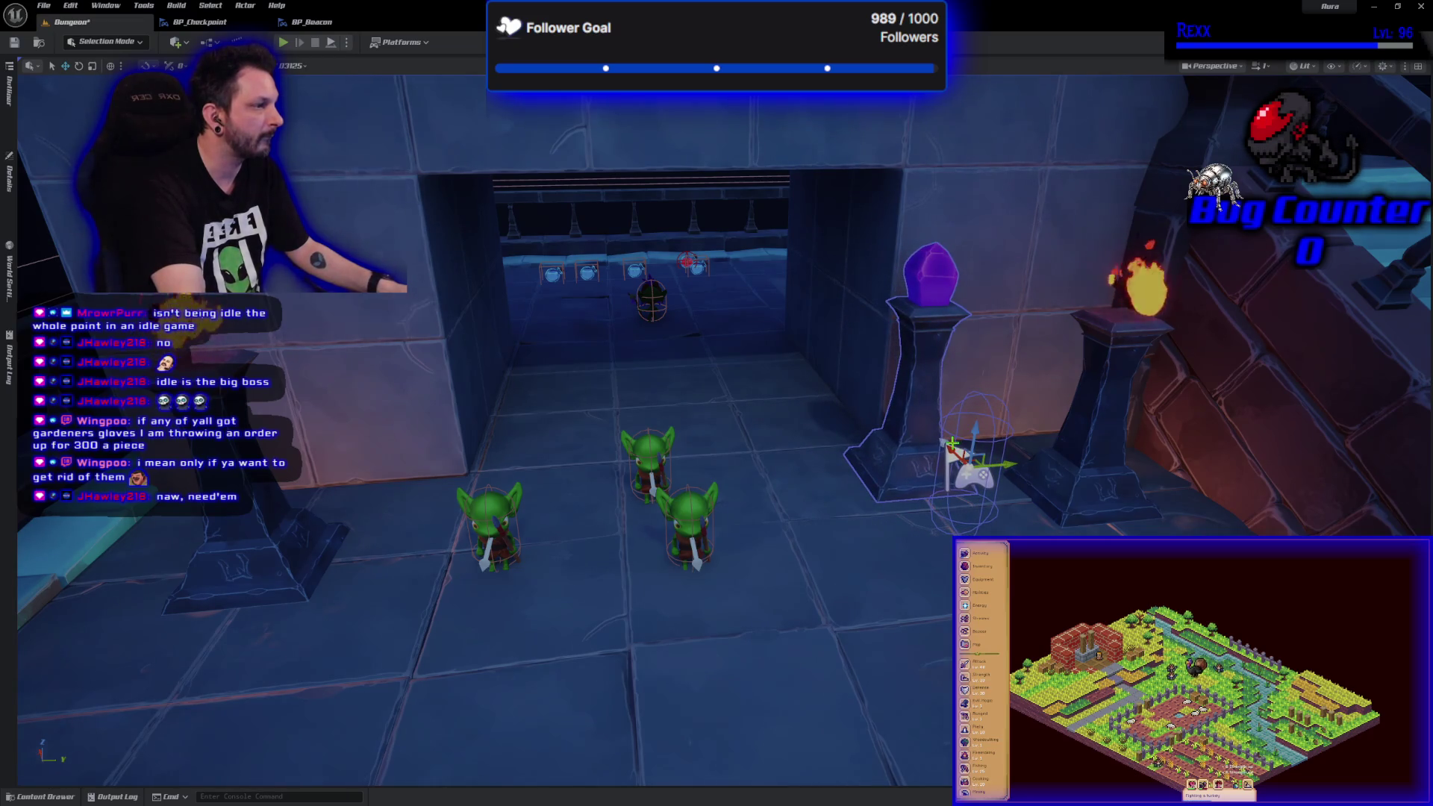
{"action": "left_click_drag", "start_coordinate": [814, 494], "coordinate": [750, 447]}
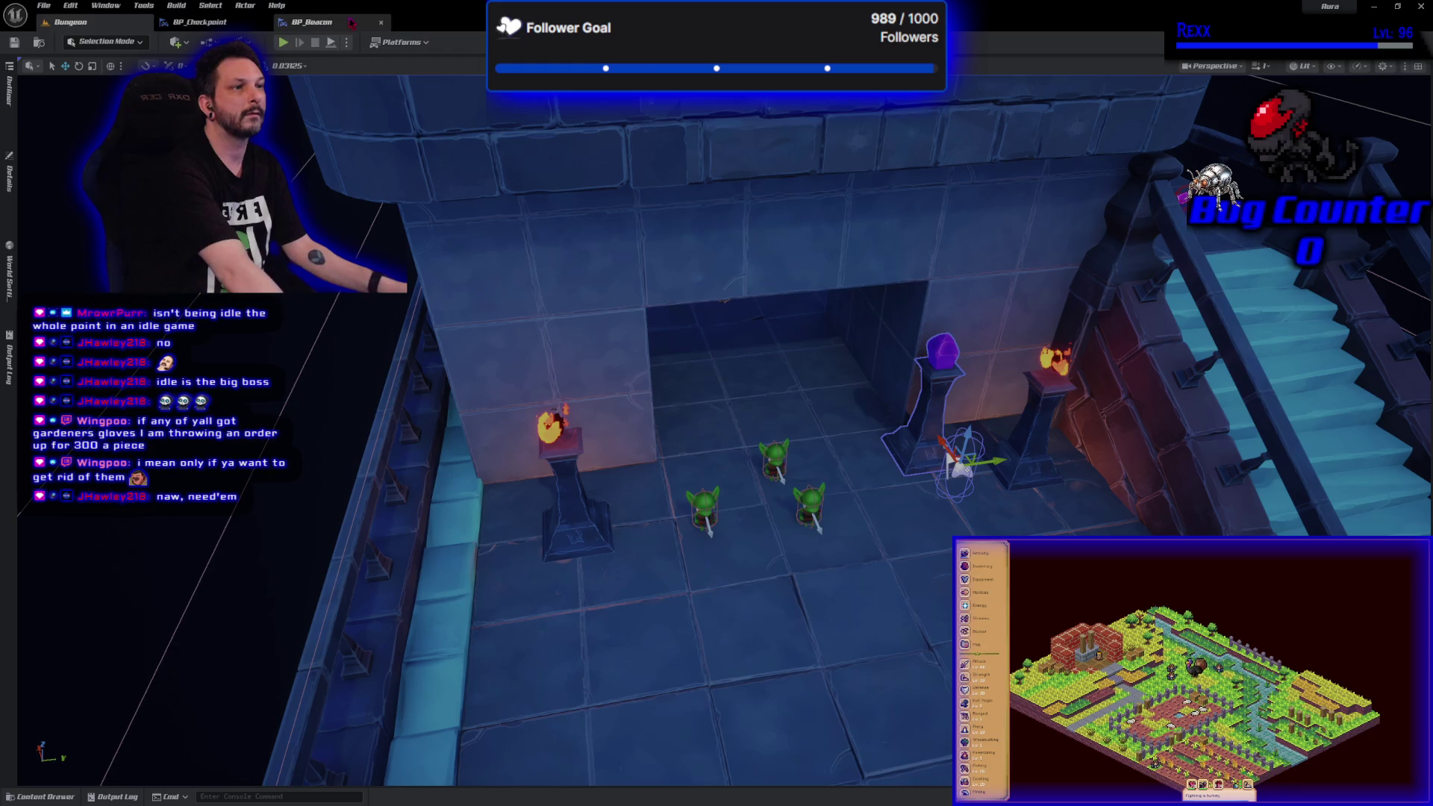
{"action": "left_click", "coordinate": [312, 22]}
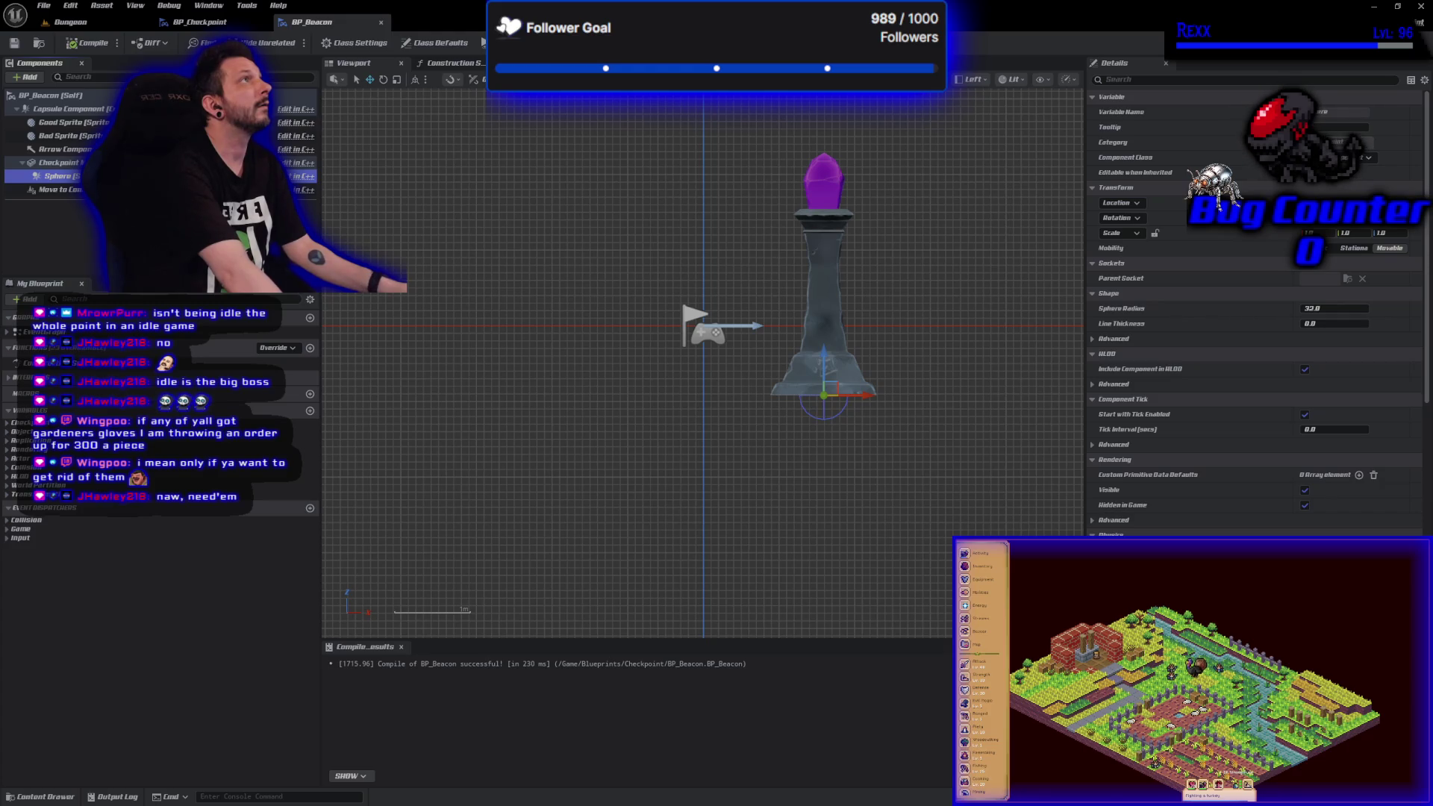
- Set the Sphere Radius to 175 and compile the Blueprint
{"action": "left_click", "coordinate": [1340, 309]}
{"action": "type", "text": "75"}
{"action": "key", "text": "Return"}
{"action": "left_click", "coordinate": [88, 43]}
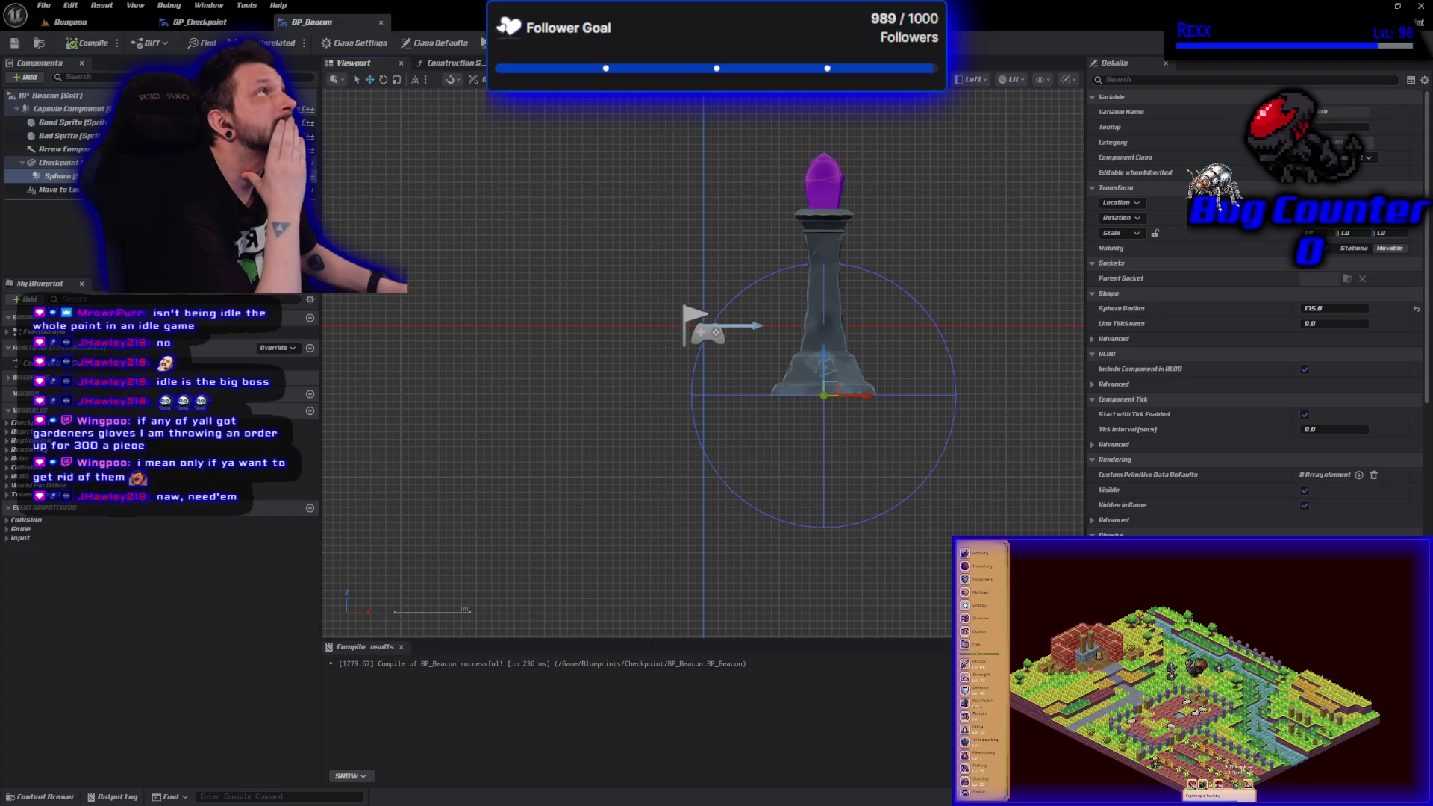
- Raise the Sphere Radius to 215, then compile and save BP_Beacon
{"action": "left_click", "coordinate": [1353, 309]}
{"action": "type", "text": "215"}
{"action": "key", "text": "Return"}
{"action": "left_click", "coordinate": [89, 43]}
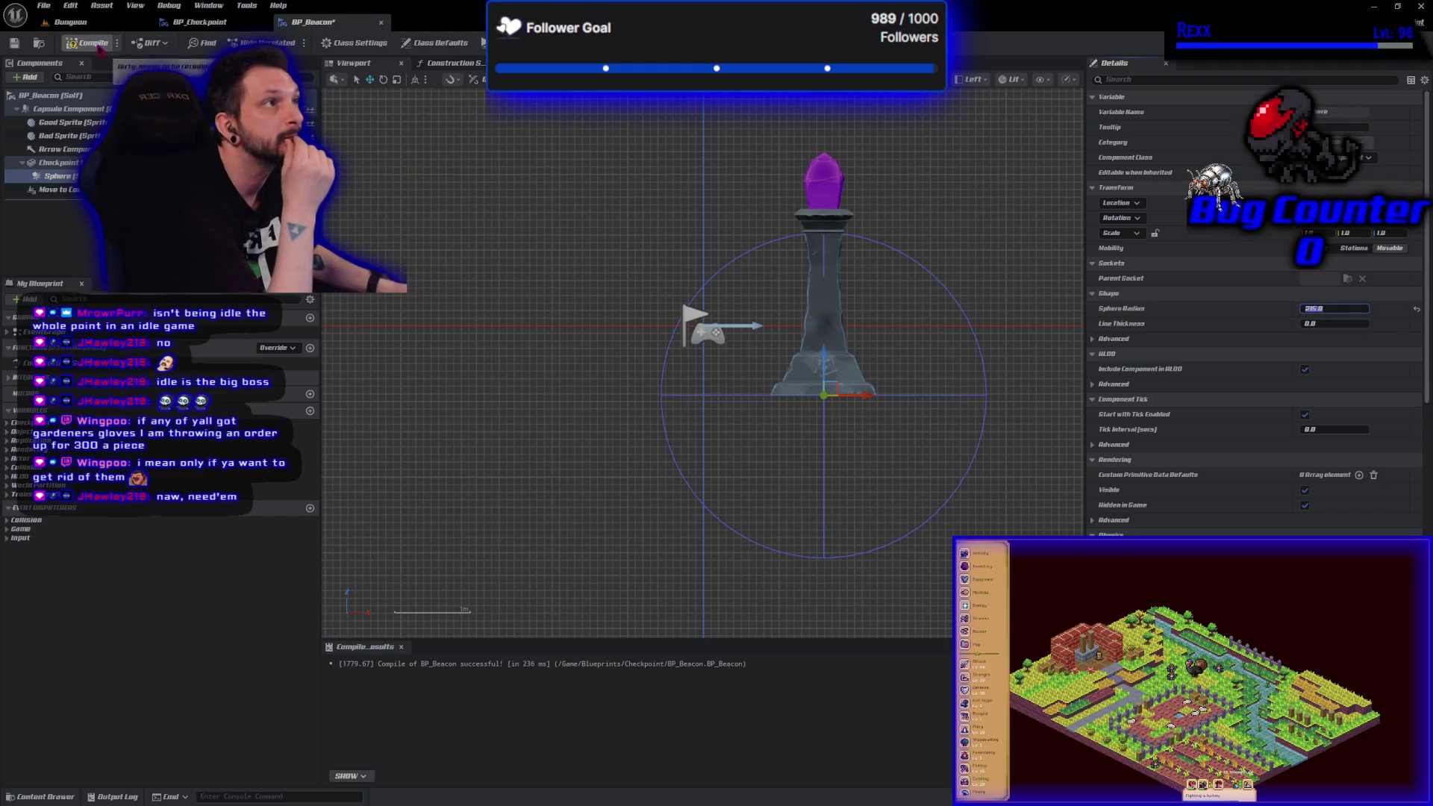
{"action": "left_click", "coordinate": [15, 43]}
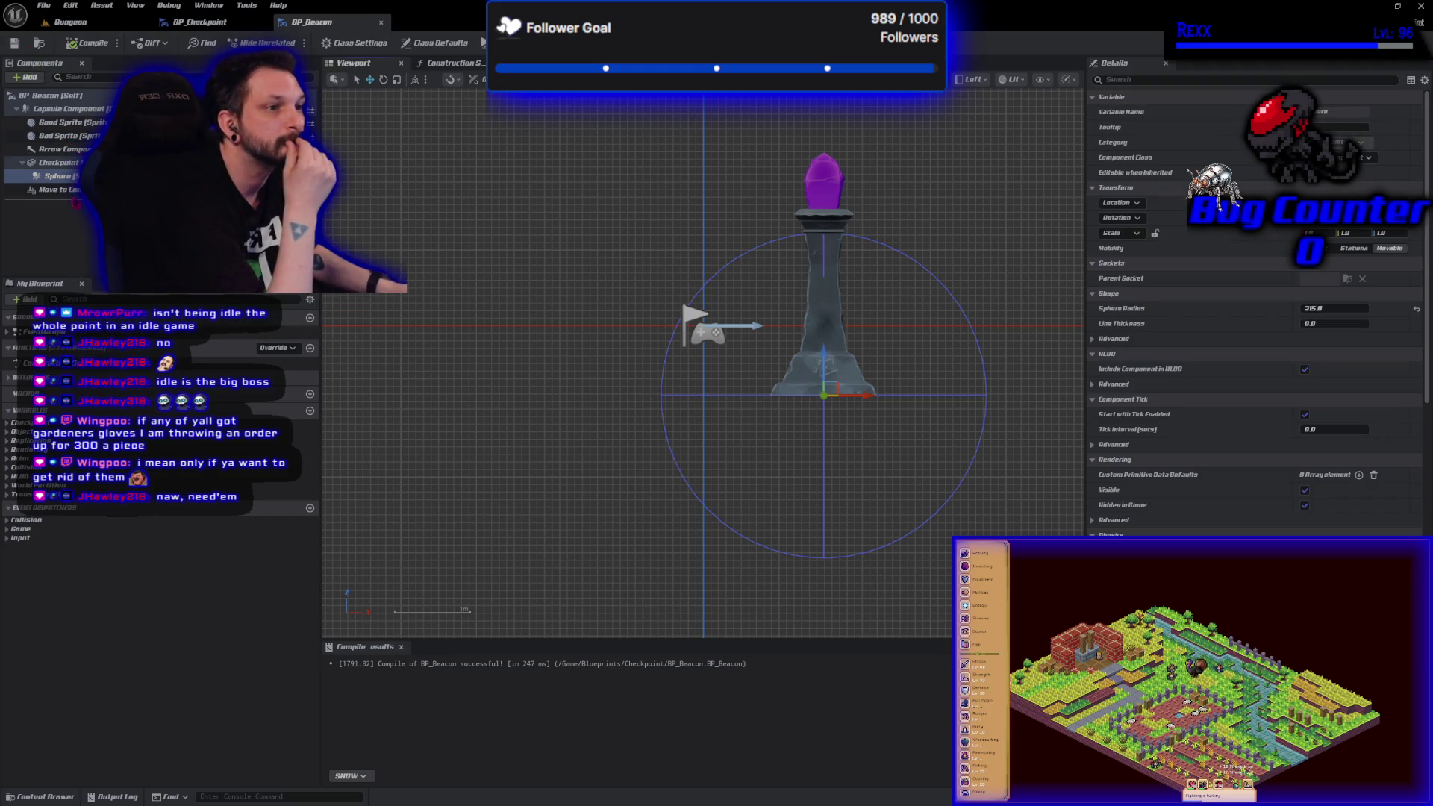
{"action": "left_click", "coordinate": [69, 109]}
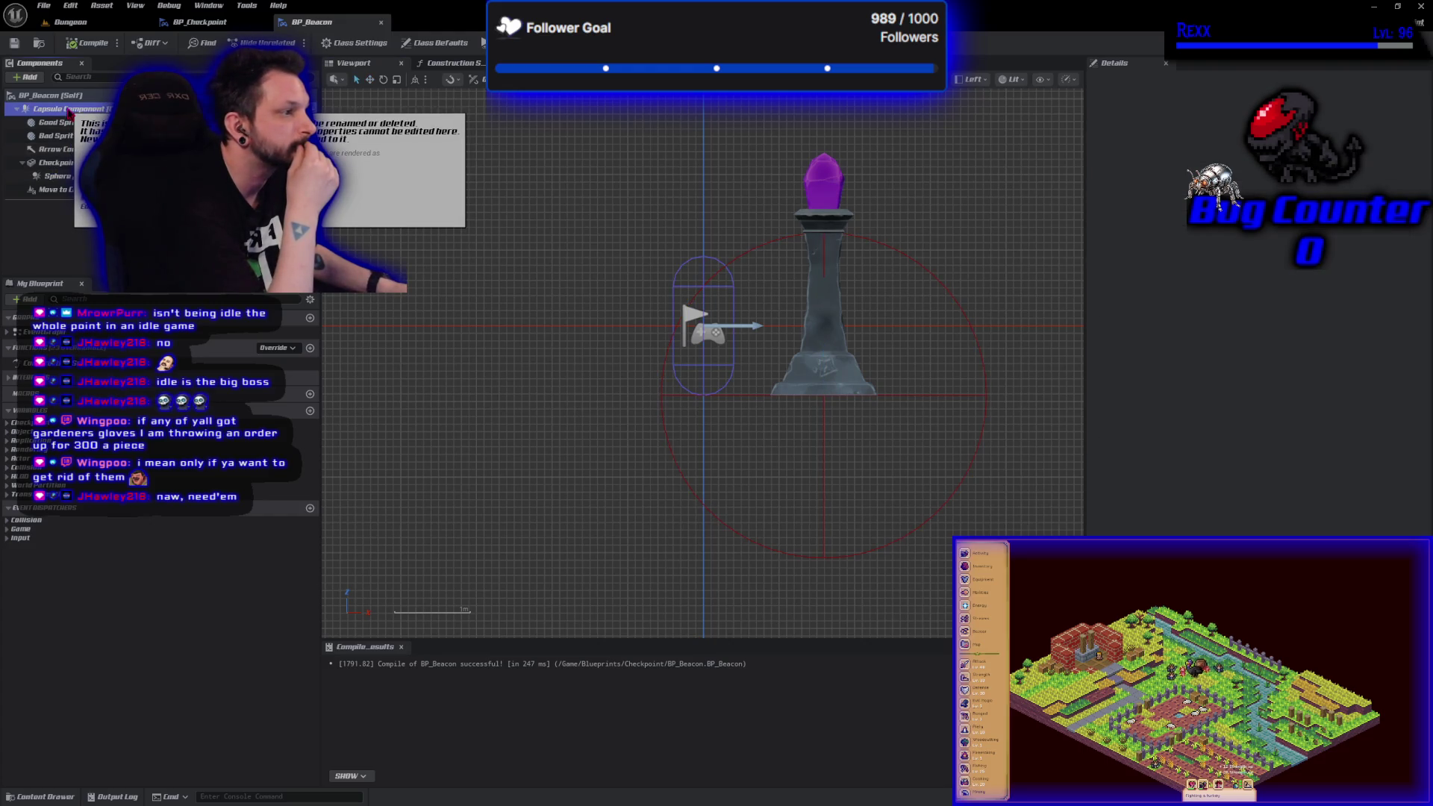
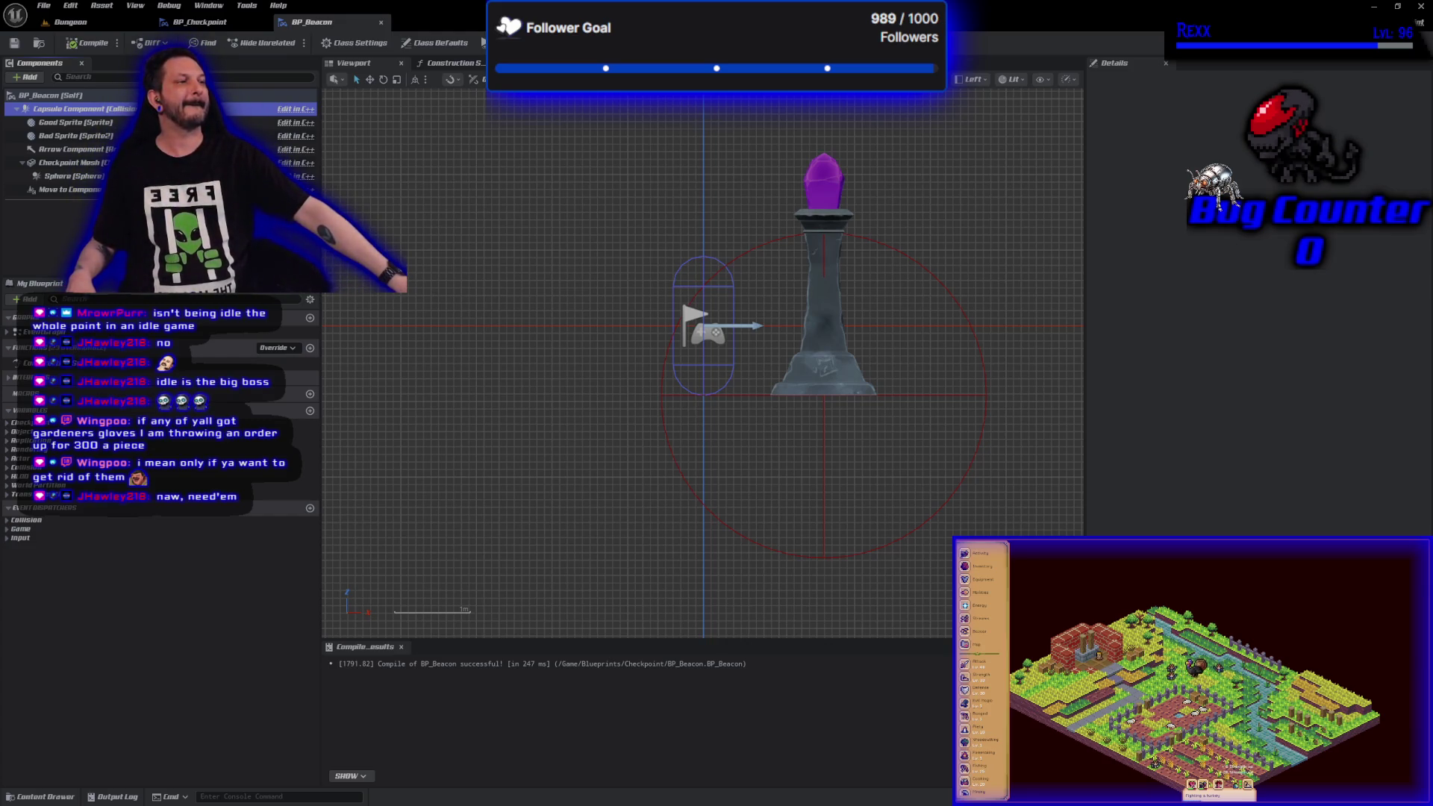
- Switch the viewport from Left to Perspective and show the BP_Beacon Event Graph
{"action": "left_click", "coordinate": [972, 79]}
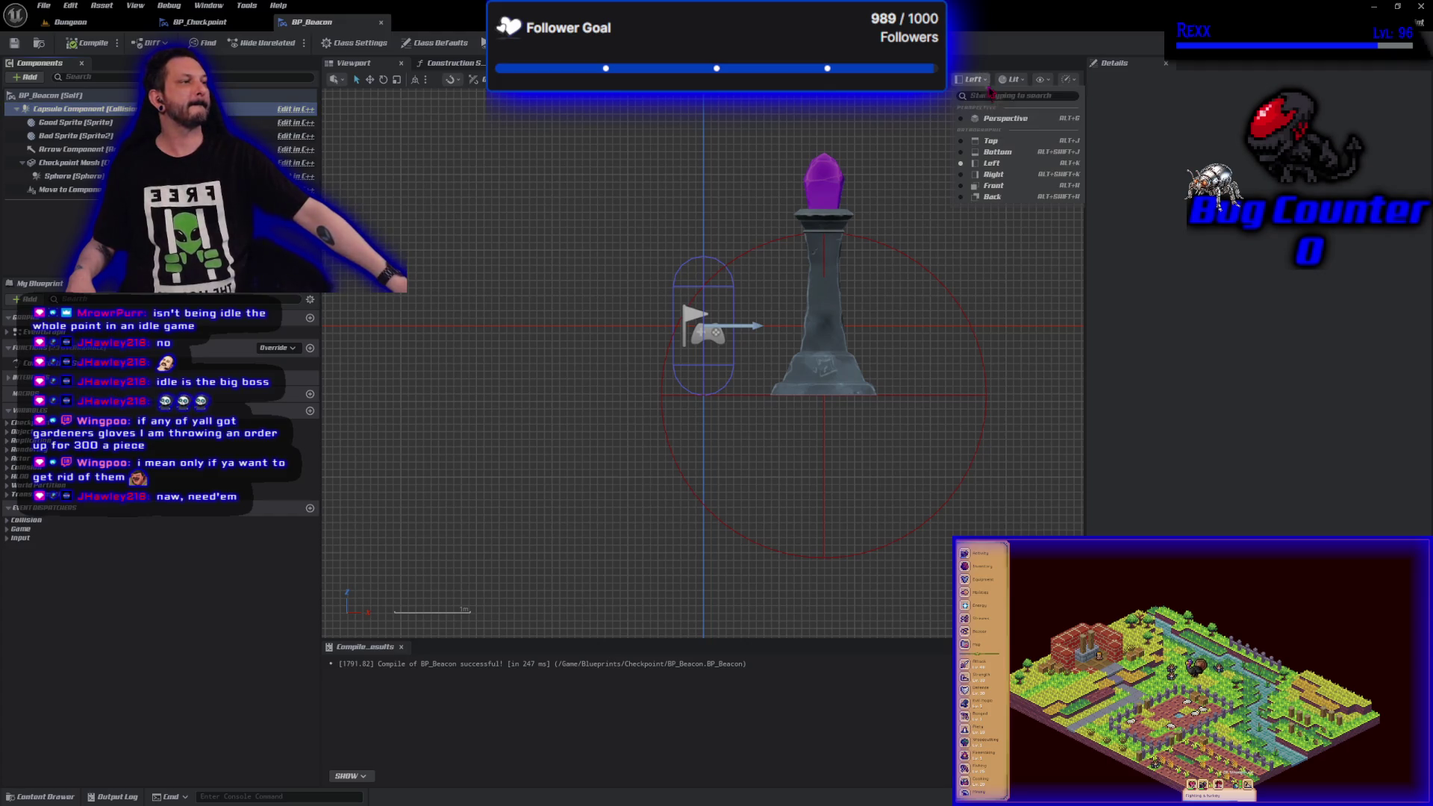
{"action": "left_click", "coordinate": [1000, 118]}
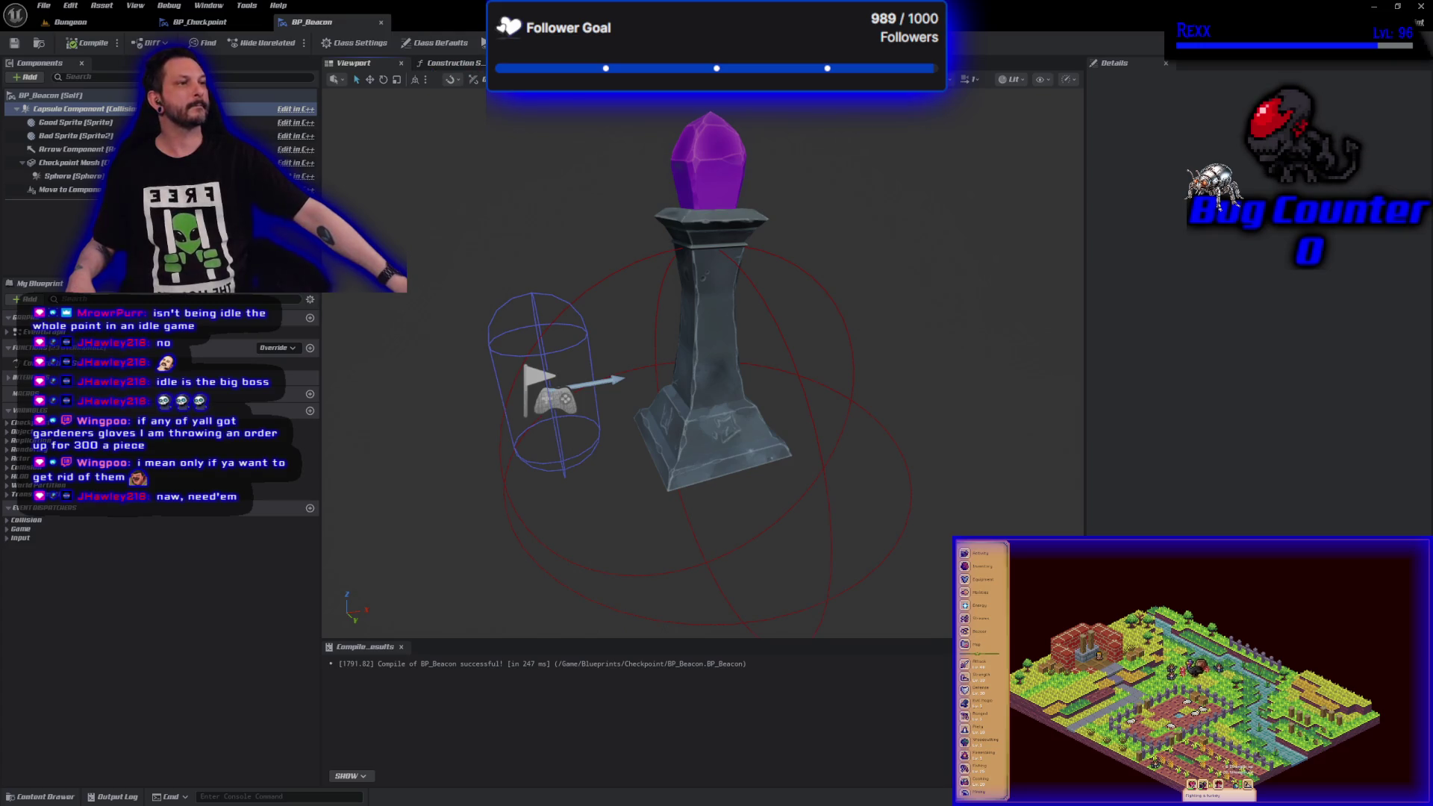
{"action": "left_click", "coordinate": [522, 63]}
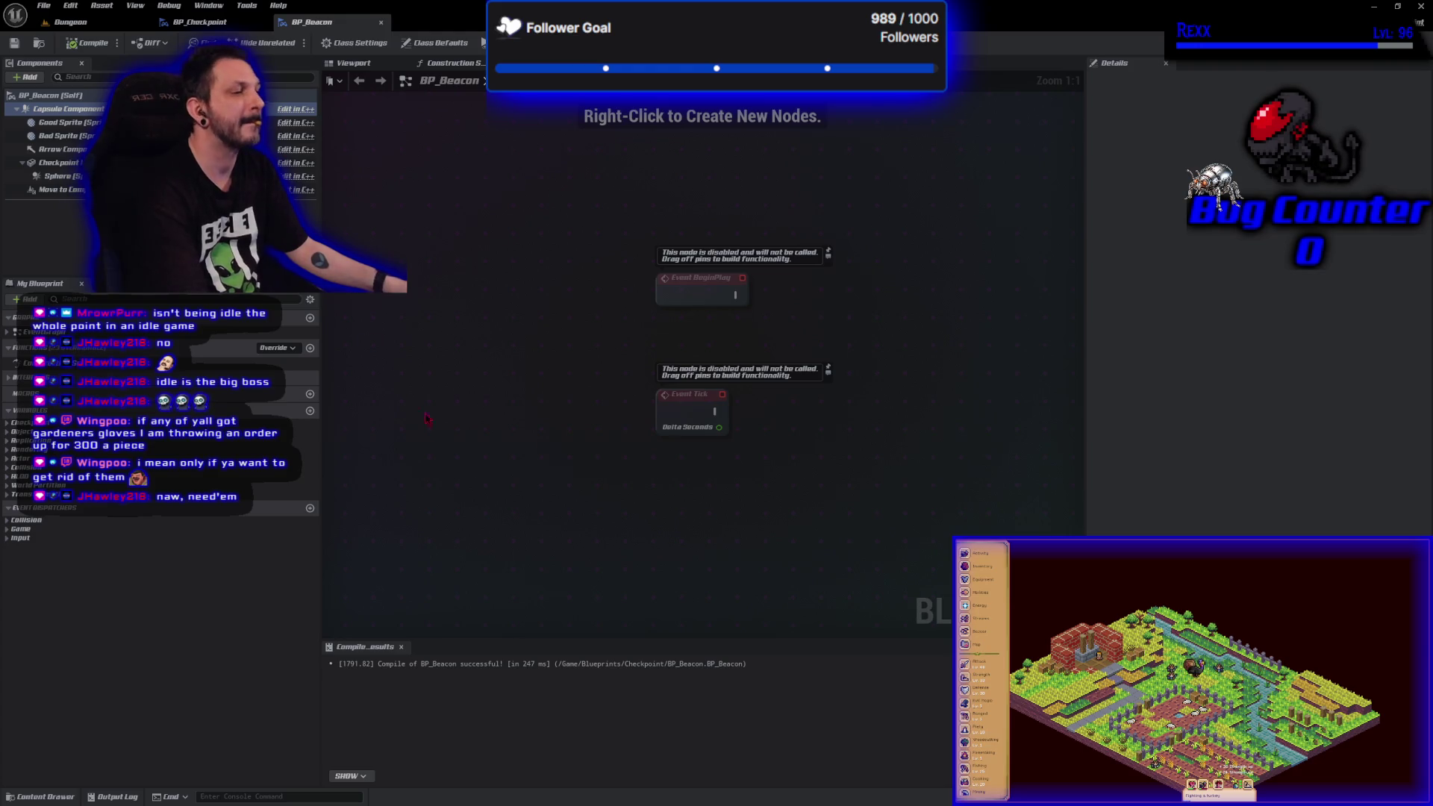
- Add a capsule begin-overlap event, then delete it and cancel a second node search
{"action": "right_click", "coordinate": [601, 541]}
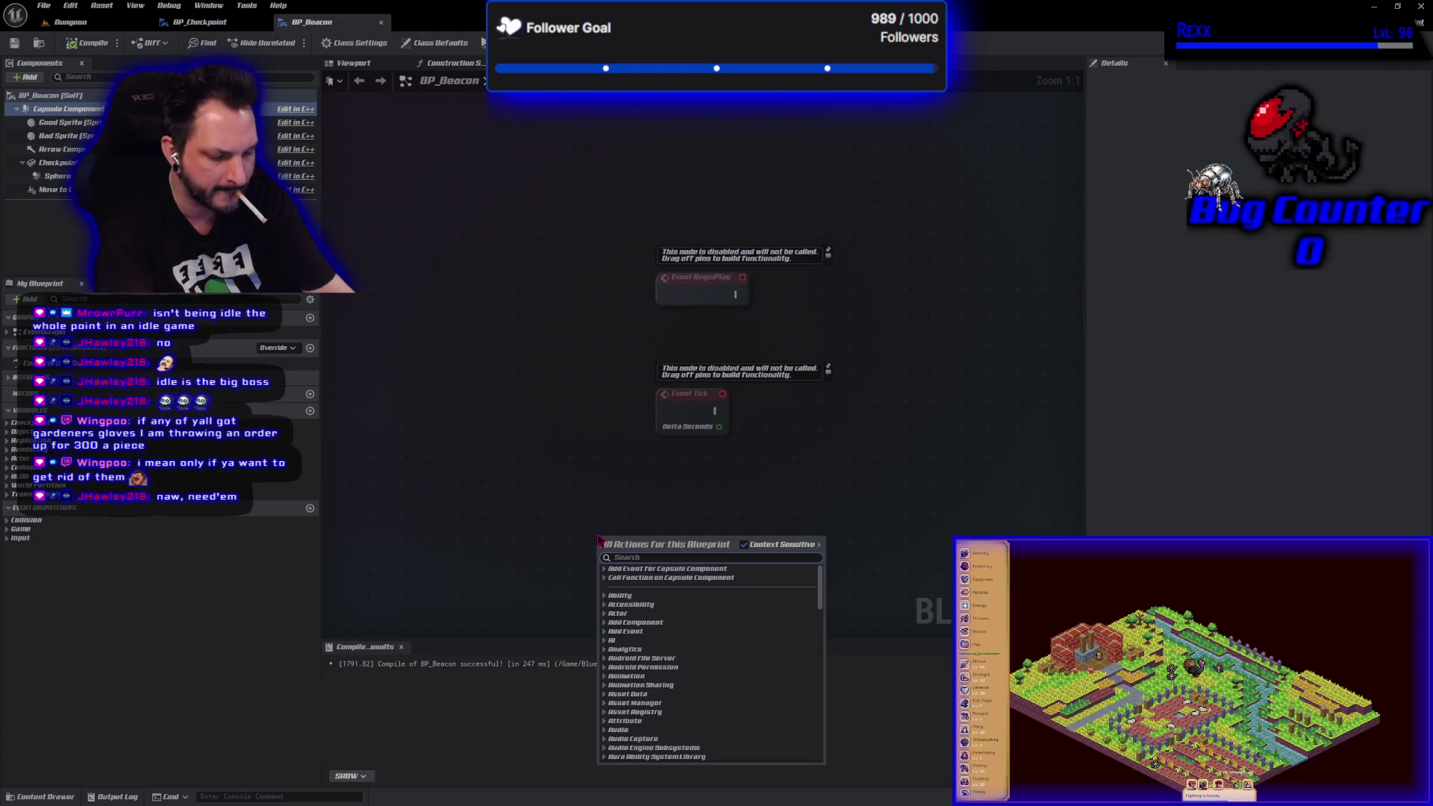
{"action": "type", "text": "begin over"}
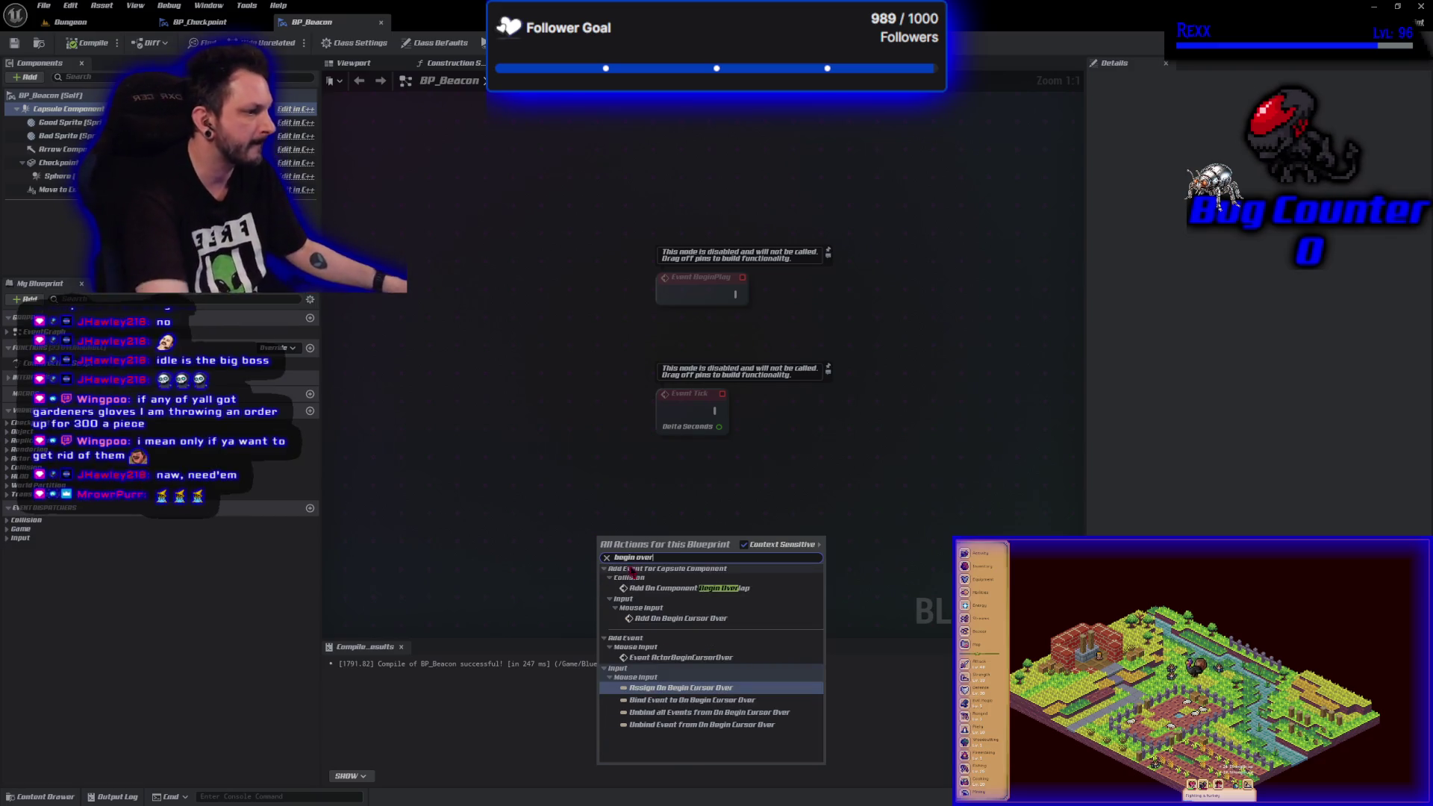
{"action": "left_click", "coordinate": [679, 589]}
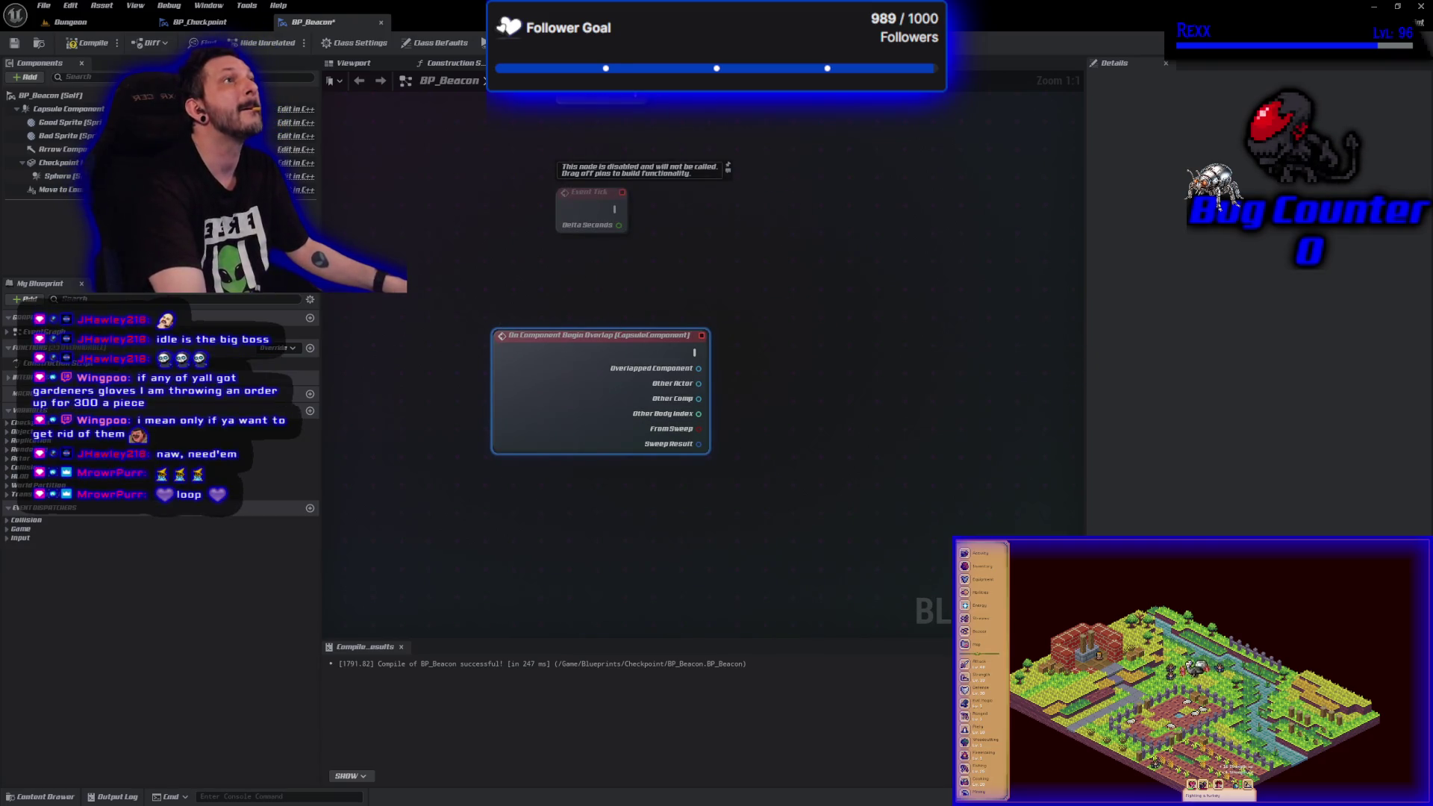
{"action": "key", "text": "Delete"}
{"action": "right_click", "coordinate": [562, 399]}
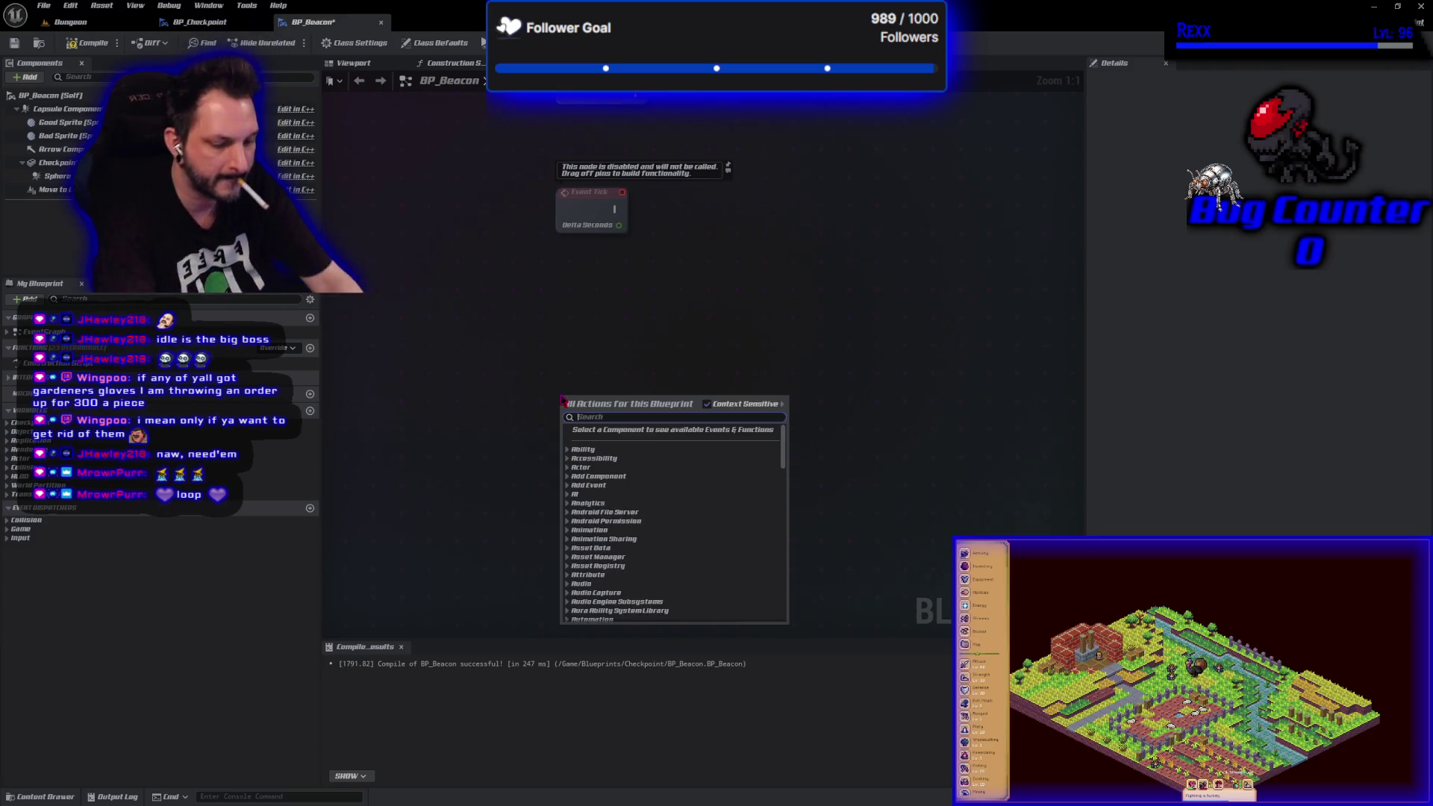
{"action": "type", "text": "begin overlap"}
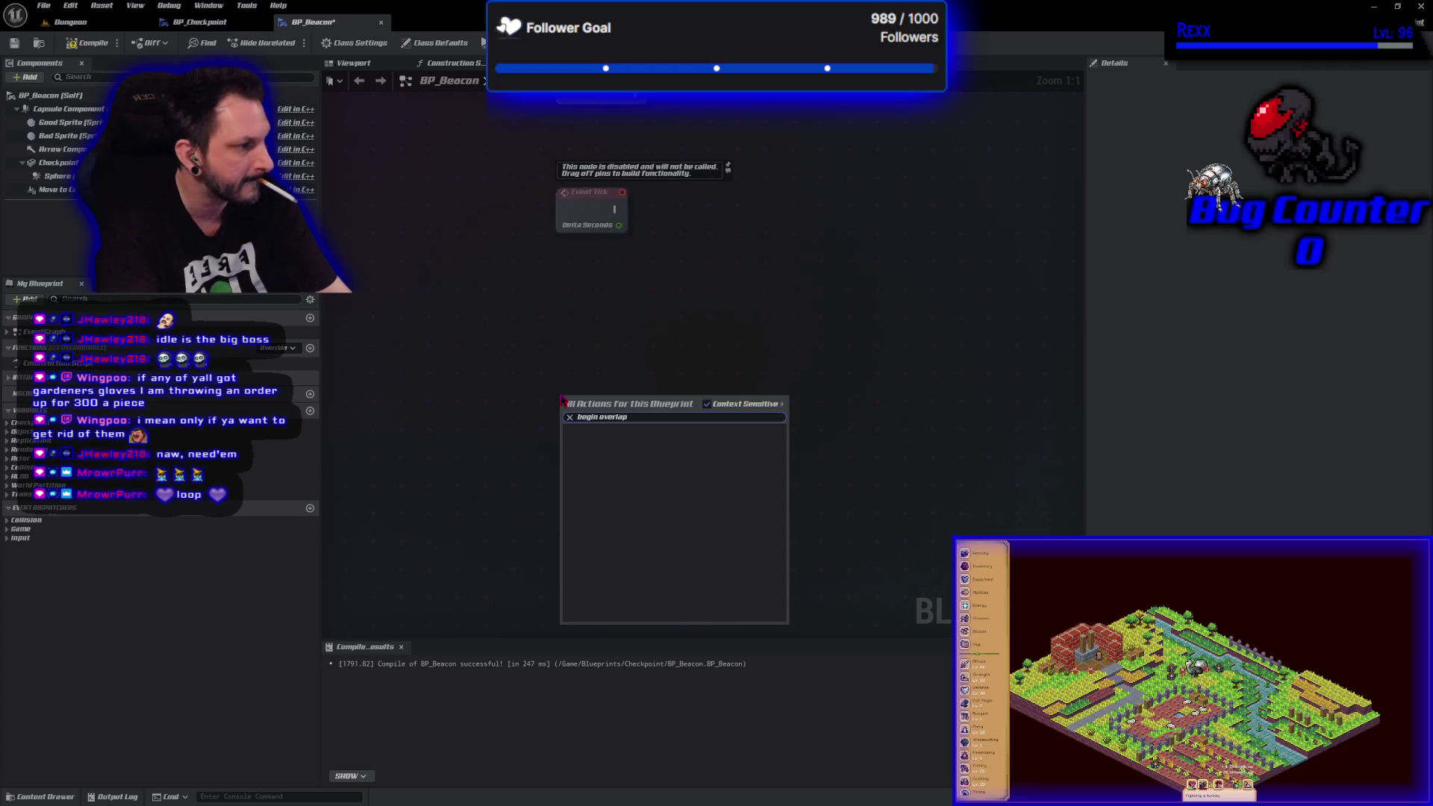
{"action": "key", "text": "BackSpace"}
{"action": "key", "text": "BackSpace"}
{"action": "key", "text": "BackSpace"}
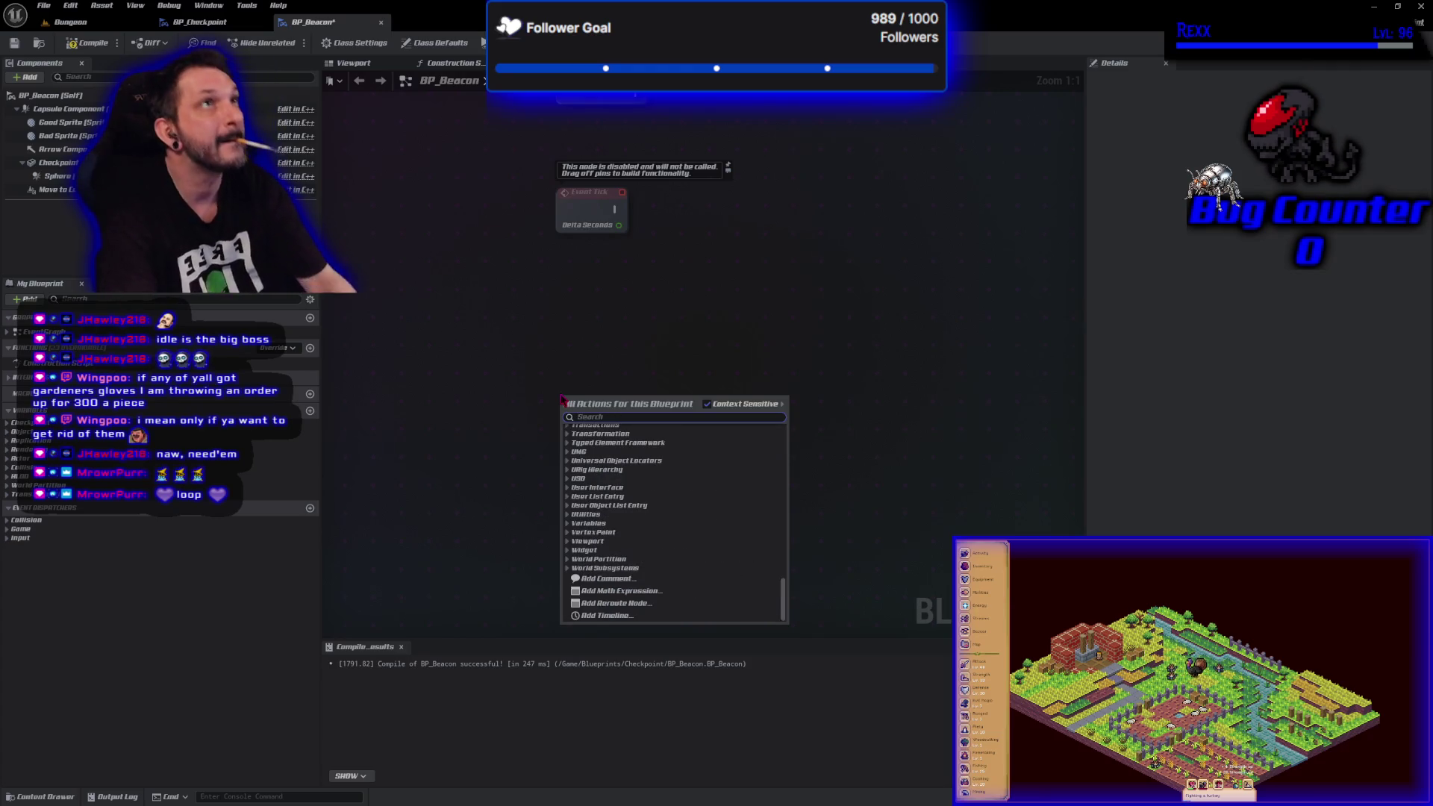
{"action": "key", "text": "Escape"}
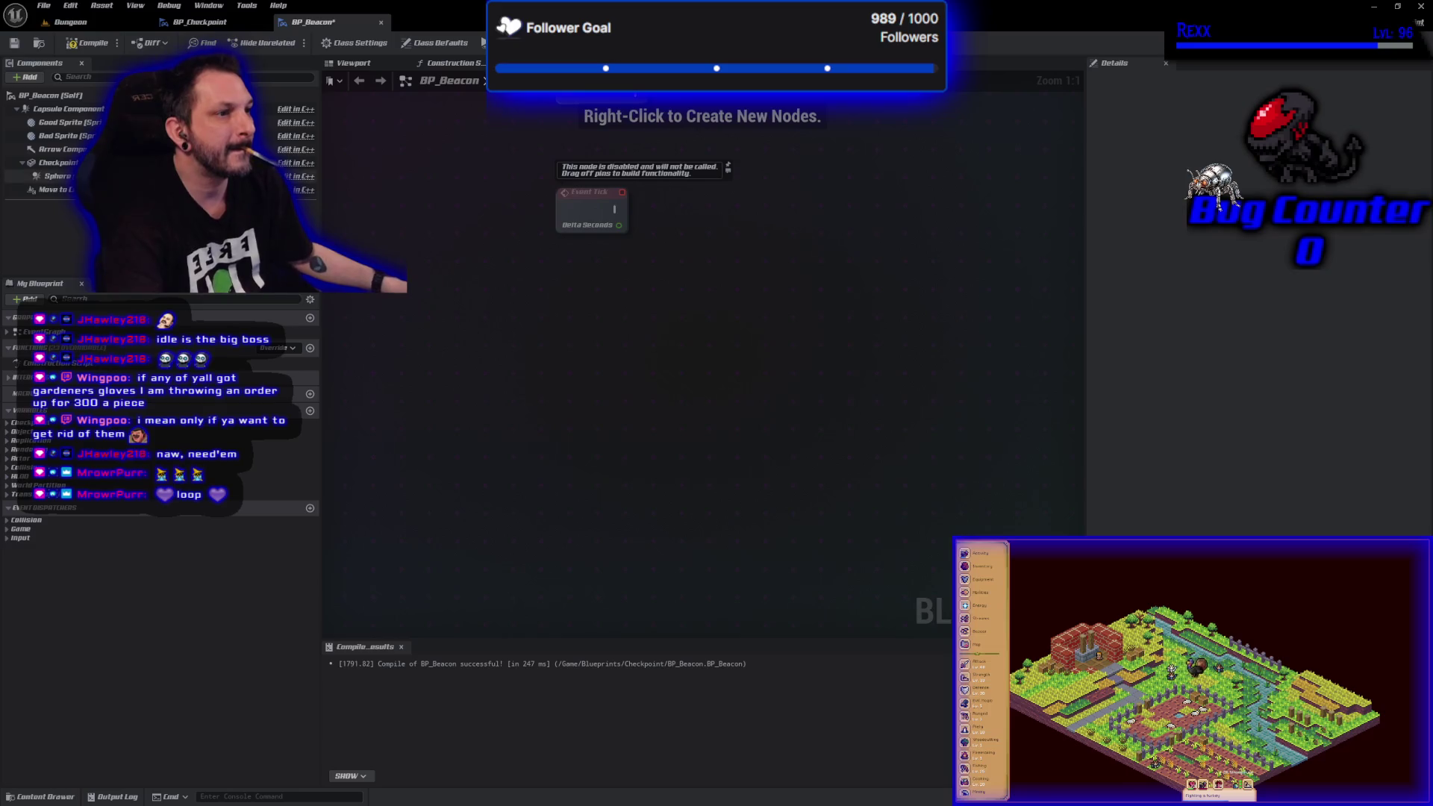
- Add On Component Begin Overlap (Sphere), then browse interface nodes from Other Actor without adding one
{"action": "left_click", "coordinate": [58, 176]}
{"action": "right_click", "coordinate": [495, 344]}
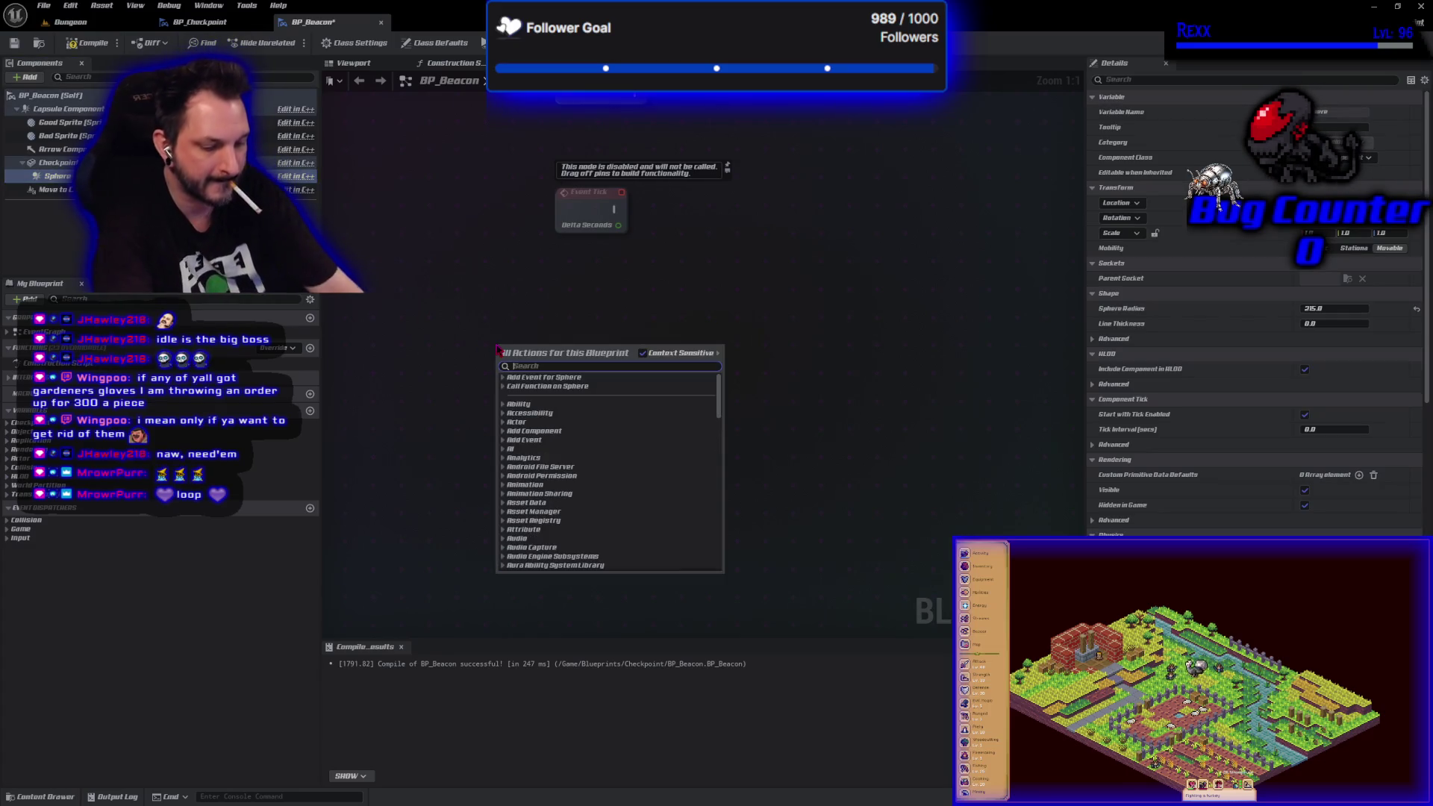
{"action": "type", "text": "on compl"}
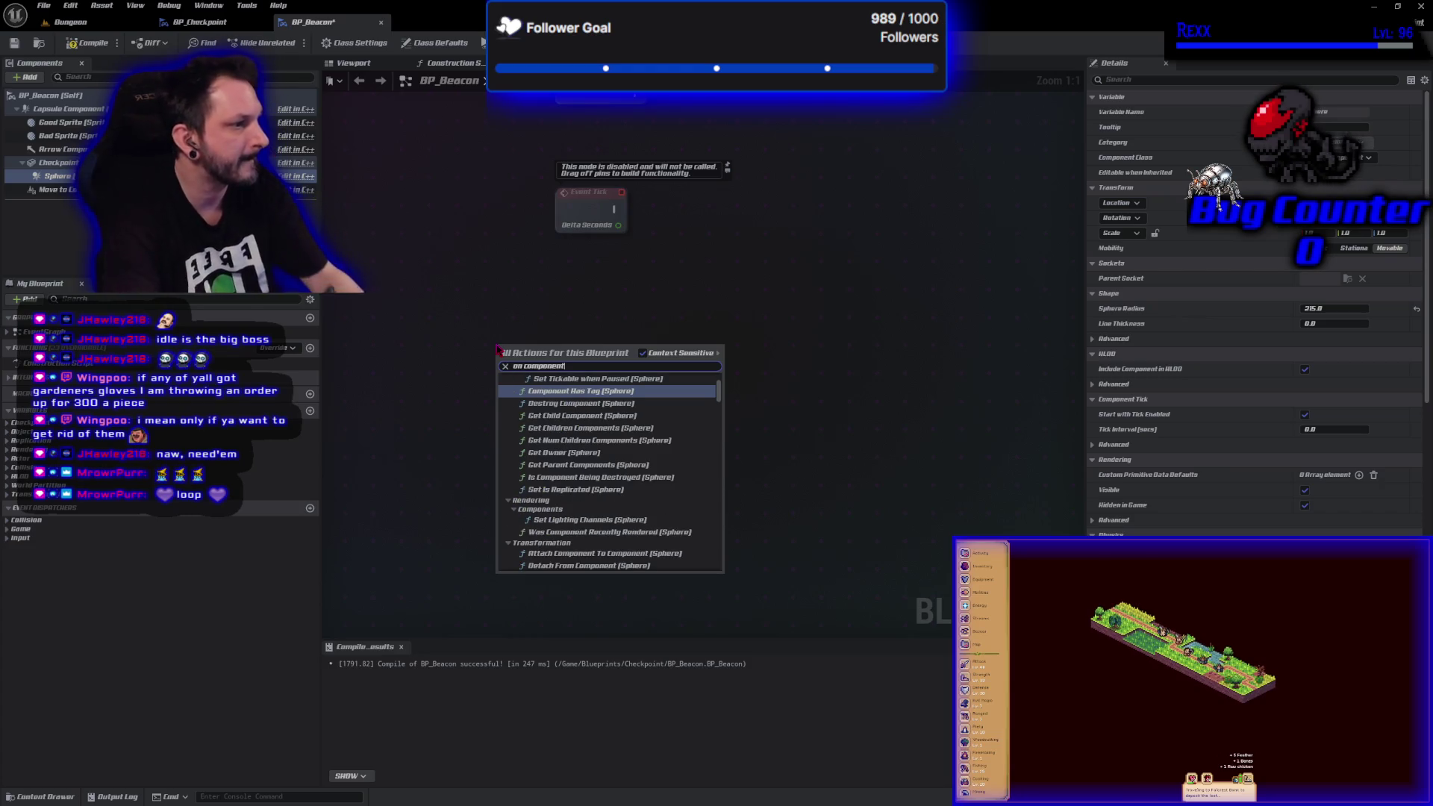
{"action": "type", "text": " begin"}
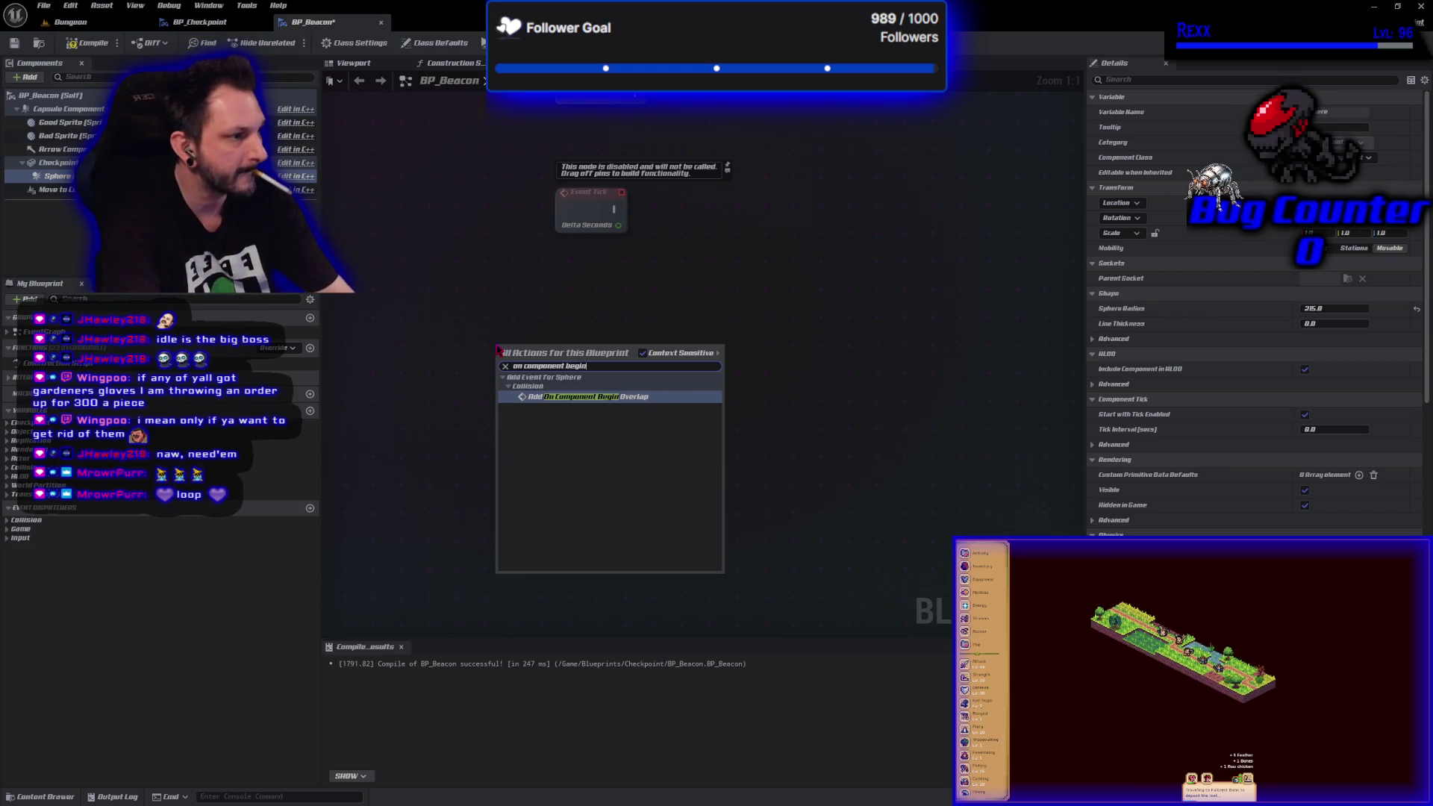
{"action": "key", "text": "Return"}
{"action": "left_click_drag", "start_coordinate": [618, 365], "coordinate": [688, 370]}
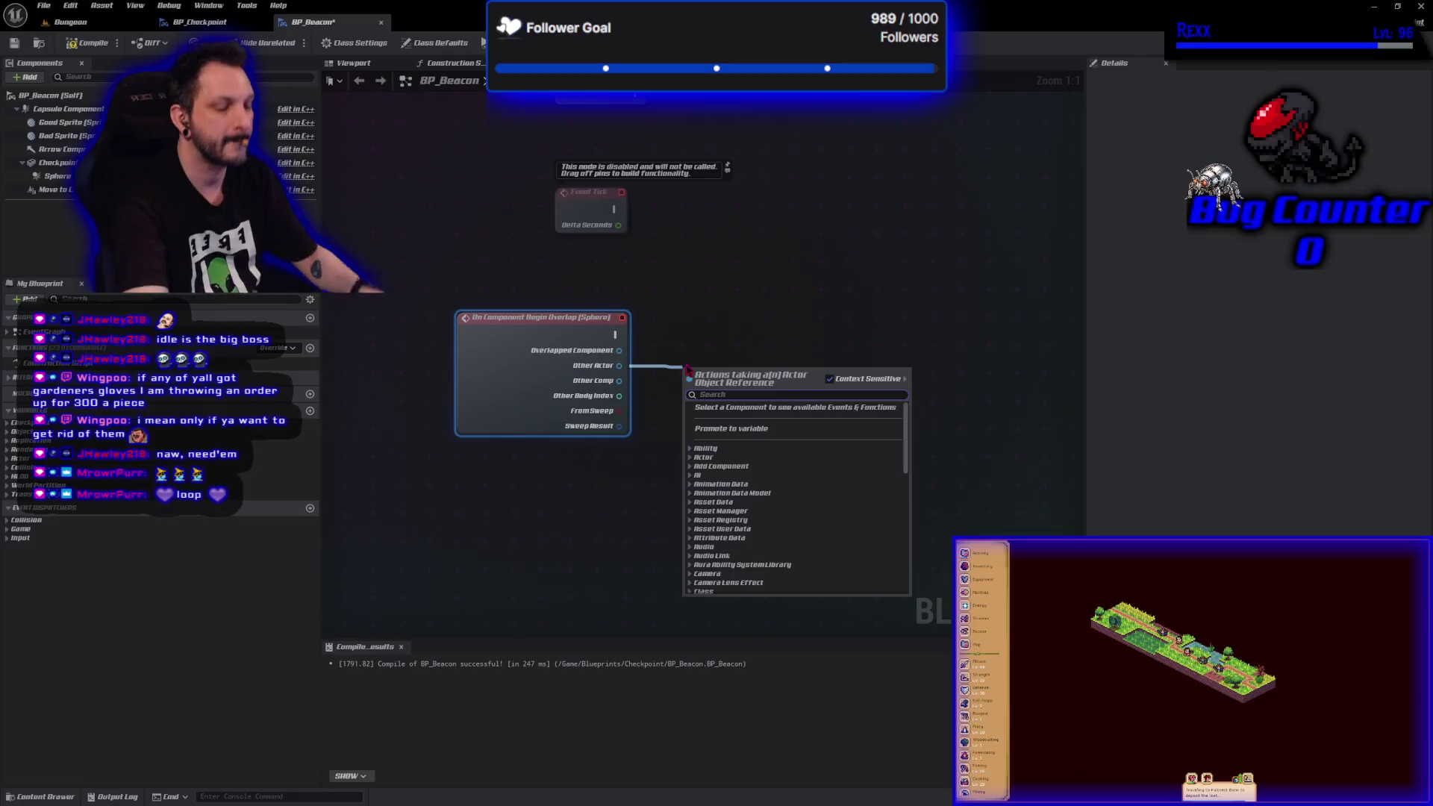
{"action": "type", "text": "interface"}
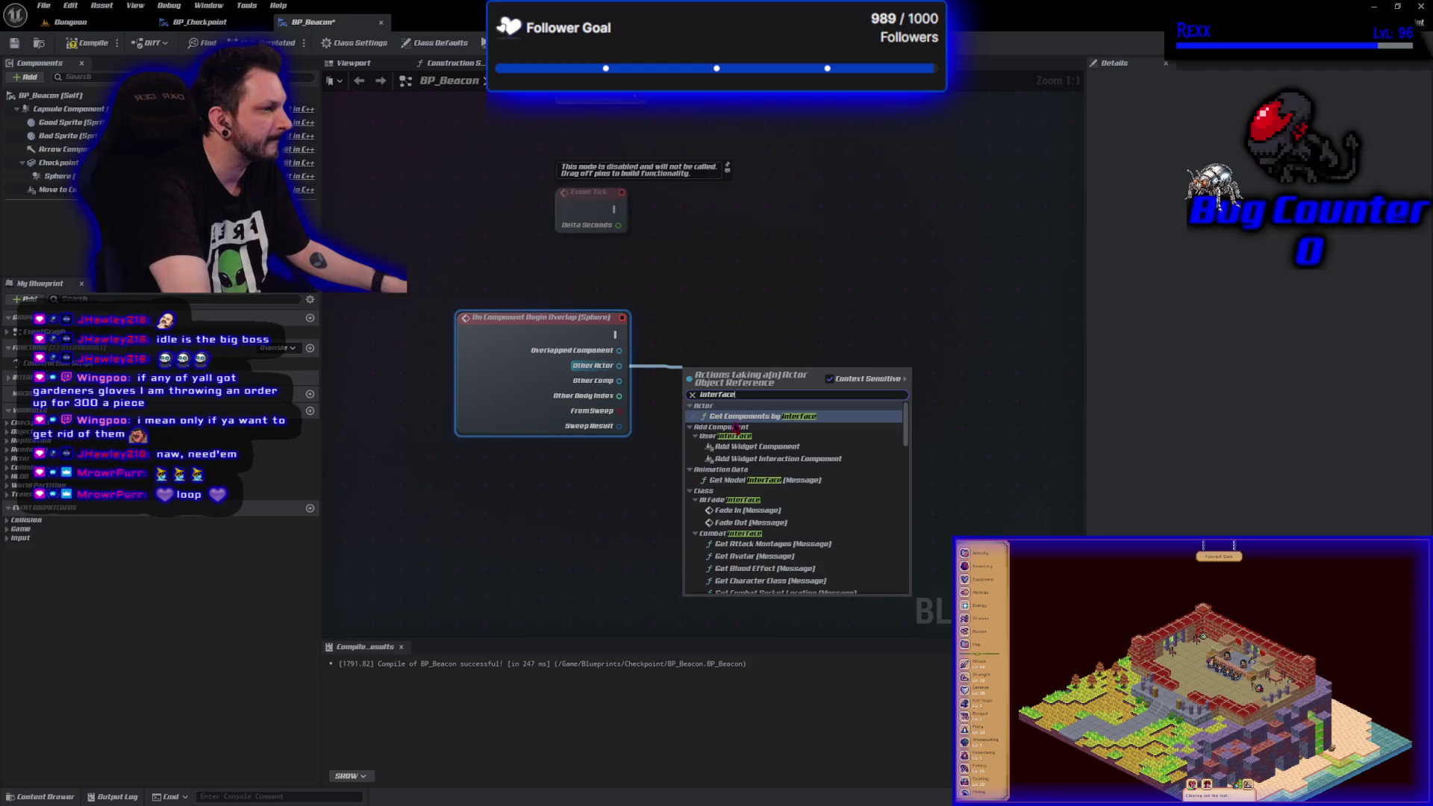
{"action": "scroll", "coordinate": [797, 535], "scroll_direction": "down", "scroll_amount": 5}
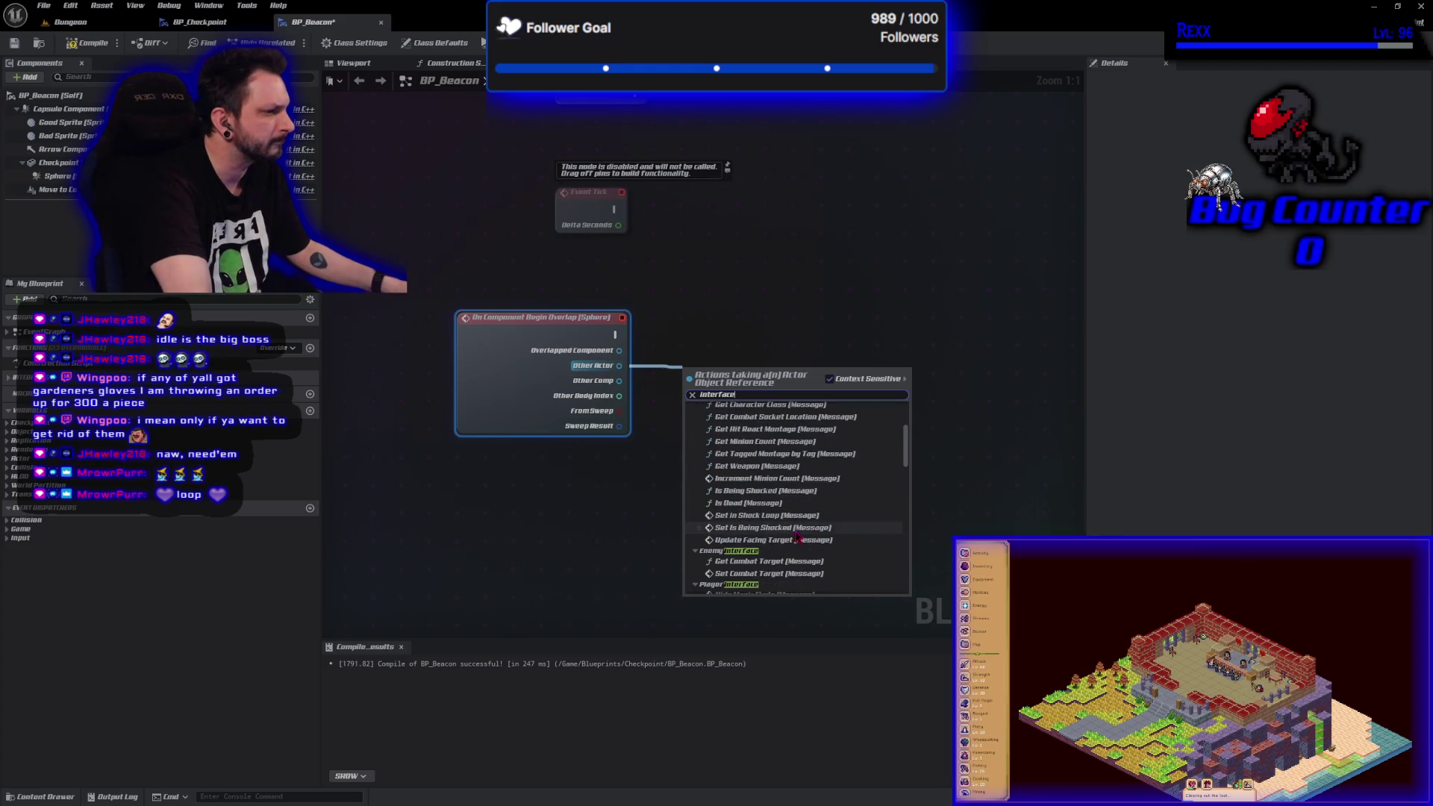
{"action": "scroll", "coordinate": [806, 565], "scroll_direction": "down", "scroll_amount": 3}
{"action": "scroll", "coordinate": [764, 469], "scroll_direction": "down", "scroll_amount": 3}
{"action": "key", "text": "Escape"}
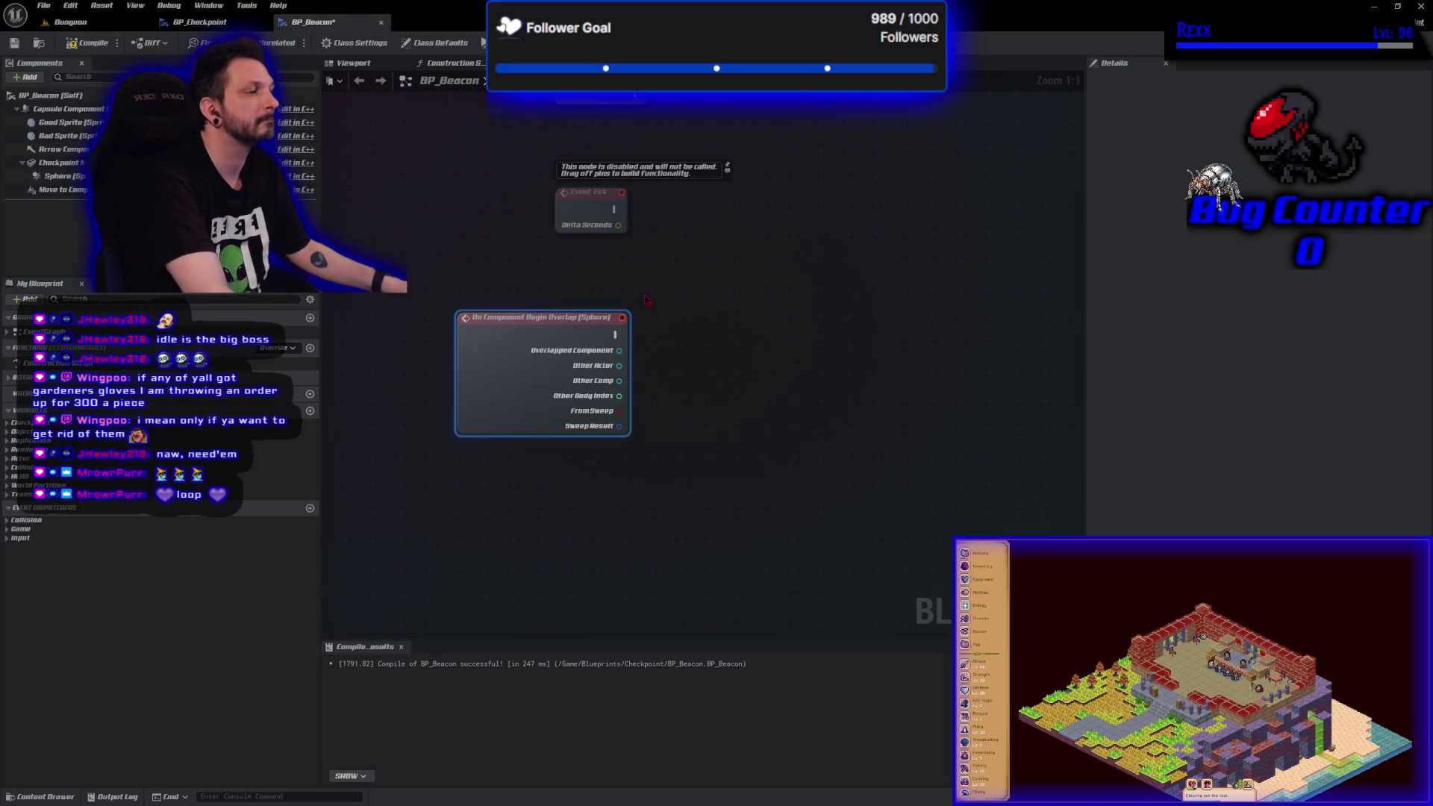
- Add a Does Object Implement Interface check on Other Actor, testing for Player Interface
{"action": "left_click_drag", "start_coordinate": [618, 365], "coordinate": [653, 373]}
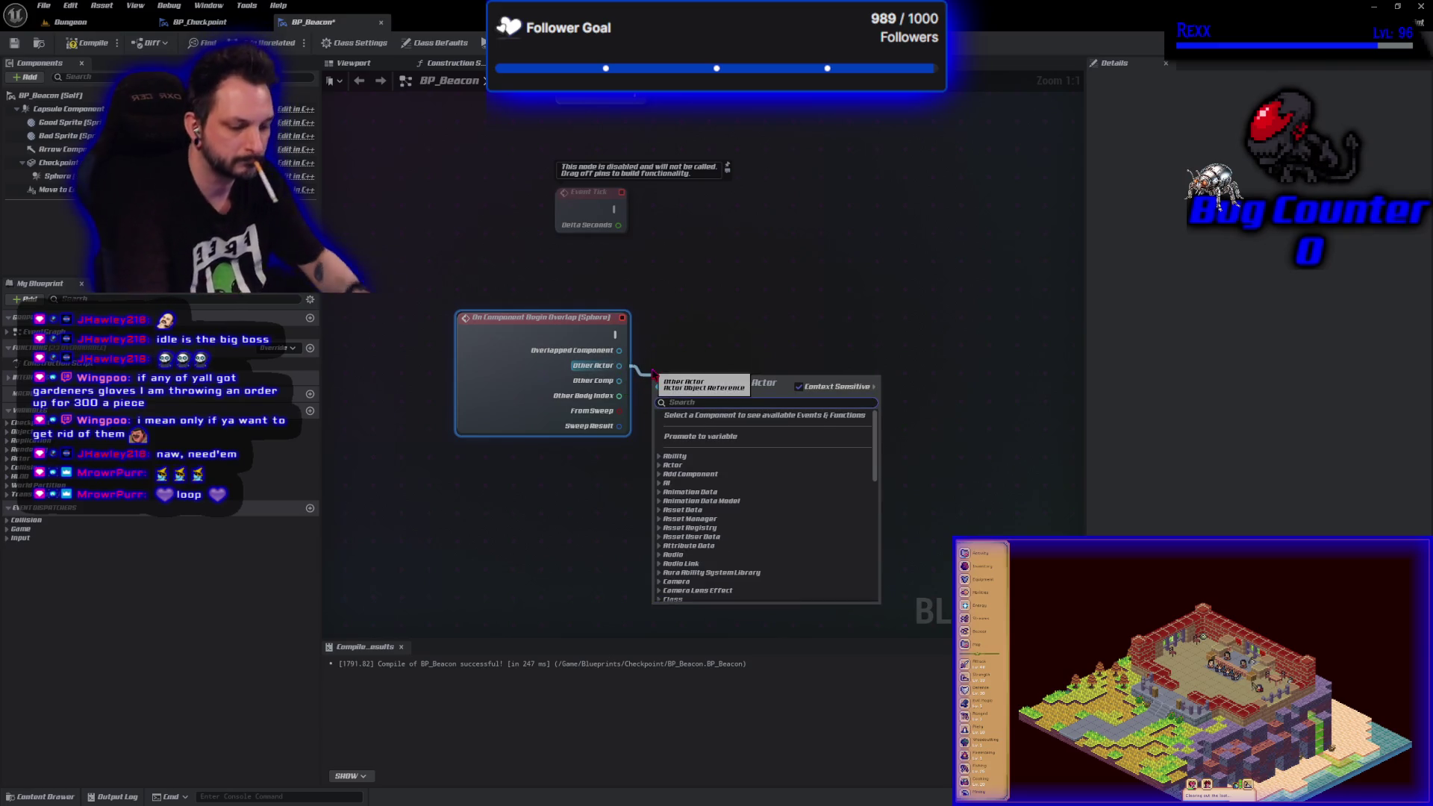
{"action": "type", "text": "does im"}
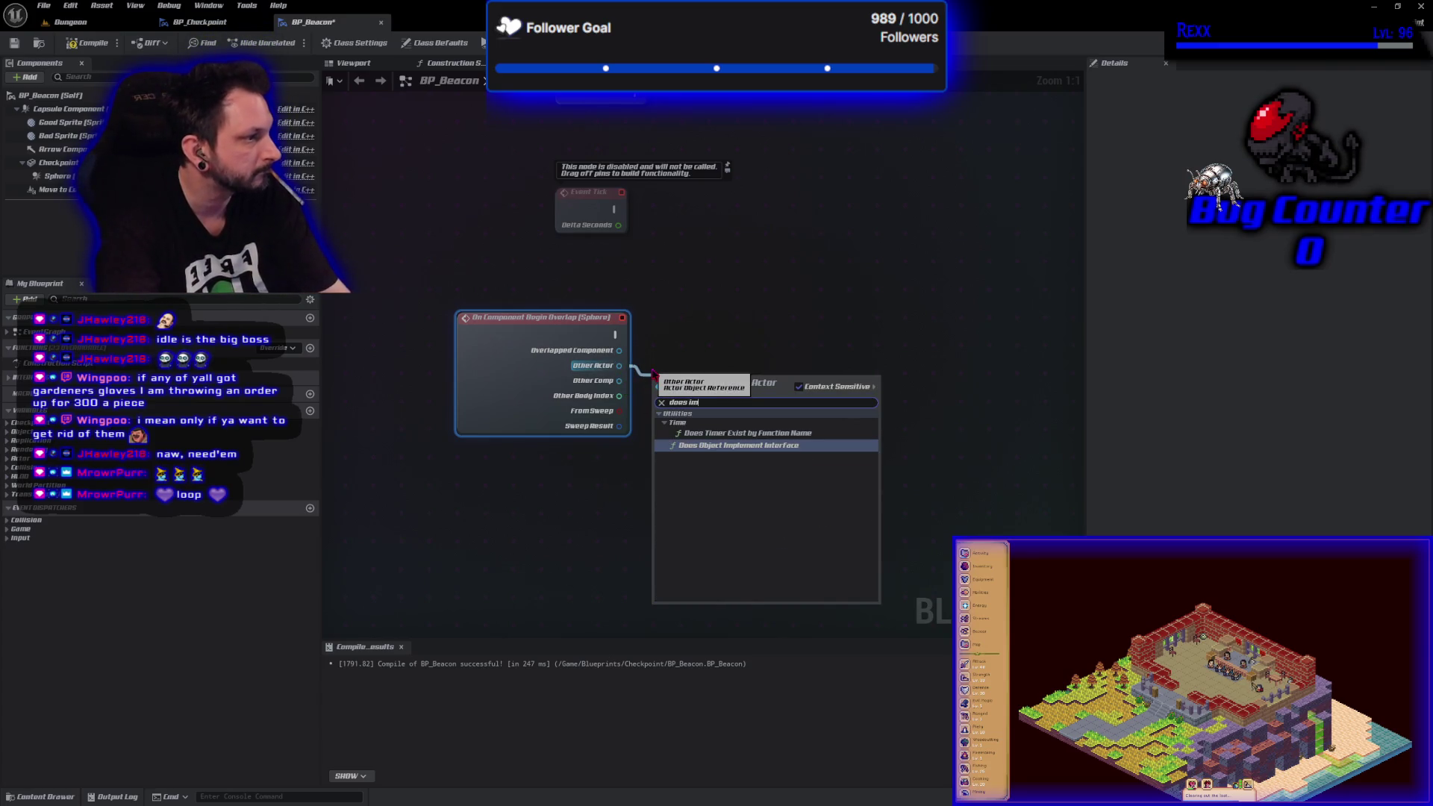
{"action": "key", "text": "Return"}
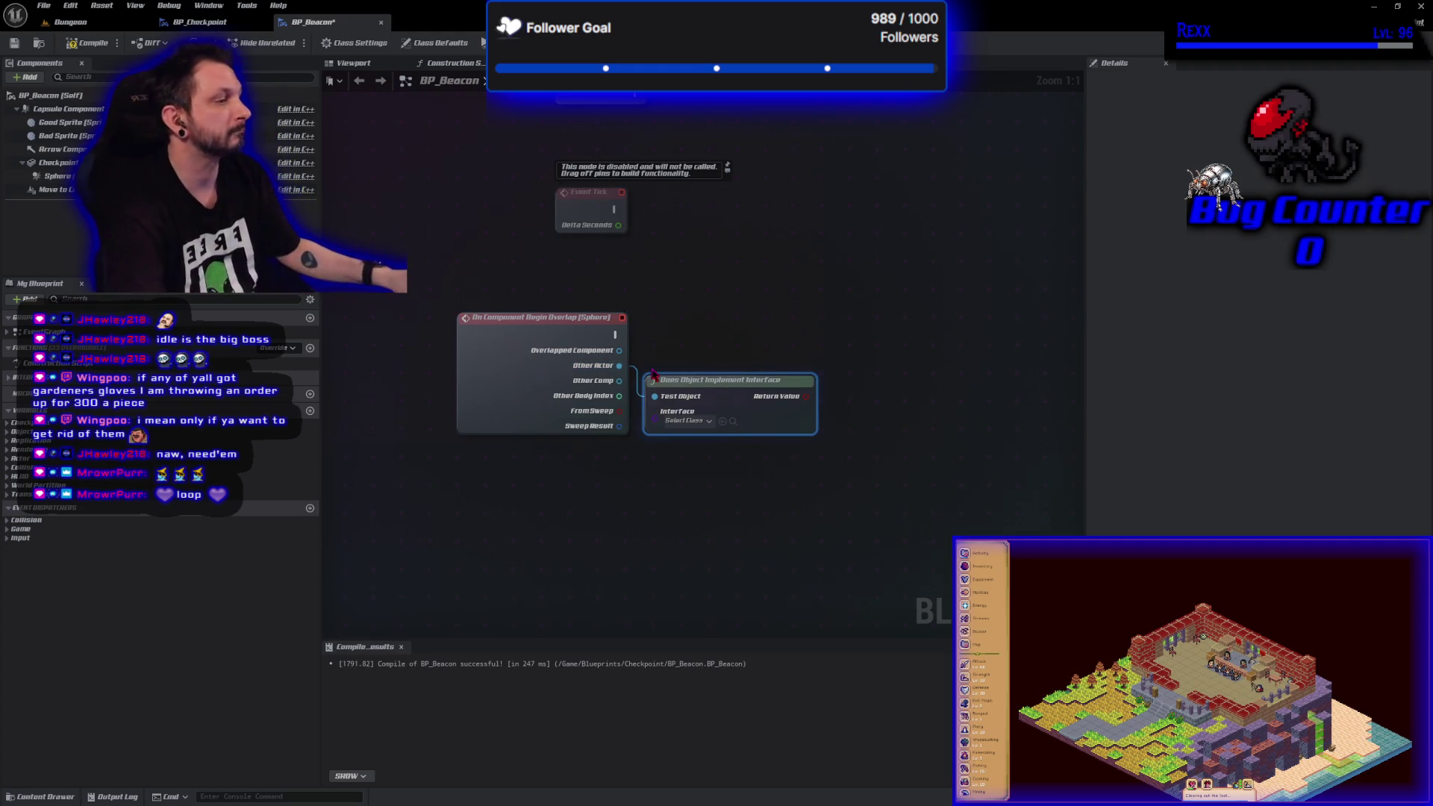
{"action": "left_click", "coordinate": [700, 421]}
{"action": "type", "text": "play"}
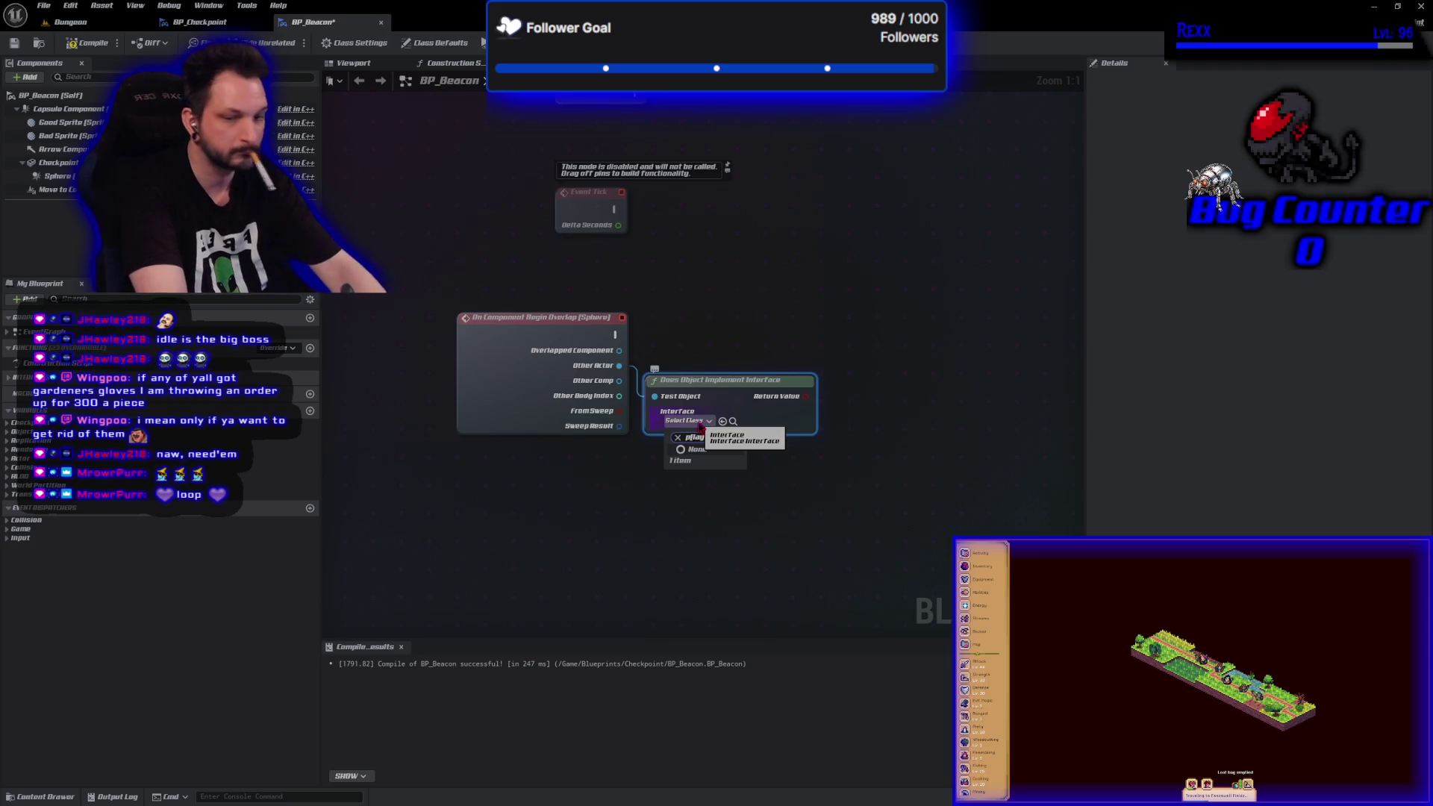
{"action": "type", "text": "er"}
{"action": "left_click", "coordinate": [719, 483]}
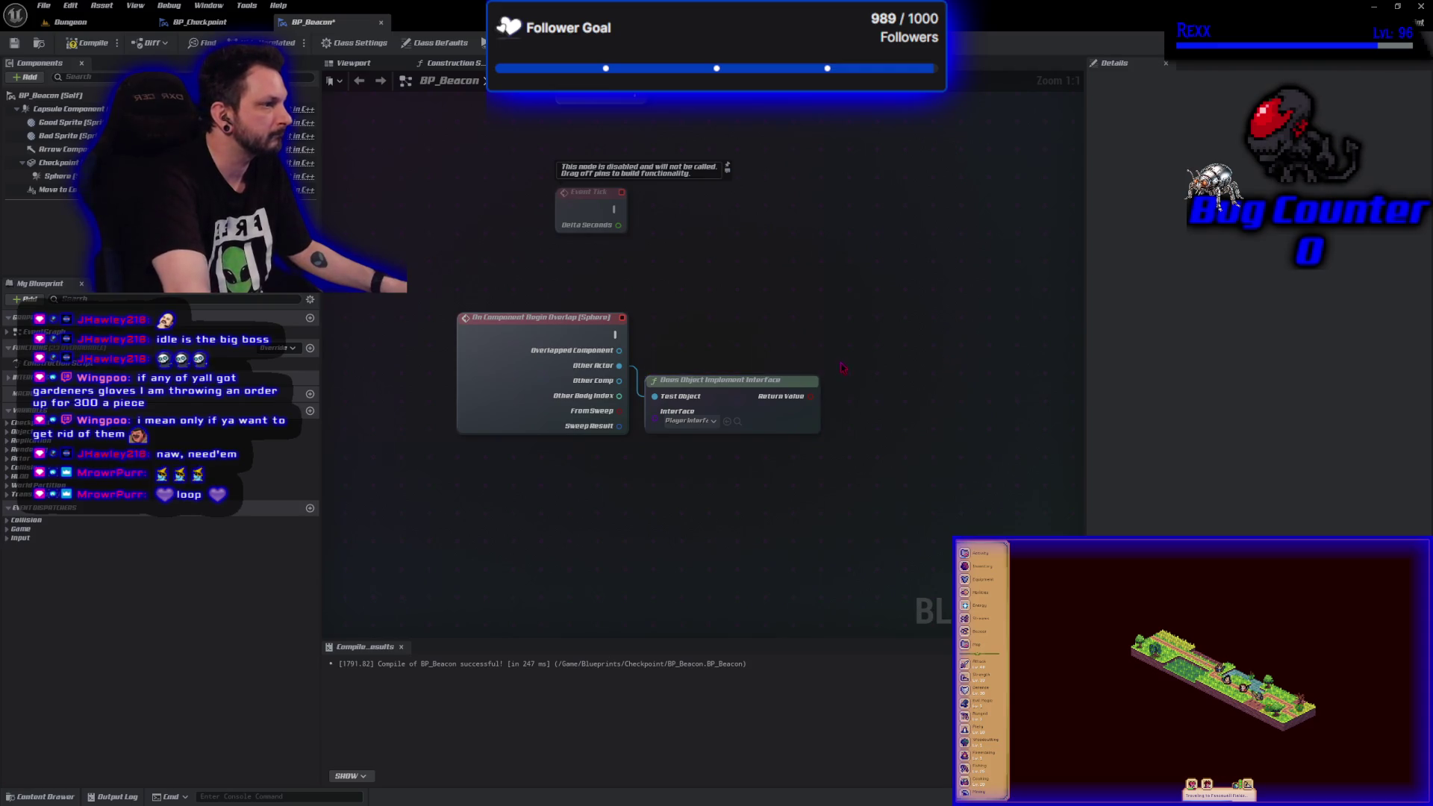
- Add a Branch driven by the check's Return Value and fired by the overlap event
{"action": "left_click", "coordinate": [864, 358]}
{"action": "left_click_drag", "start_coordinate": [811, 397], "coordinate": [875, 391]}
{"action": "mouse_move", "coordinate": [618, 335]}
{"action": "left_mouse_down"}
{"action": "mouse_move", "coordinate": [814, 379]}
{"action": "mouse_move", "coordinate": [871, 374]}
{"action": "mouse_move", "coordinate": [869, 326]}
{"action": "left_mouse_up"}
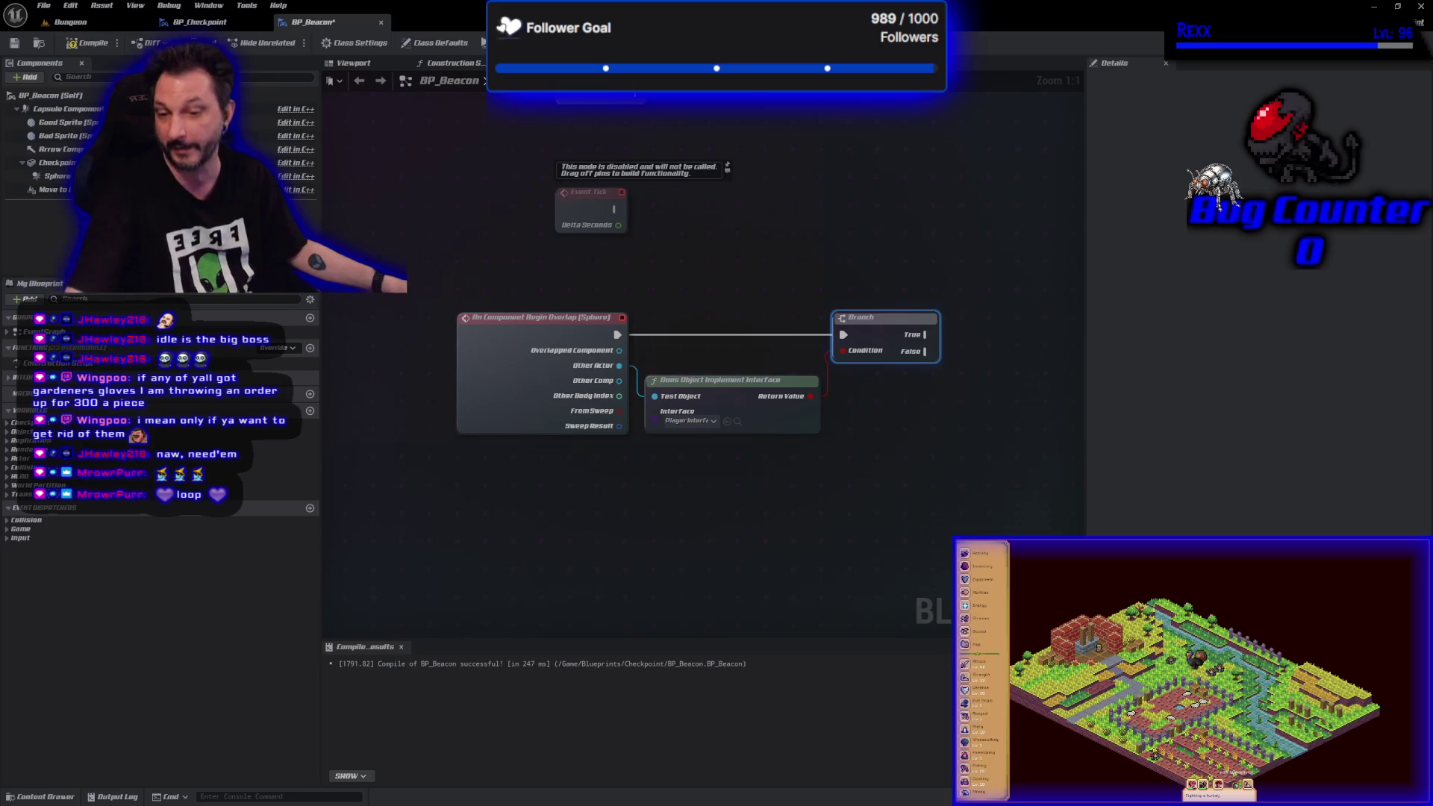
- Place a Handle Glow Effects function call to the right of the Branch node
{"action": "left_click", "coordinate": [667, 521]}
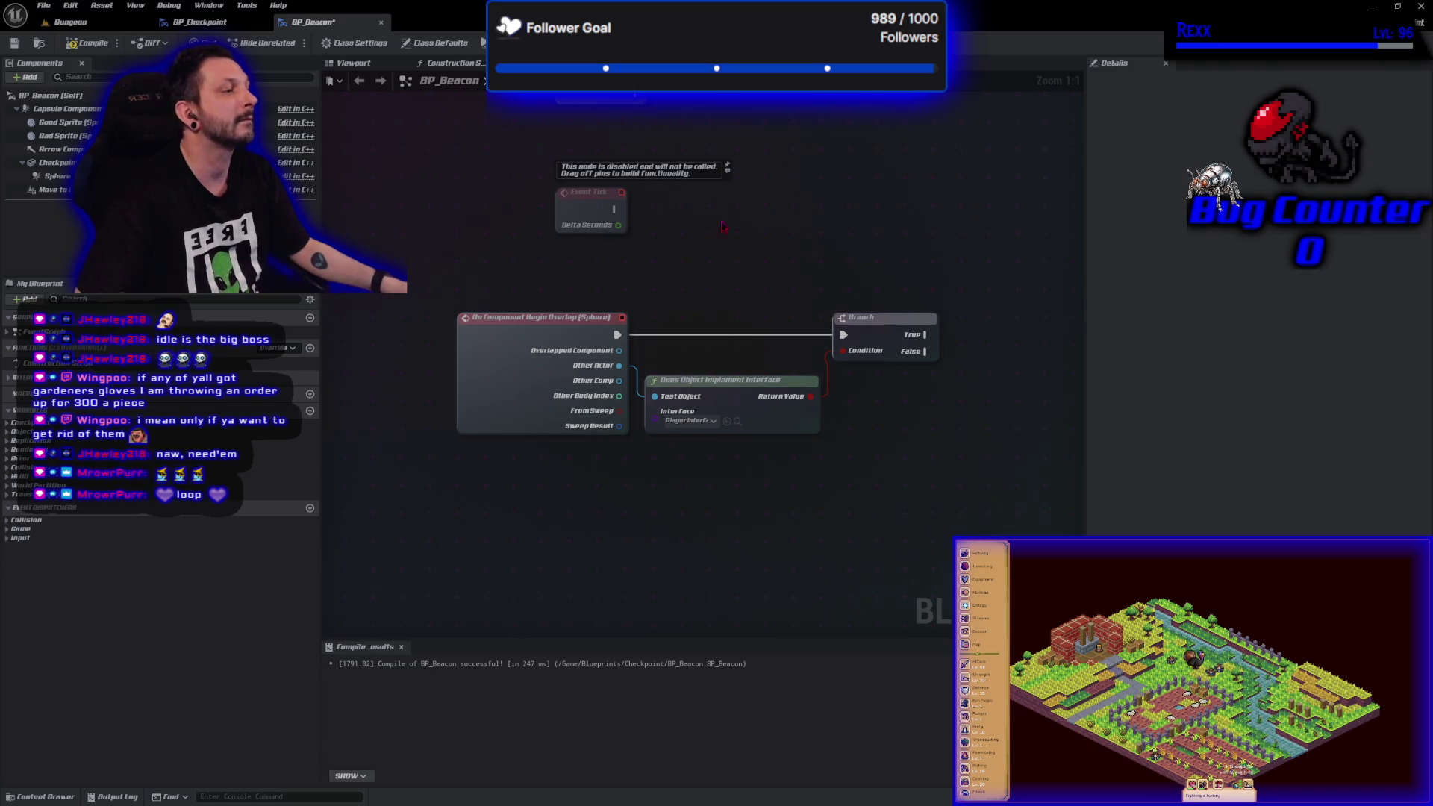
{"action": "left_click_drag", "start_coordinate": [901, 270], "coordinate": [818, 276]}
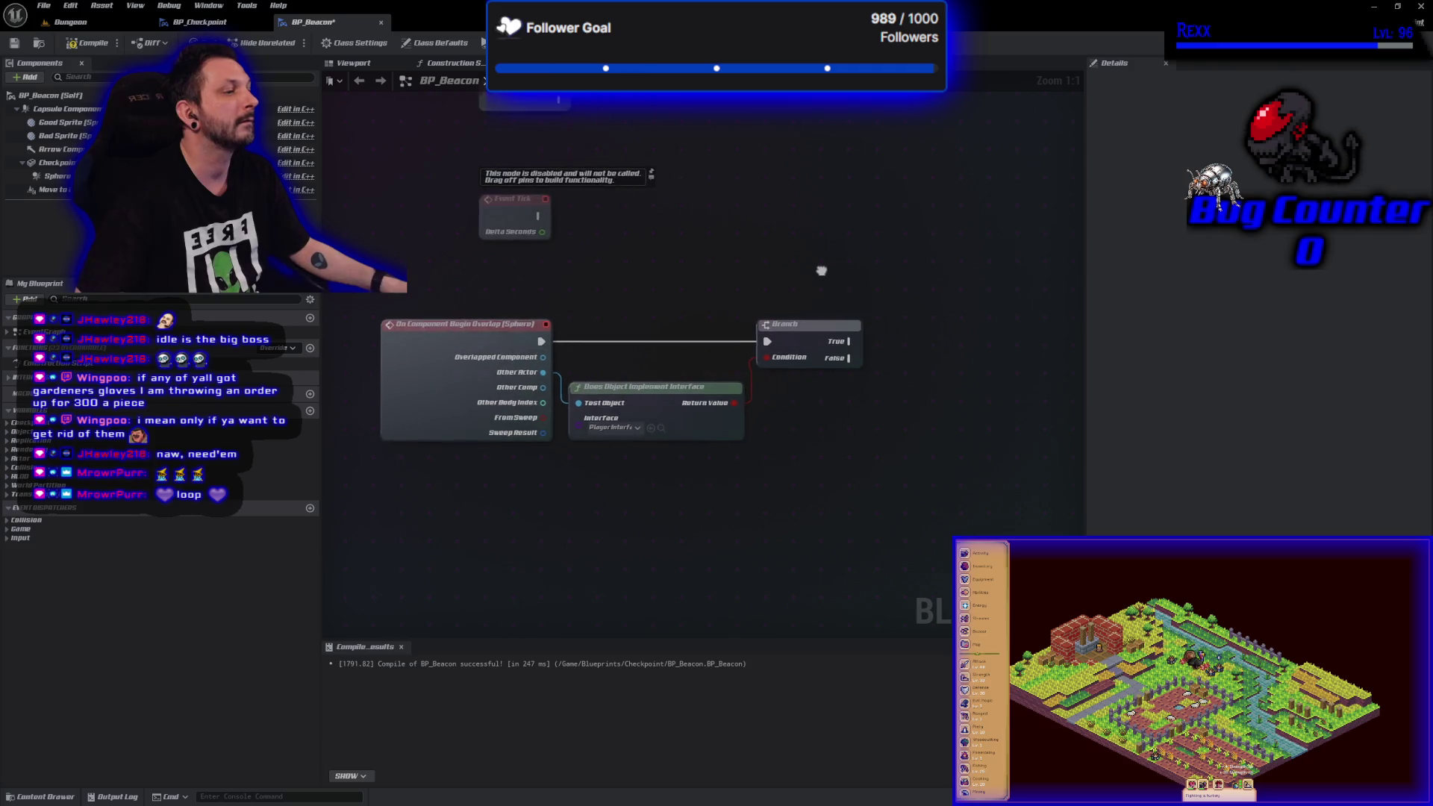
{"action": "right_click", "coordinate": [862, 320]}
{"action": "type", "text": "h"}
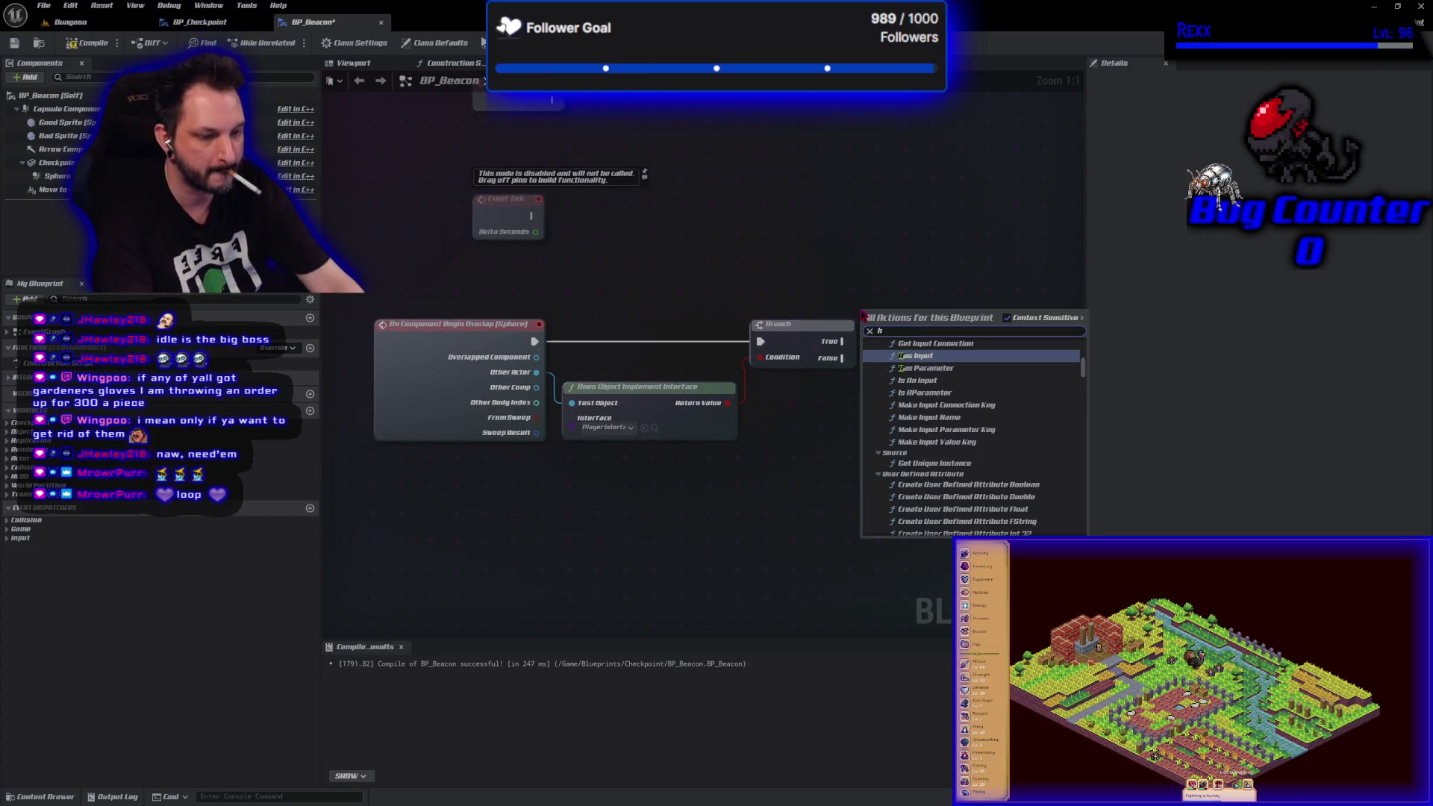
{"action": "type", "text": "andle"}
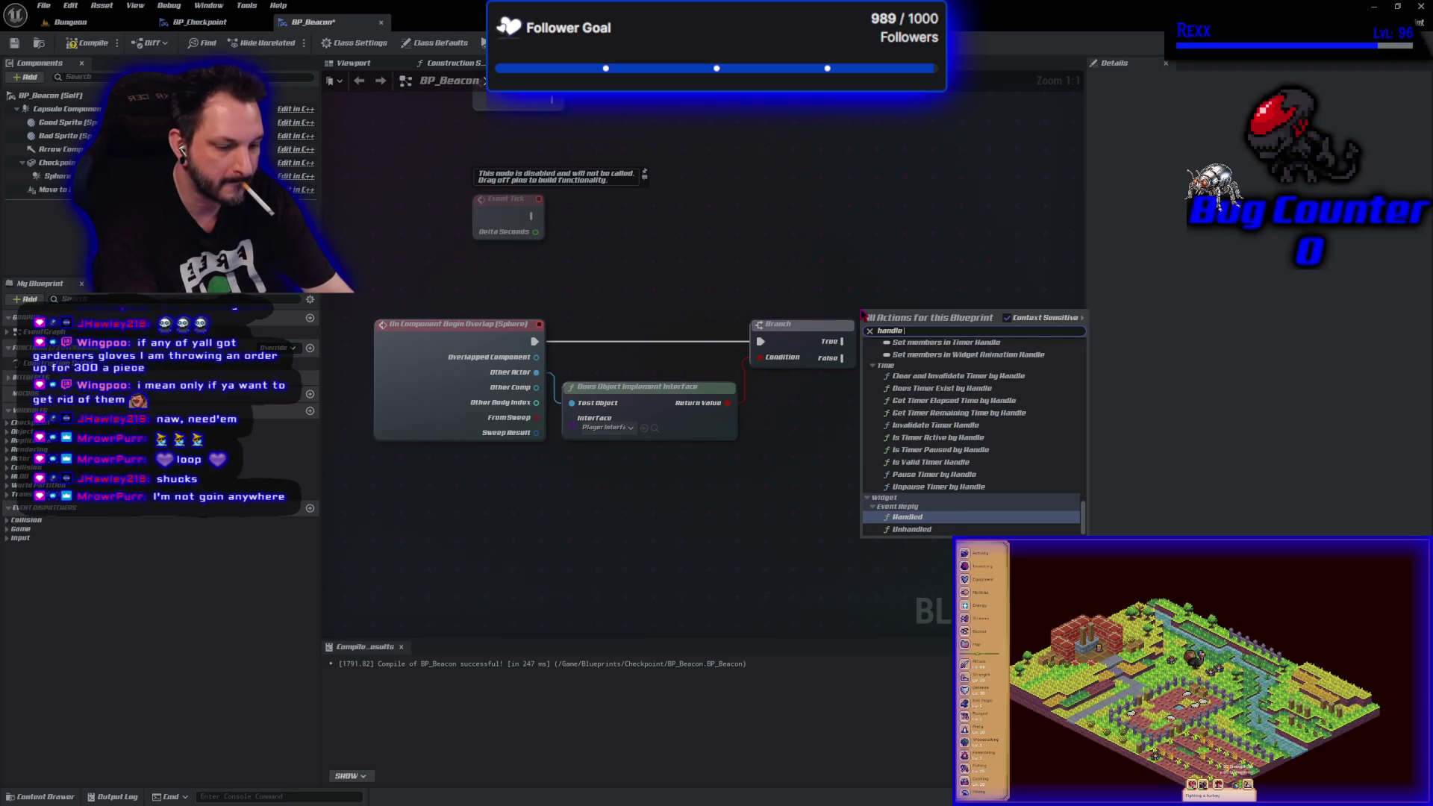
{"action": "type", "text": " glow effect"}
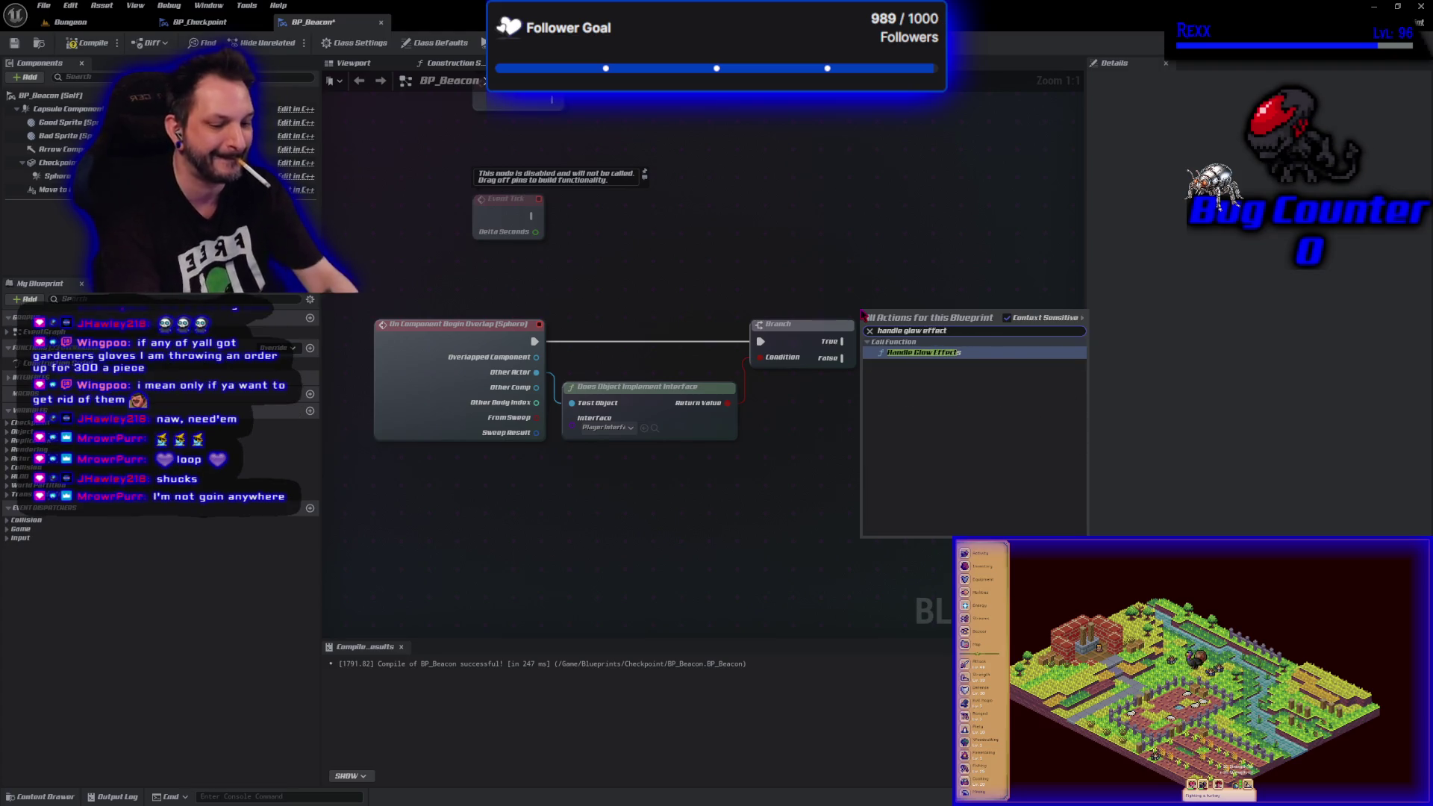
{"action": "left_click", "coordinate": [912, 353]}
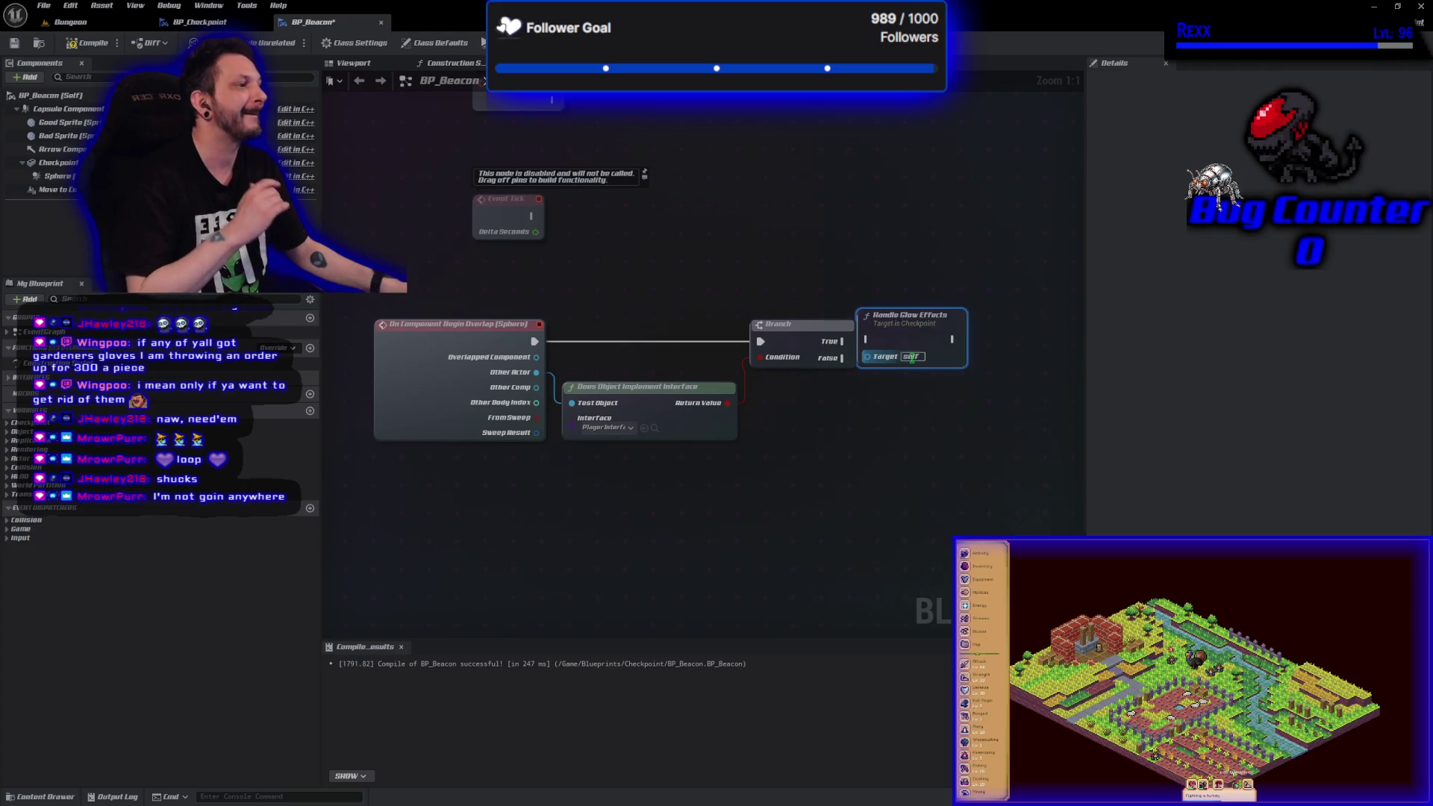
- Add Event CheckpointReached below the overlap logic and nudge Handle Glow Effects right
{"action": "right_click", "coordinate": [431, 550]}
{"action": "type", "text": "event ch"}
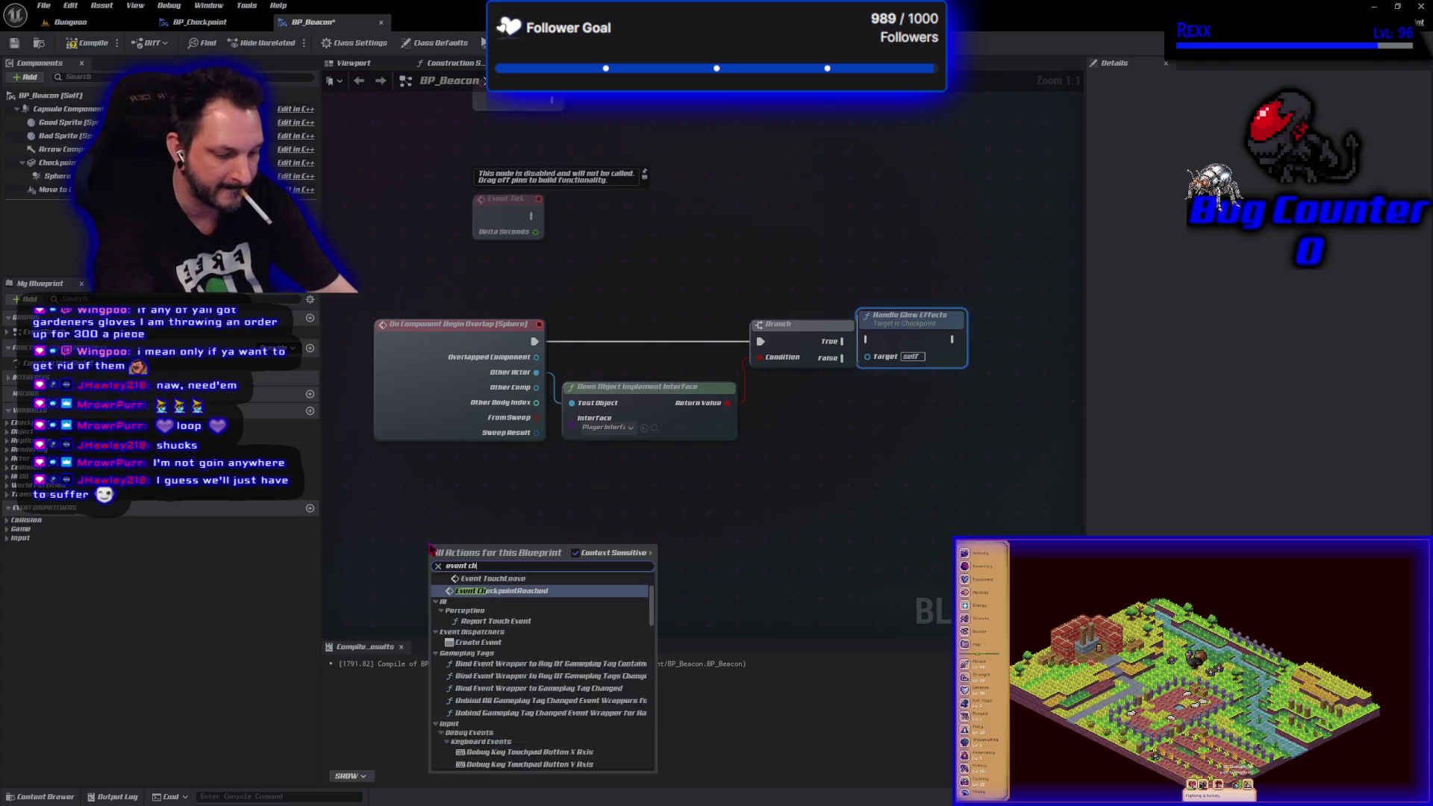
{"action": "type", "text": "eckpoin"}
{"action": "key", "text": "Return"}
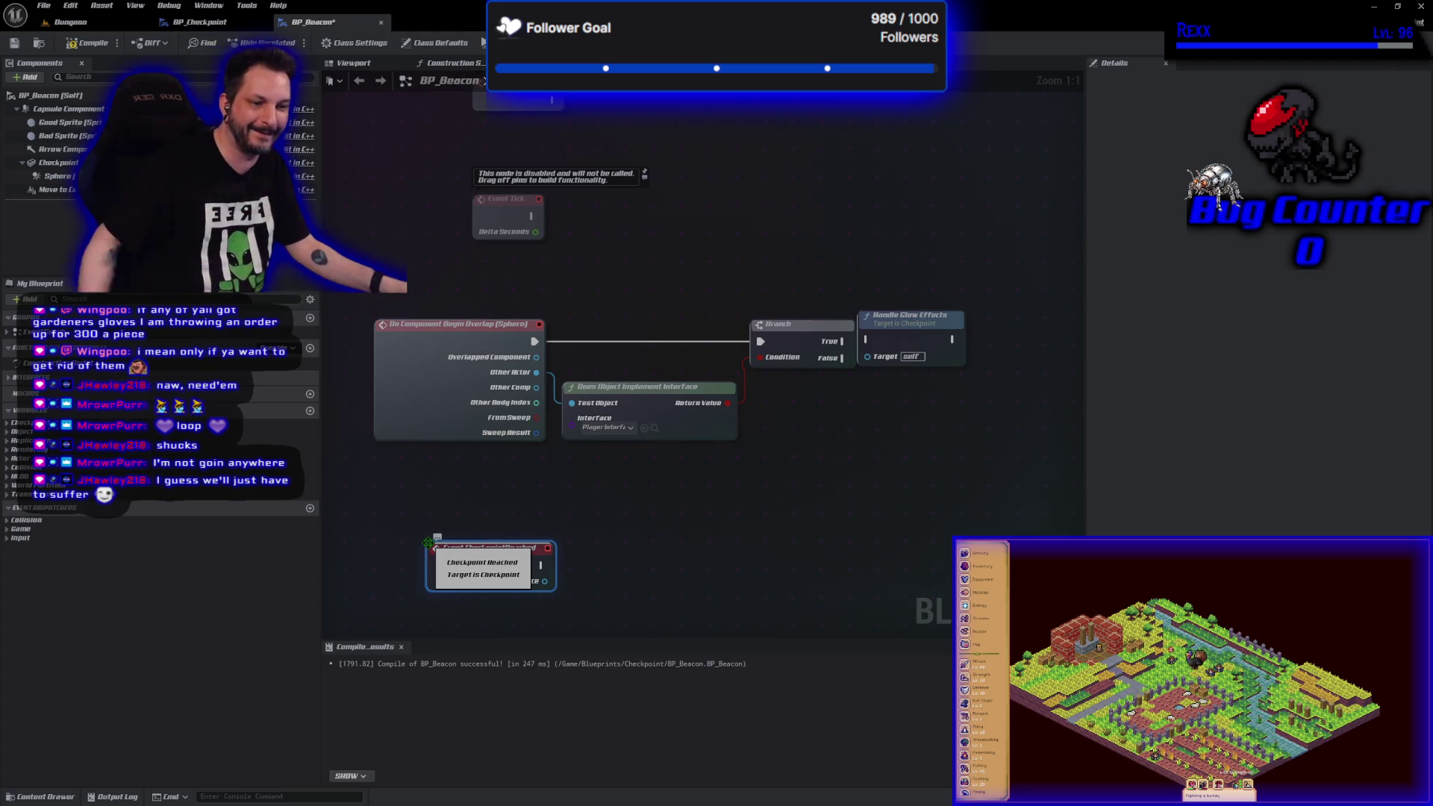
{"action": "left_click_drag", "start_coordinate": [698, 507], "coordinate": [660, 491]}
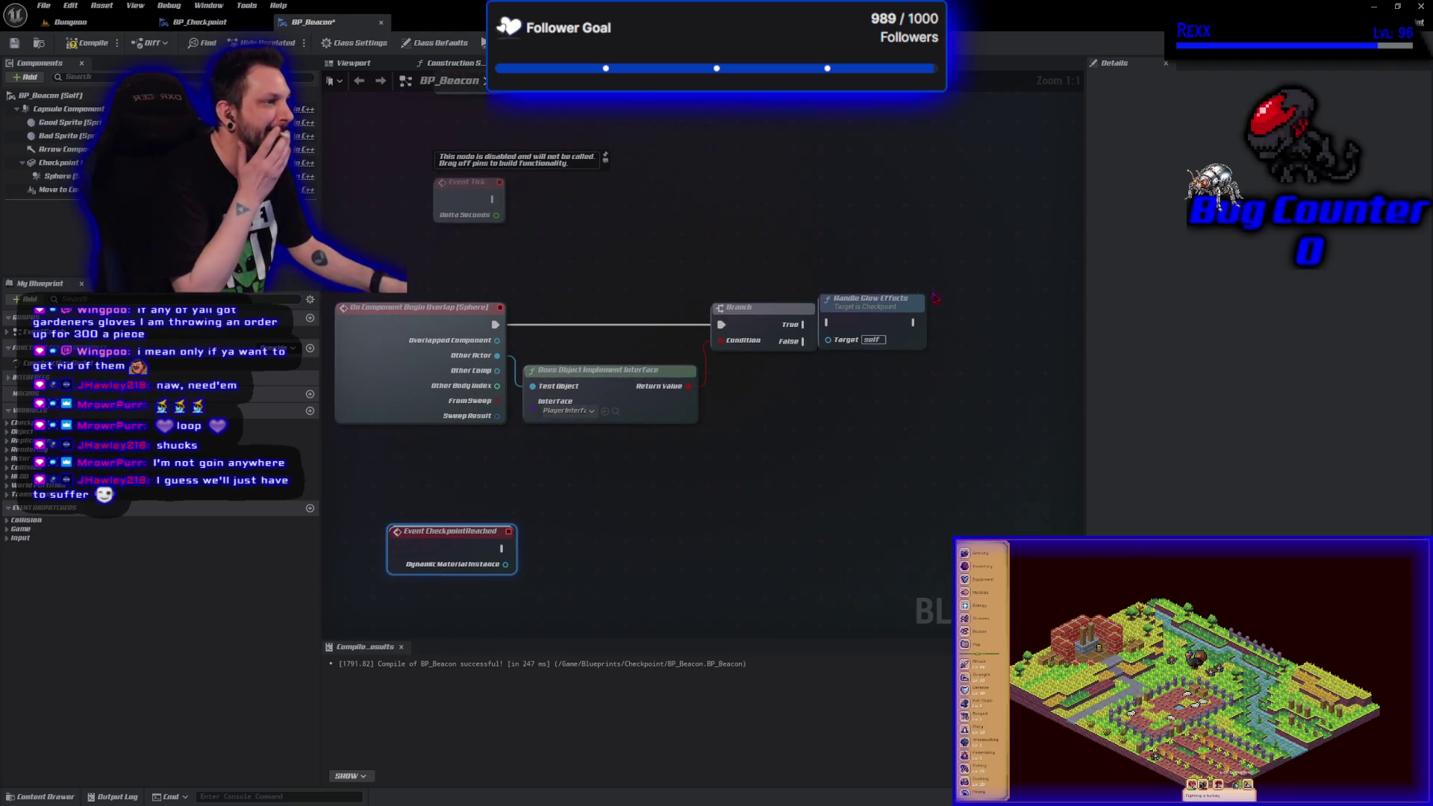
{"action": "left_click_drag", "start_coordinate": [883, 303], "coordinate": [899, 303]}
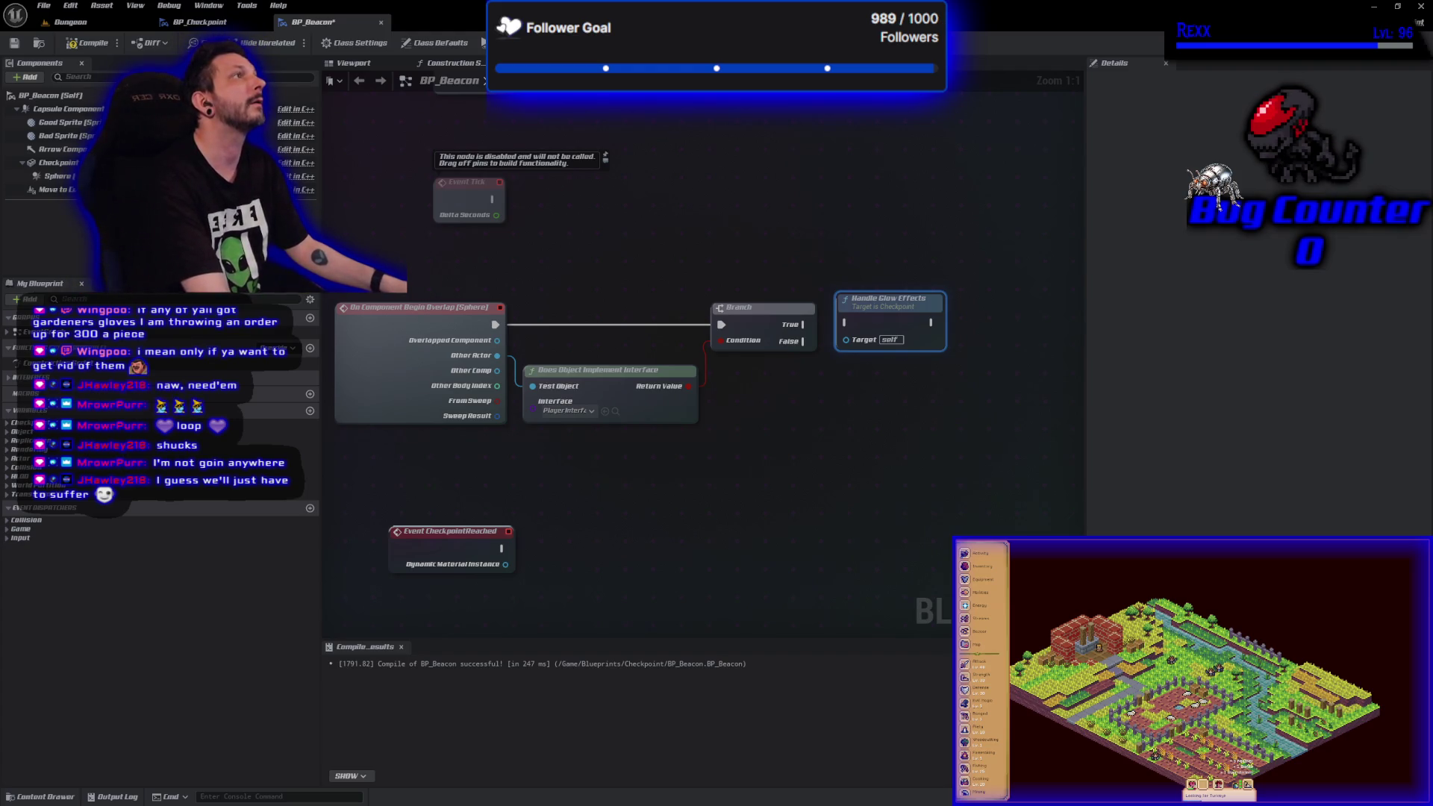
- Wire the Branch True output to Handle Glow Effects and compile BP_Beacon
{"action": "mouse_move", "coordinate": [803, 325]}
{"action": "left_mouse_down"}
{"action": "mouse_move", "coordinate": [864, 333]}
{"action": "mouse_move", "coordinate": [849, 324]}
{"action": "left_mouse_up"}
{"action": "left_click", "coordinate": [88, 43]}
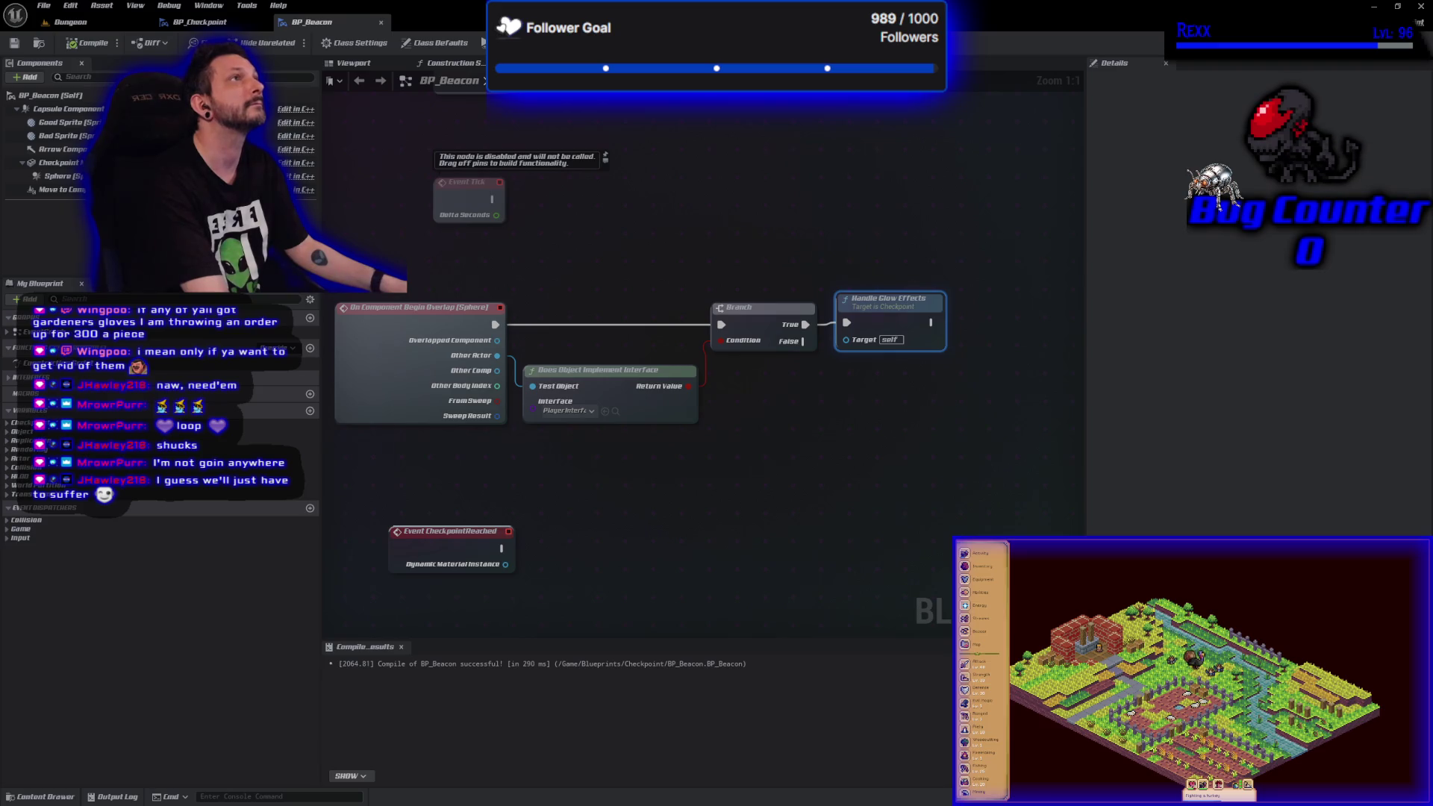
{"action": "mouse_move", "coordinate": [794, 476]}
{"action": "left_mouse_down"}
{"action": "mouse_move", "coordinate": [779, 468]}
{"action": "mouse_move", "coordinate": [806, 374]}
{"action": "left_mouse_up"}
- Add a new Timeline node named BeaconTimeline
{"action": "right_click", "coordinate": [623, 439]}
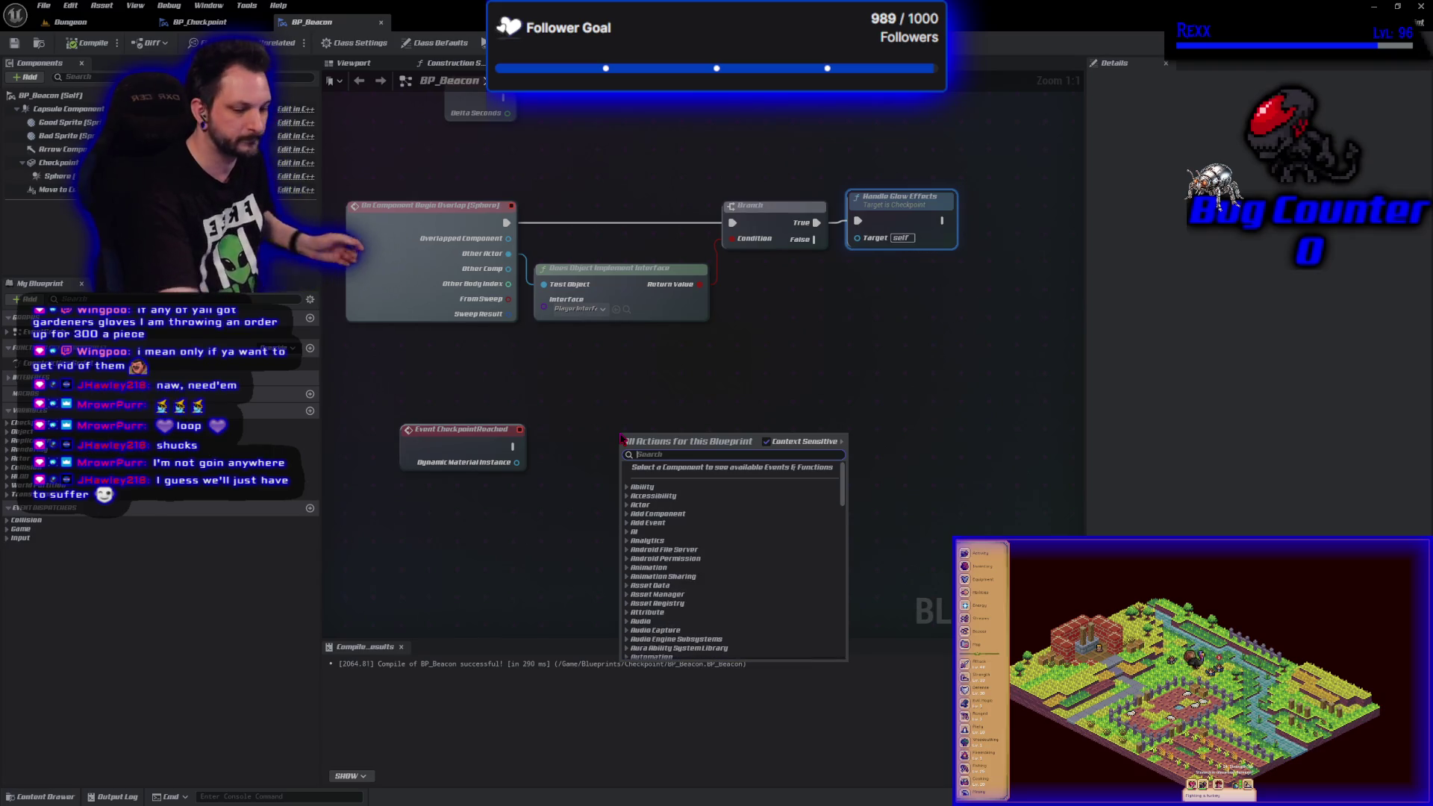
{"action": "type", "text": "add time"}
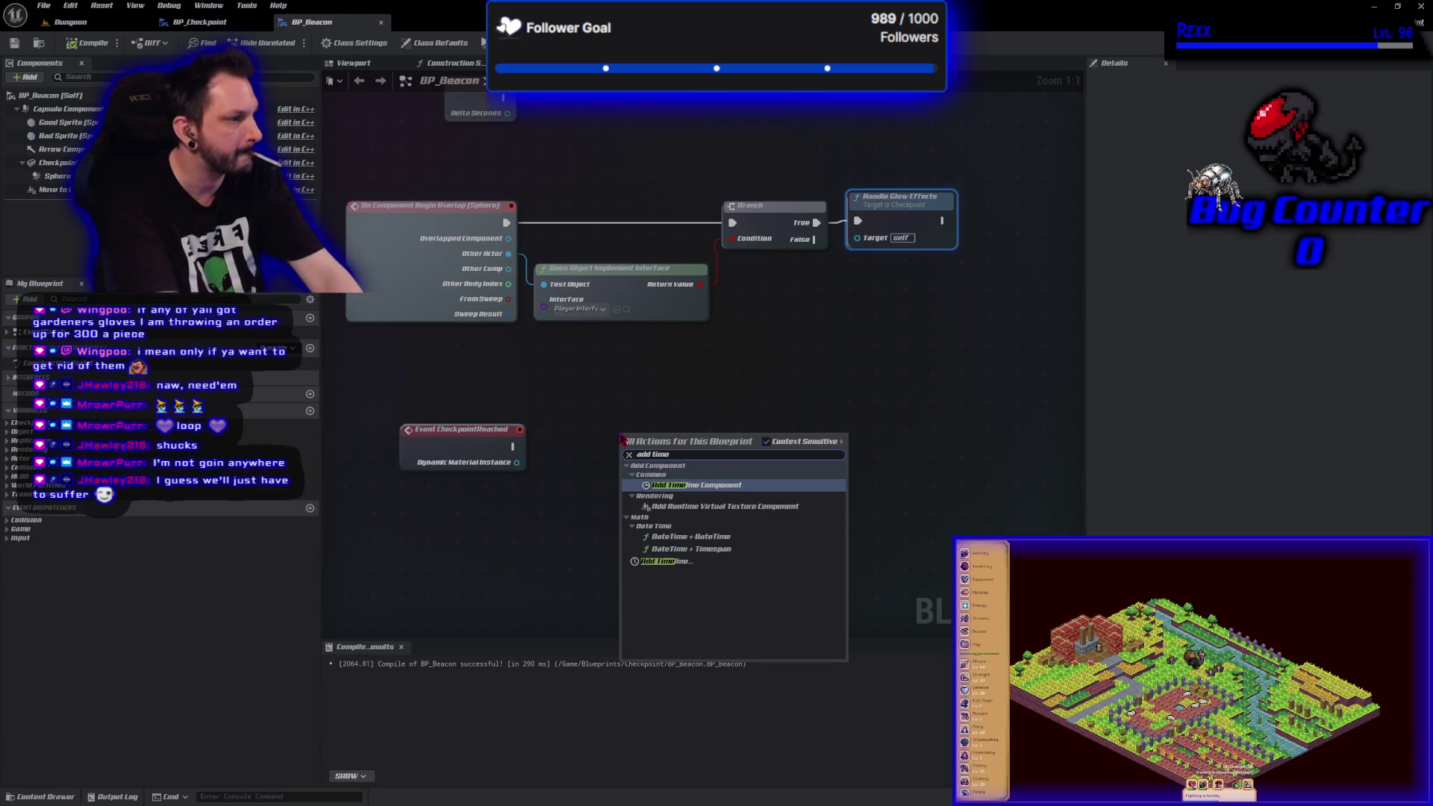
{"action": "left_click", "coordinate": [657, 561]}
{"action": "type", "text": "BeaconTimeline"}
{"action": "key", "text": "Return"}
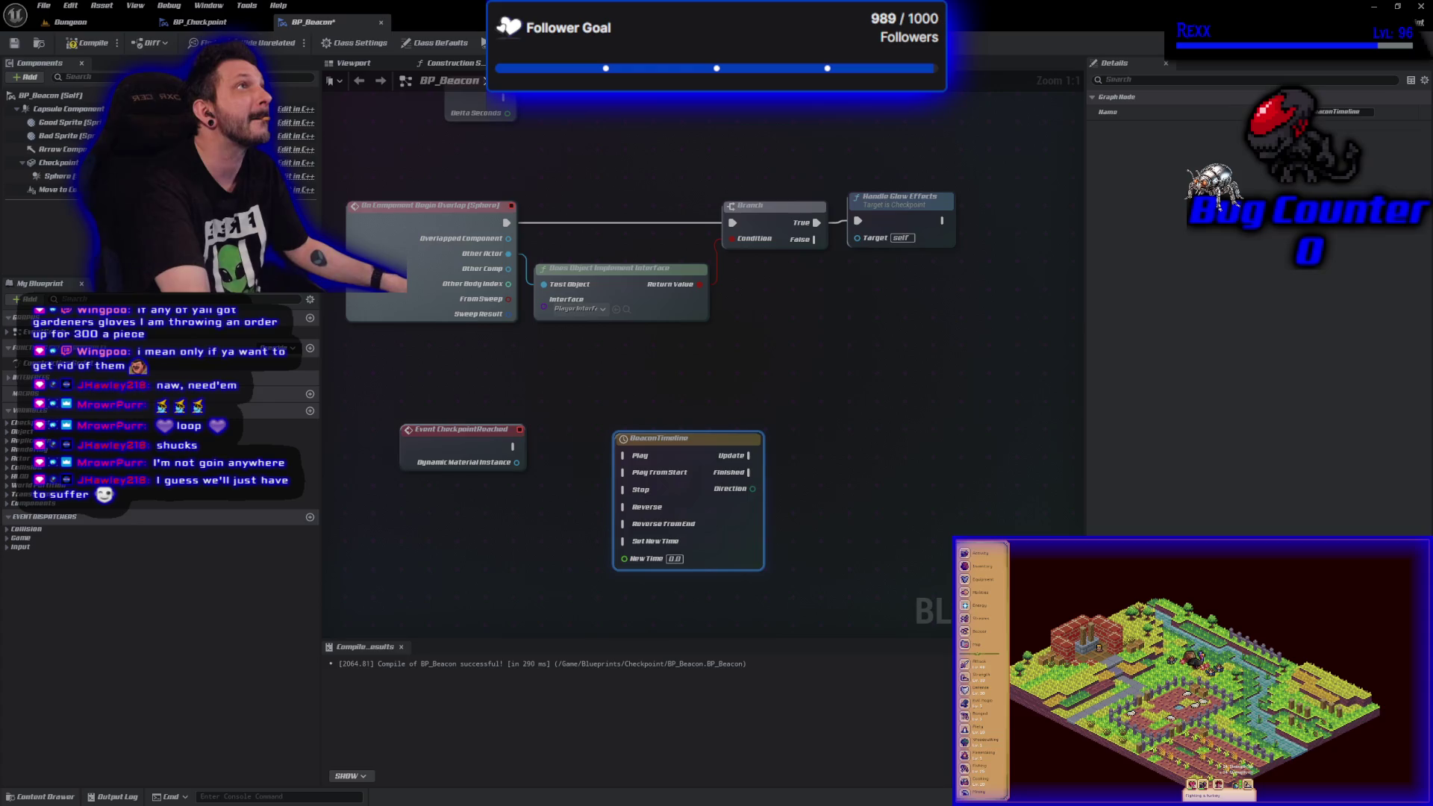
- Add a float track named BeaconTrack to BeaconTimeline and compile
{"action": "double_click", "coordinate": [671, 454]}
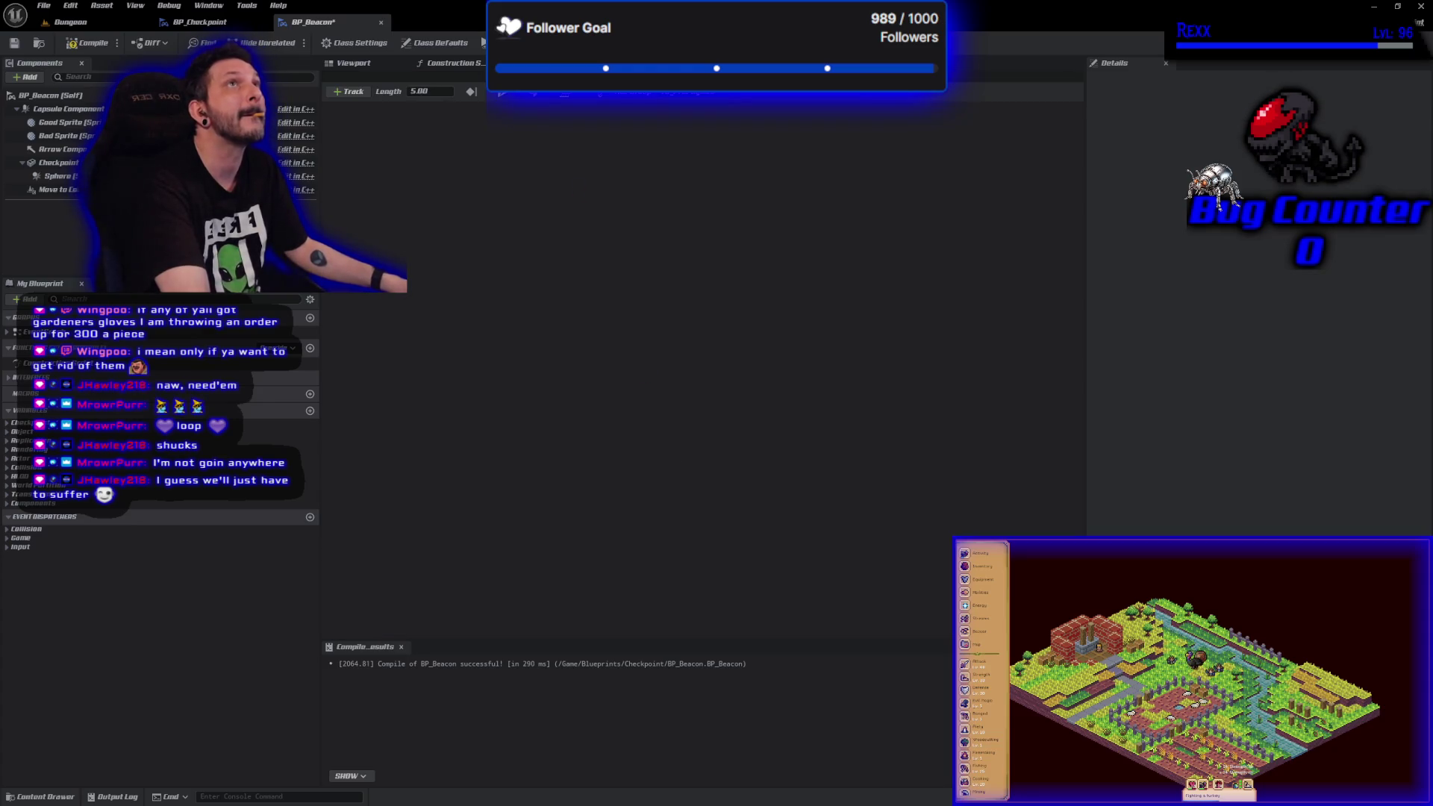
{"action": "left_click", "coordinate": [348, 91]}
{"action": "left_click", "coordinate": [377, 107]}
{"action": "type", "text": "BeaconTrack"}
{"action": "key", "text": "Return"}
{"action": "left_click", "coordinate": [84, 44]}
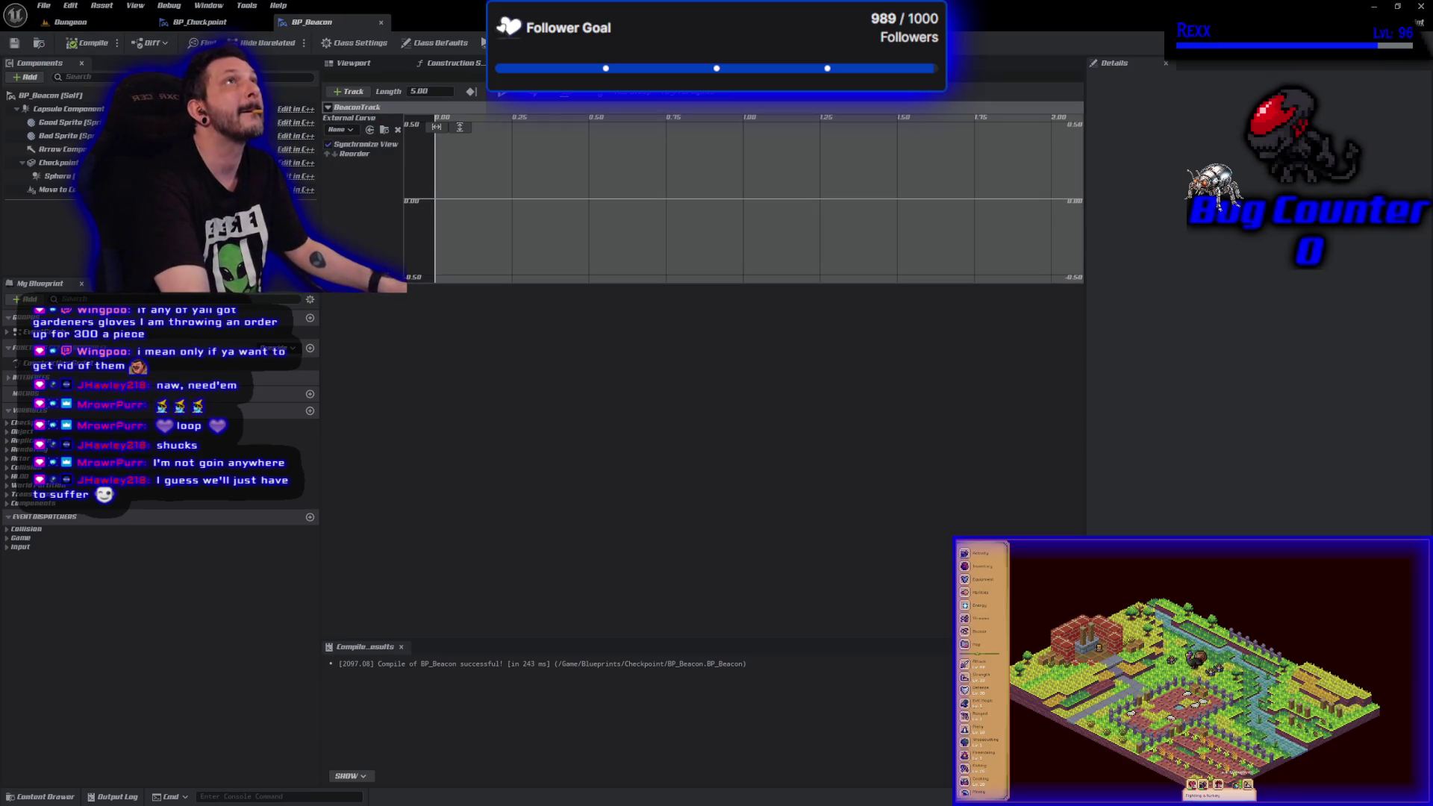
- Set the timeline length to 1.00 and add a first key at time 0
{"action": "double_click", "coordinate": [420, 91]}
{"action": "type", "text": "1"}
{"action": "key", "text": "Return"}
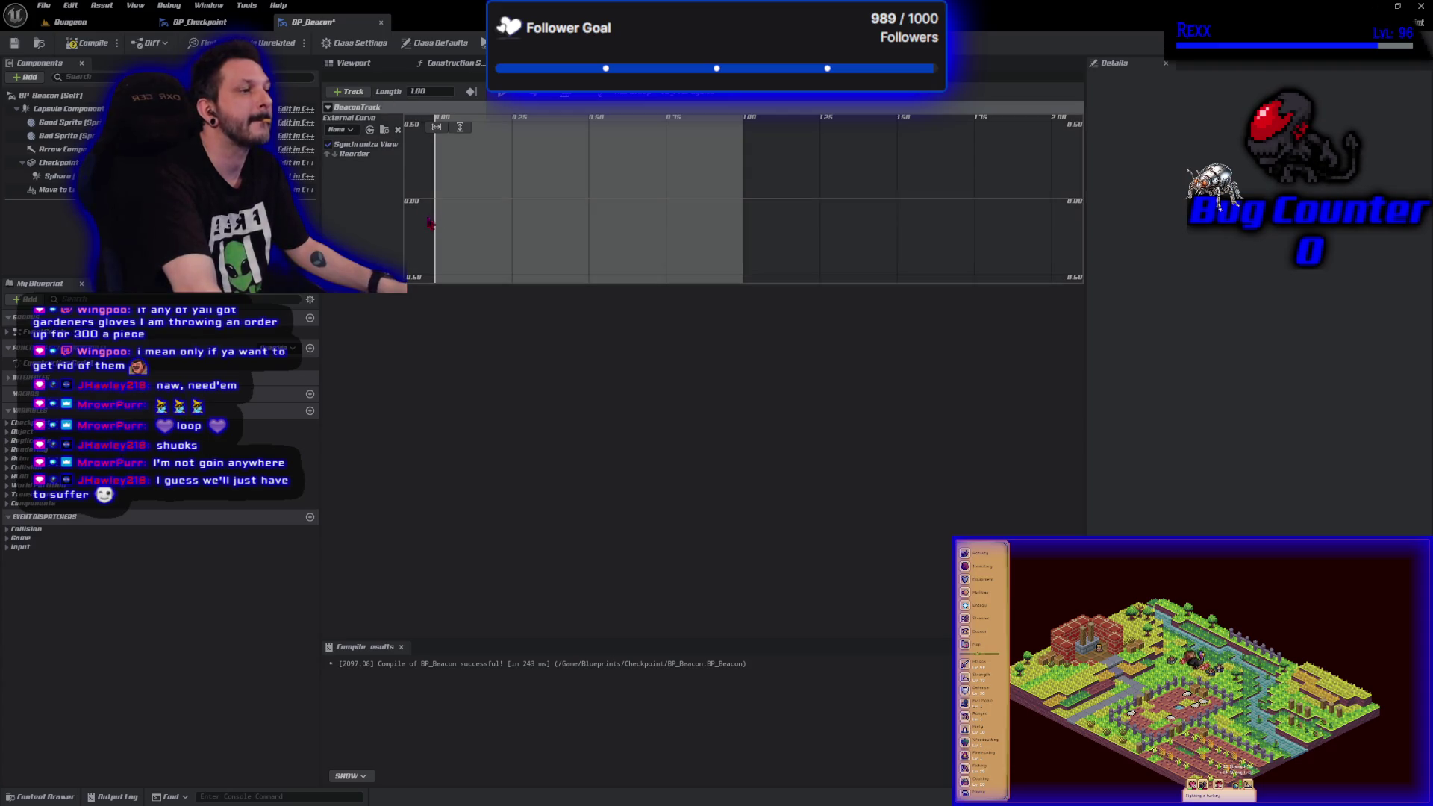
{"action": "right_click", "coordinate": [448, 200]}
{"action": "left_click", "coordinate": [515, 220]}
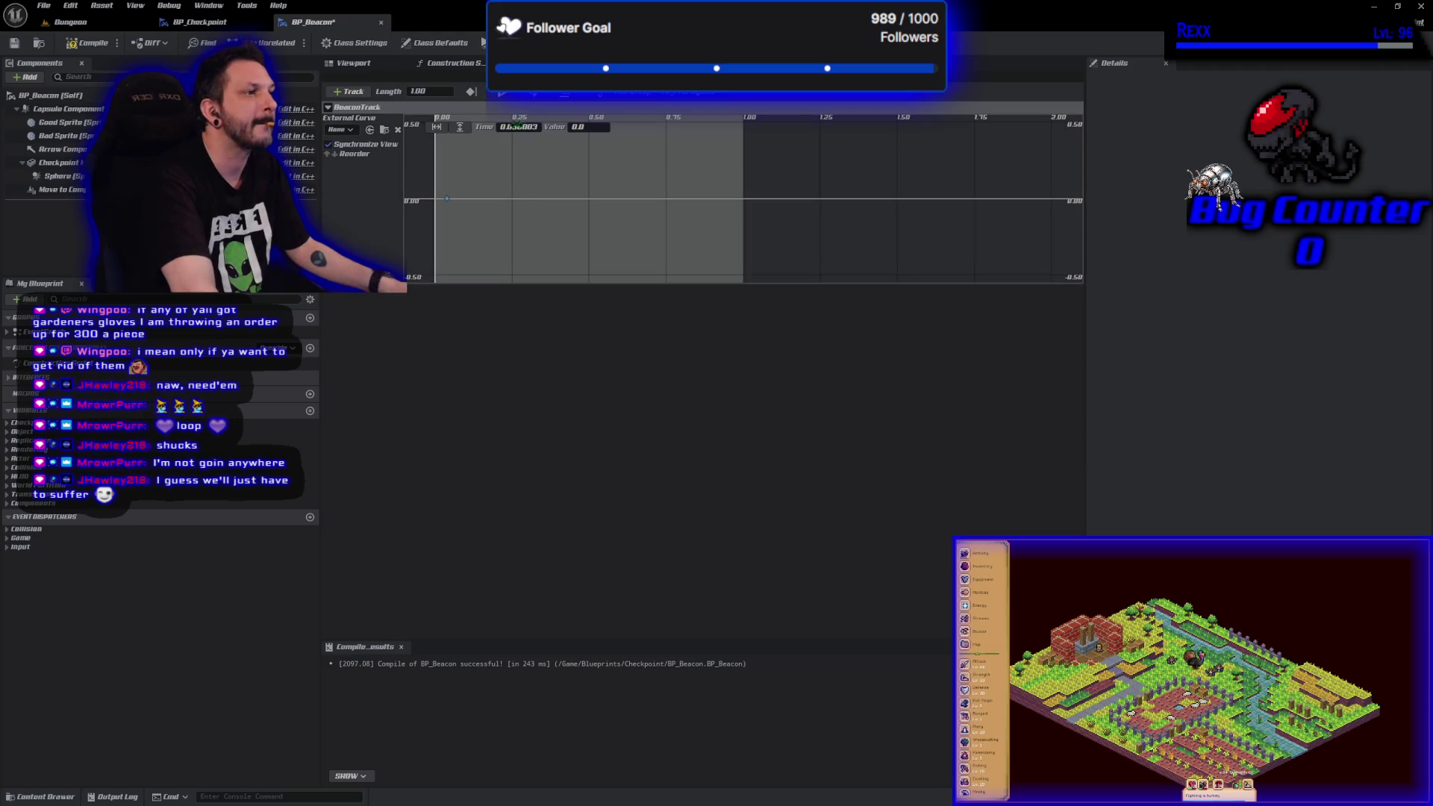
{"action": "type", "text": "0"}
{"action": "key", "text": "Return"}
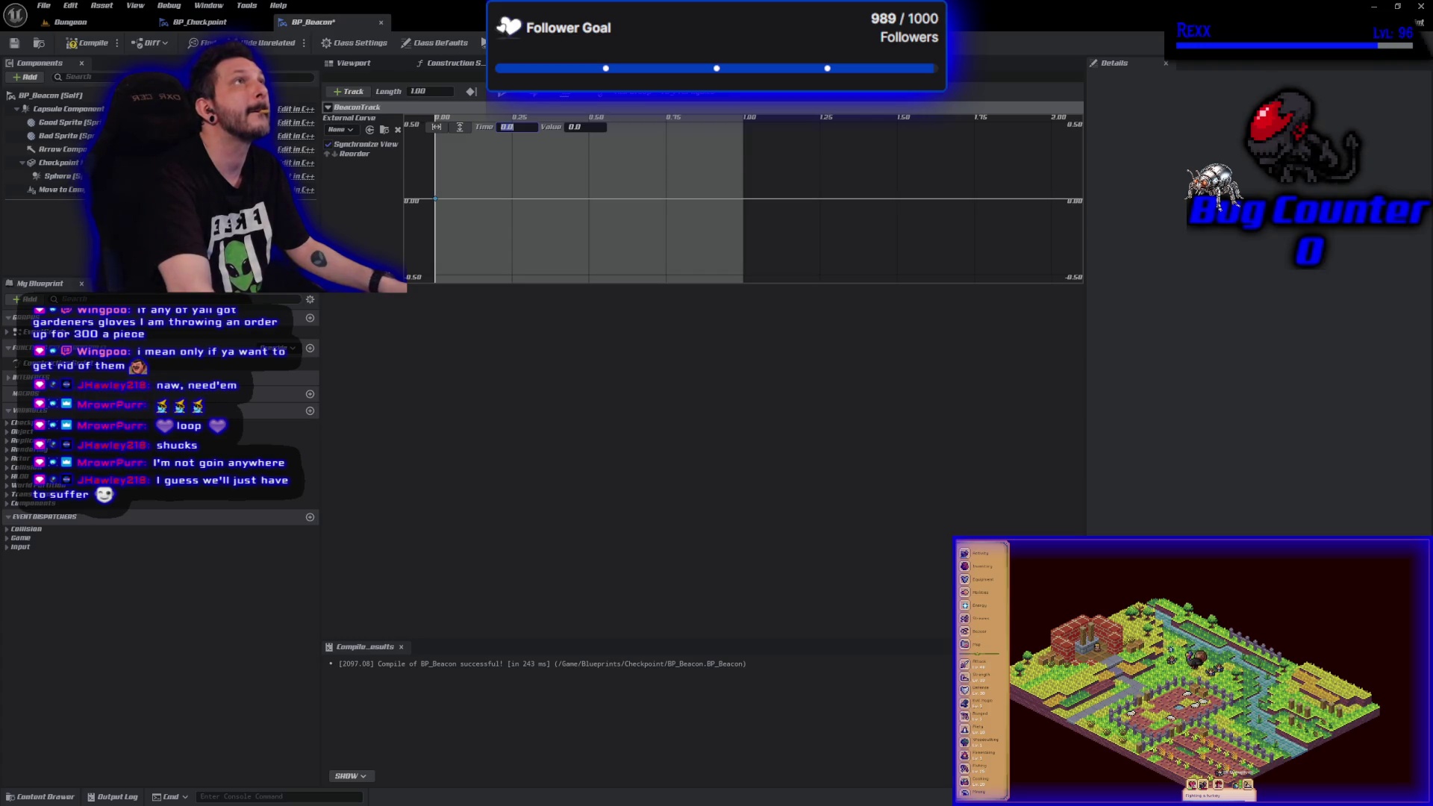
- Add a second key at time 1.0 with value 1.0, then compile and save
{"action": "right_click", "coordinate": [672, 202]}
{"action": "left_click", "coordinate": [717, 224]}
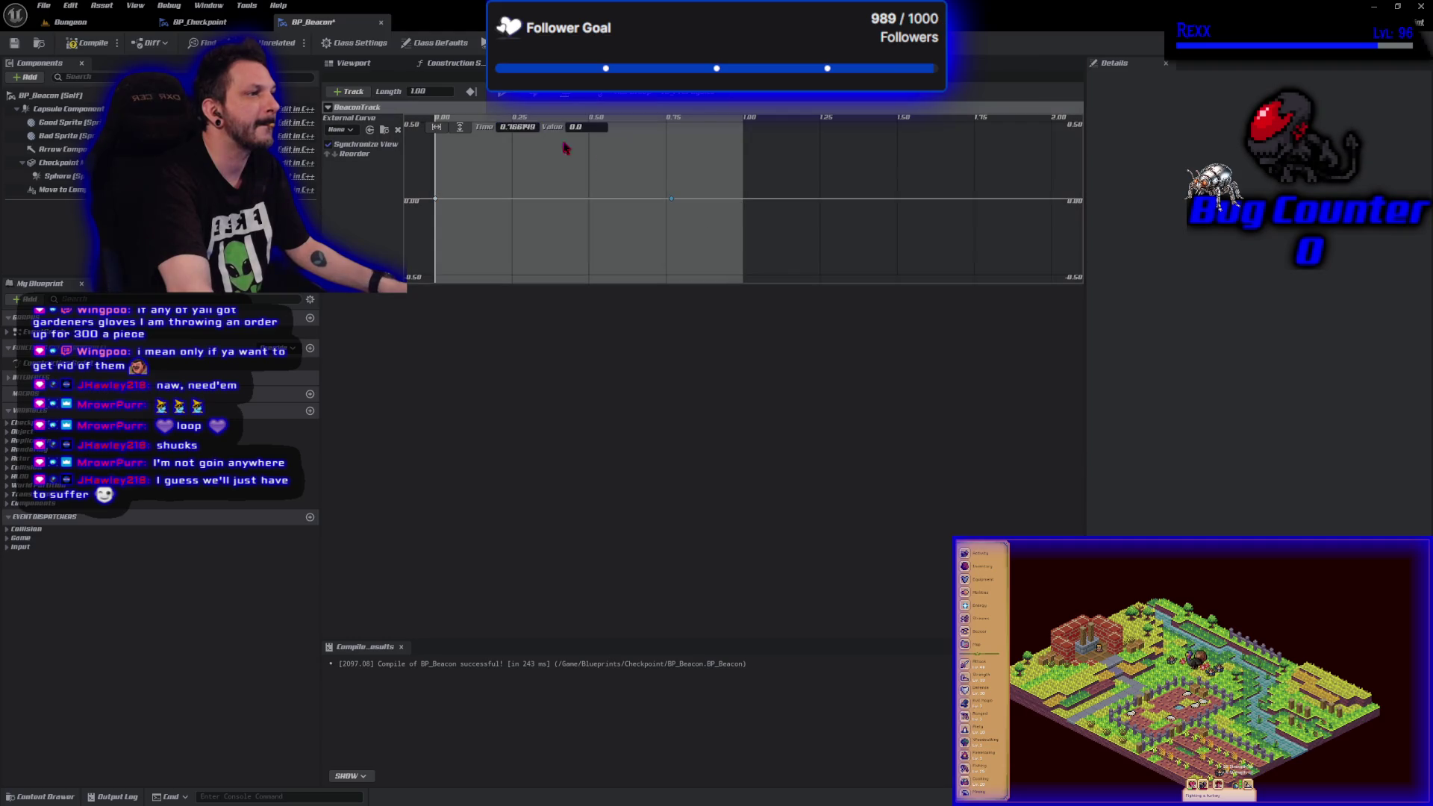
{"action": "left_click", "coordinate": [517, 127]}
{"action": "type", "text": "1"}
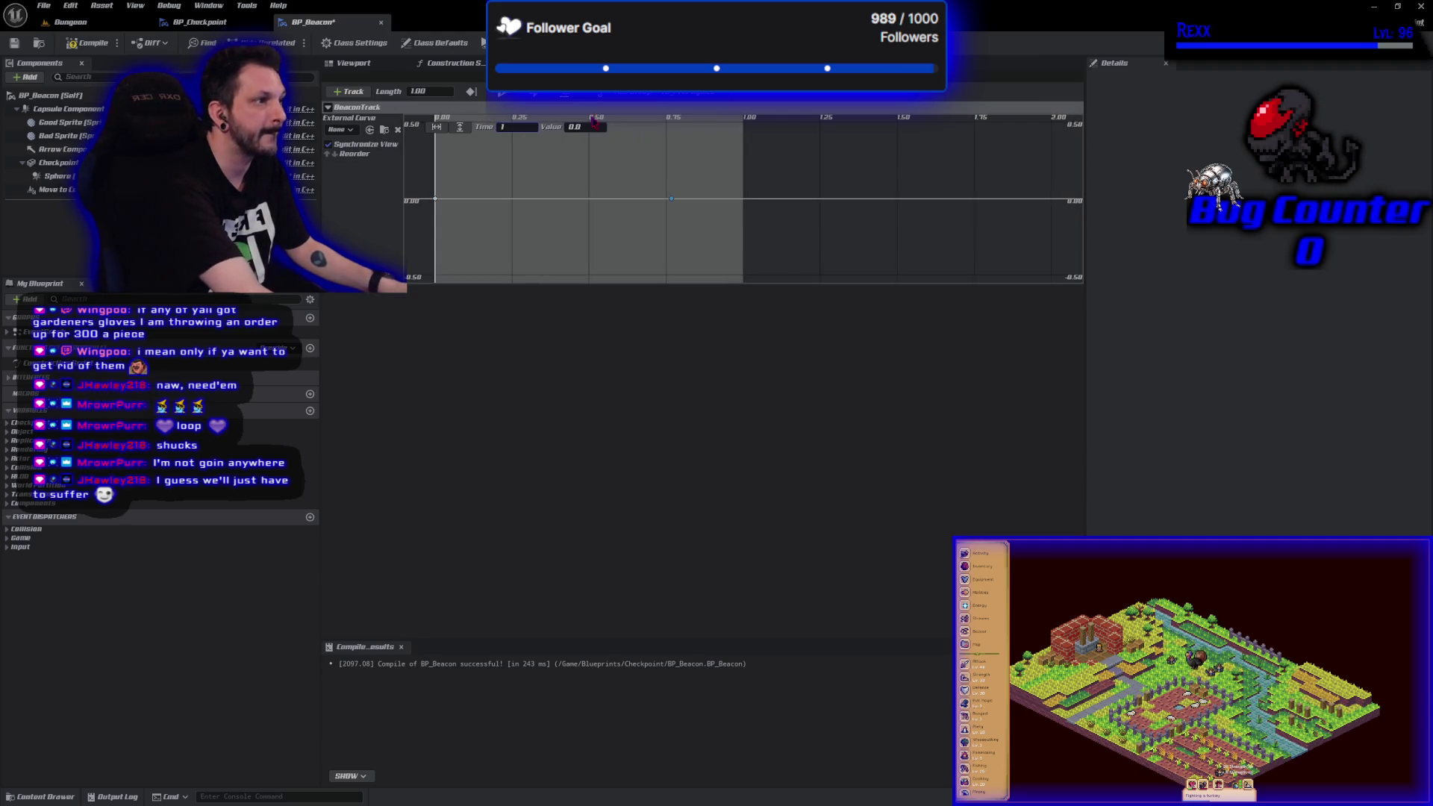
{"action": "key", "text": "Tab"}
{"action": "type", "text": "1"}
{"action": "key", "text": "Return"}
{"action": "left_click", "coordinate": [82, 43]}
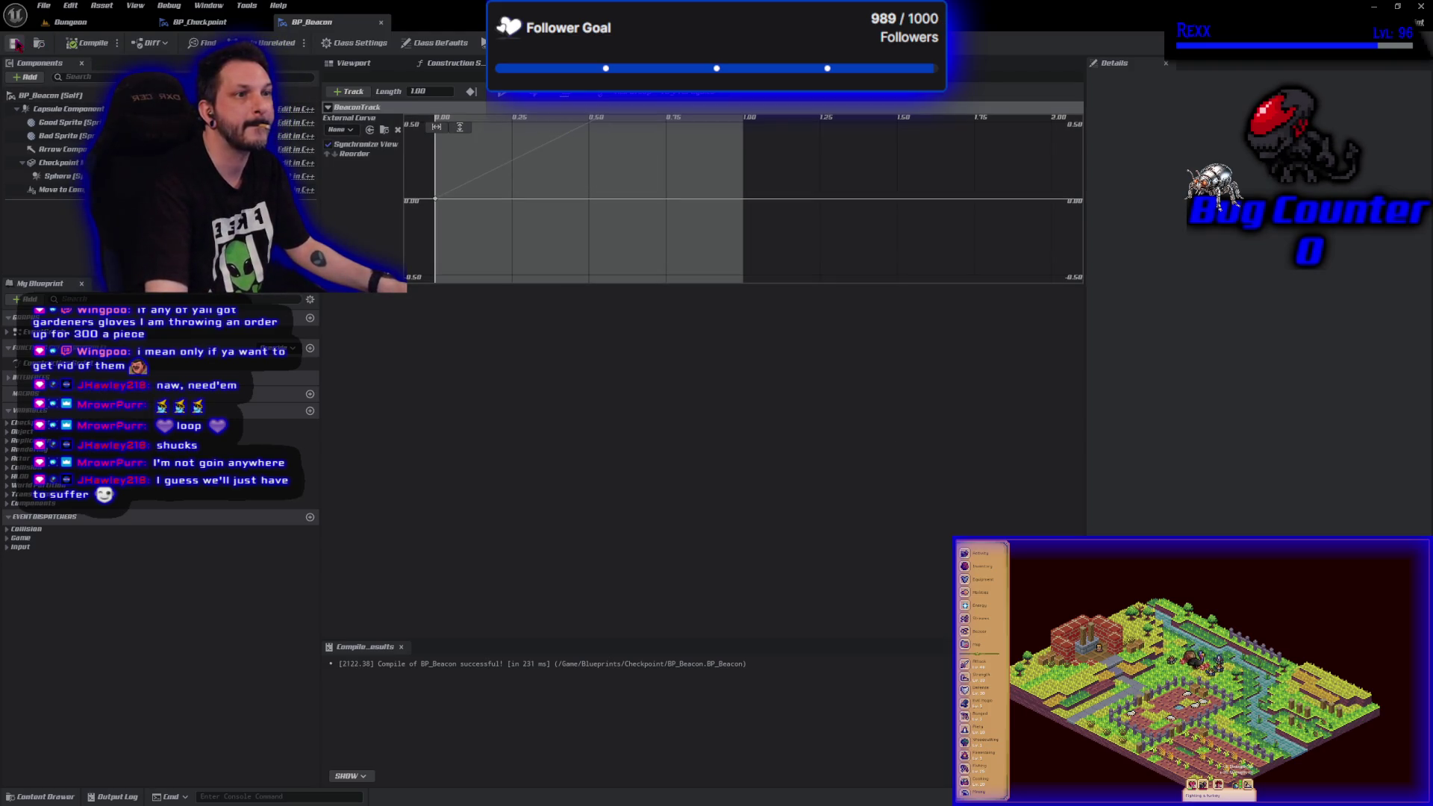
- Give both curve keys Auto interpolation, compile, and go back to the Event Graph
{"action": "scroll", "coordinate": [480, 240], "scroll_direction": "down", "scroll_amount": 3}
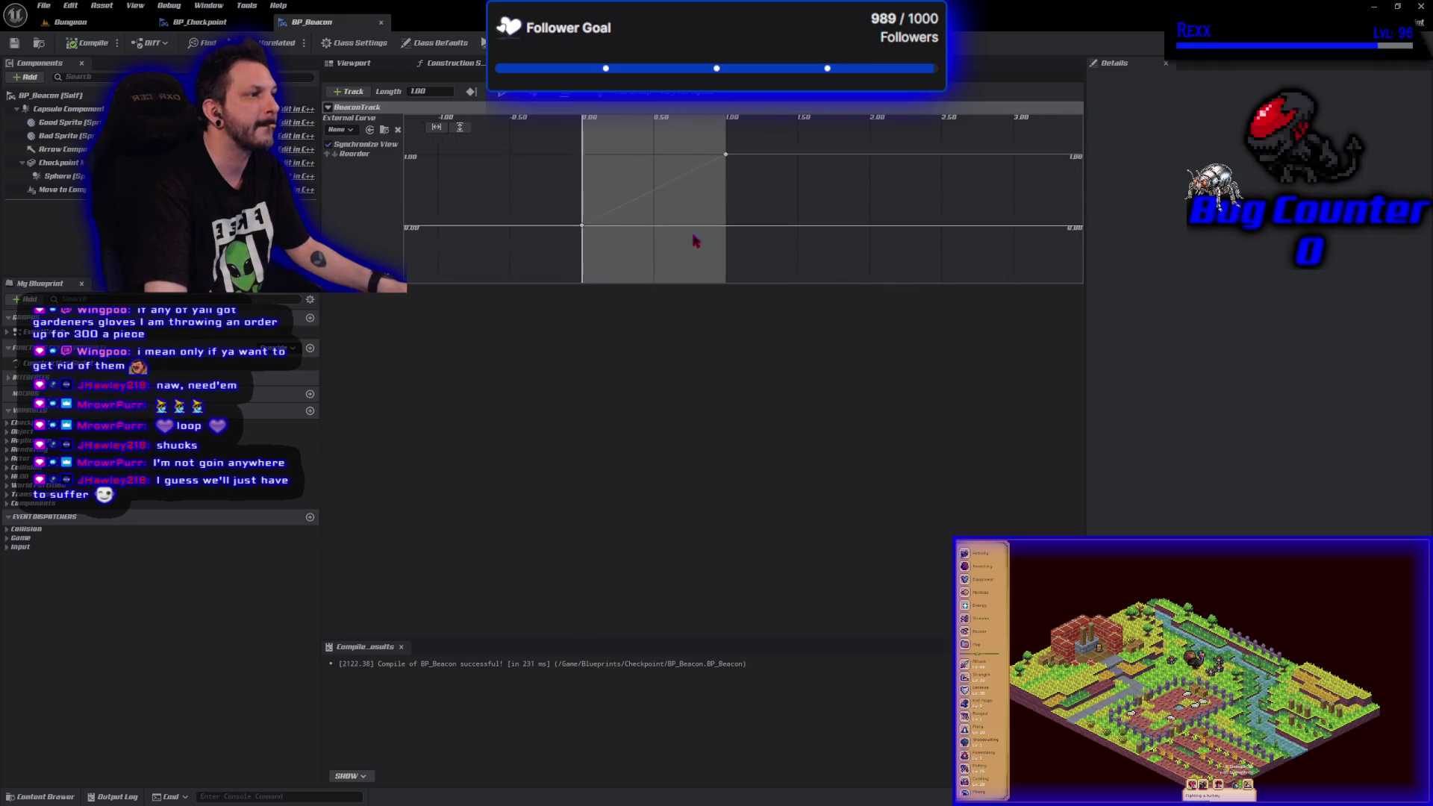
{"action": "scroll", "coordinate": [694, 237], "scroll_direction": "down", "scroll_amount": 2}
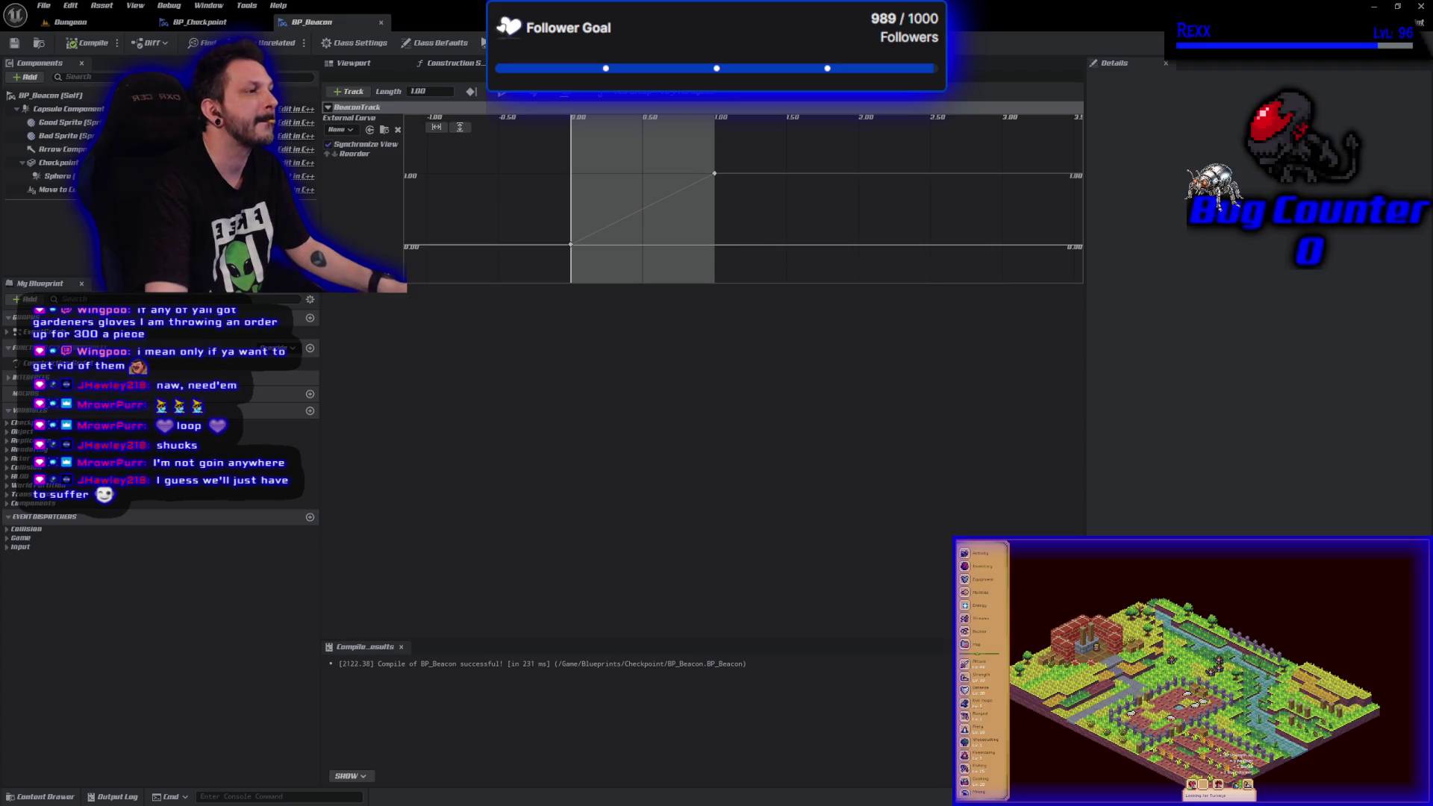
{"action": "left_click_drag", "start_coordinate": [755, 231], "coordinate": [512, 167]}
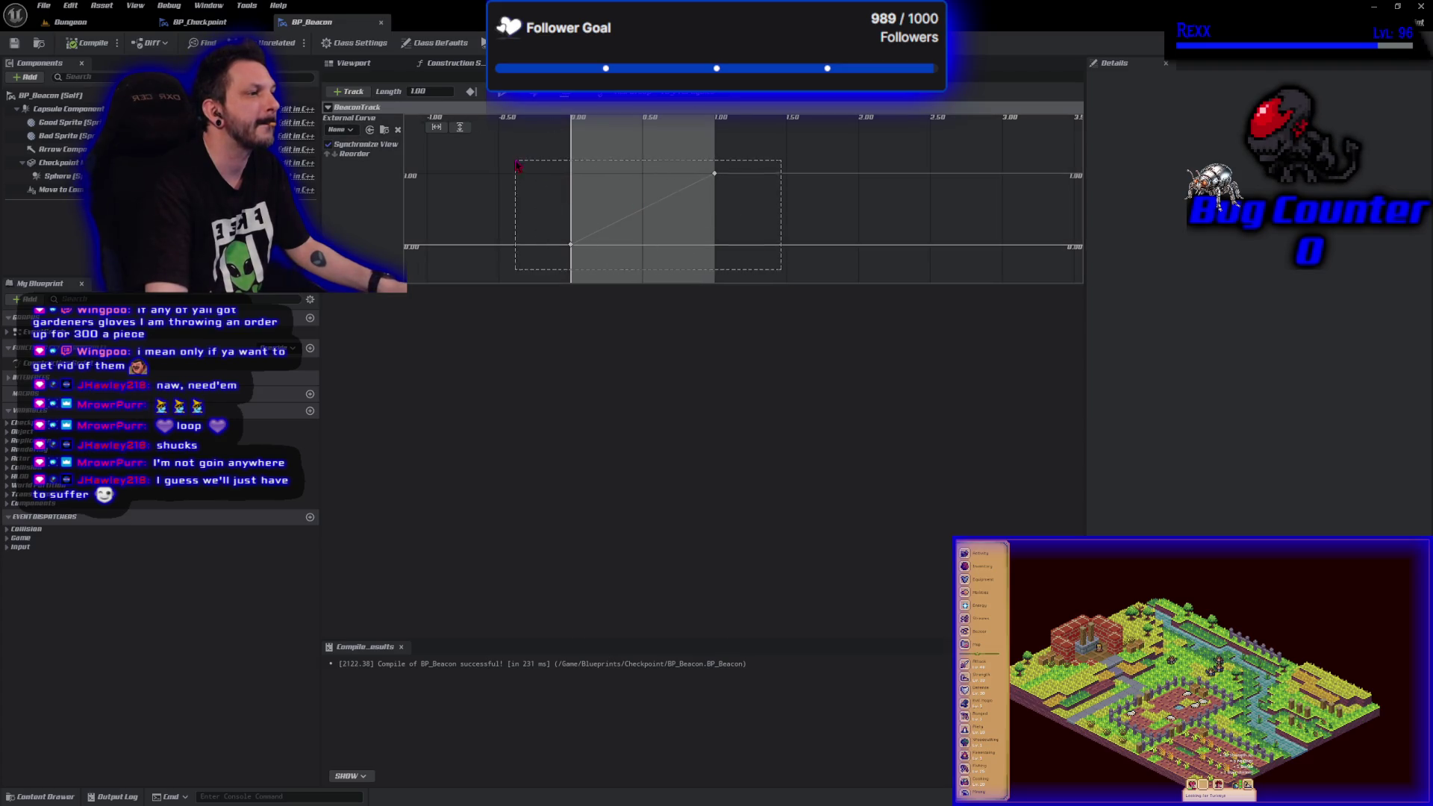
{"action": "right_click", "coordinate": [572, 247]}
{"action": "left_click", "coordinate": [589, 267]}
{"action": "left_click", "coordinate": [14, 45]}
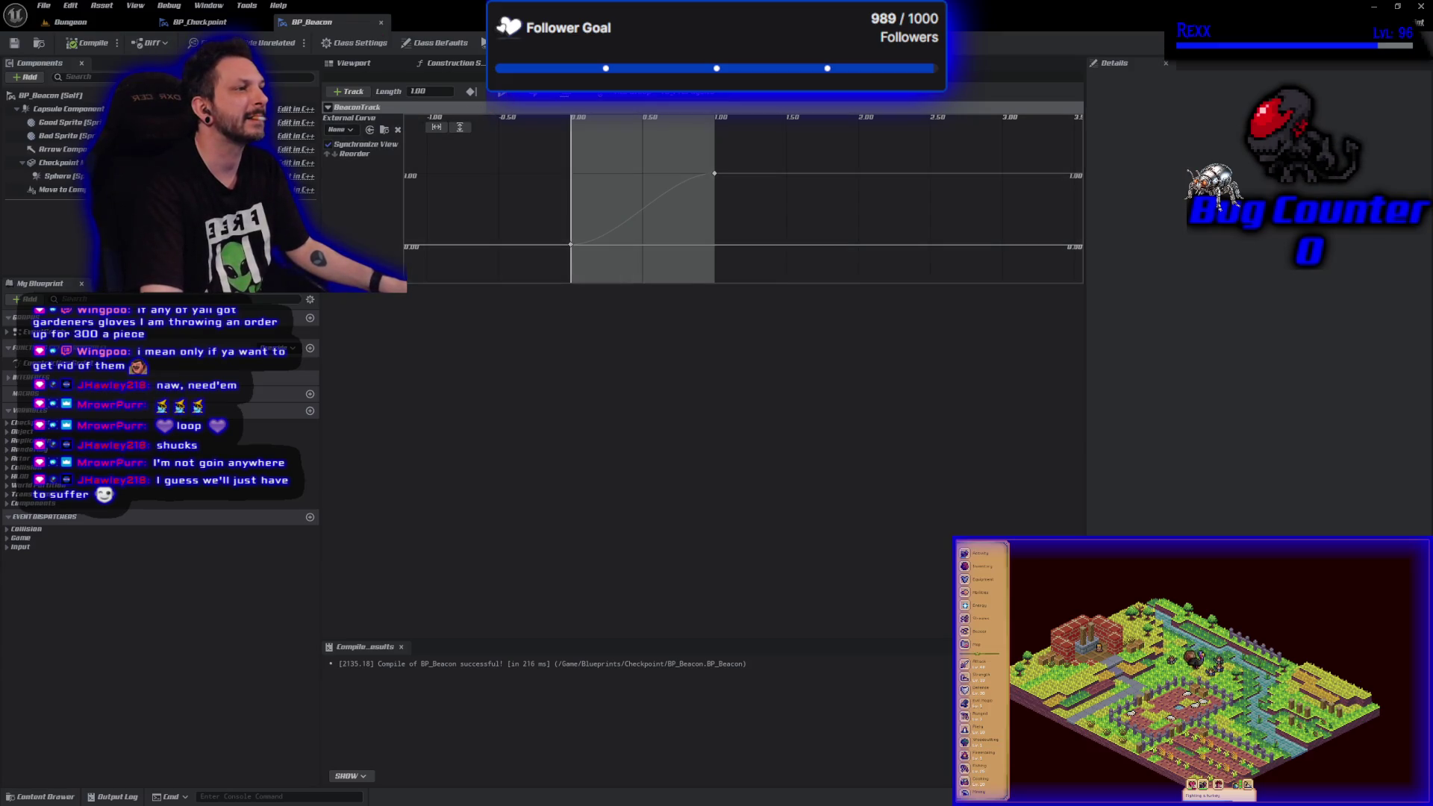
{"action": "left_click", "coordinate": [537, 63]}
{"action": "left_click_drag", "start_coordinate": [646, 147], "coordinate": [612, 54]}
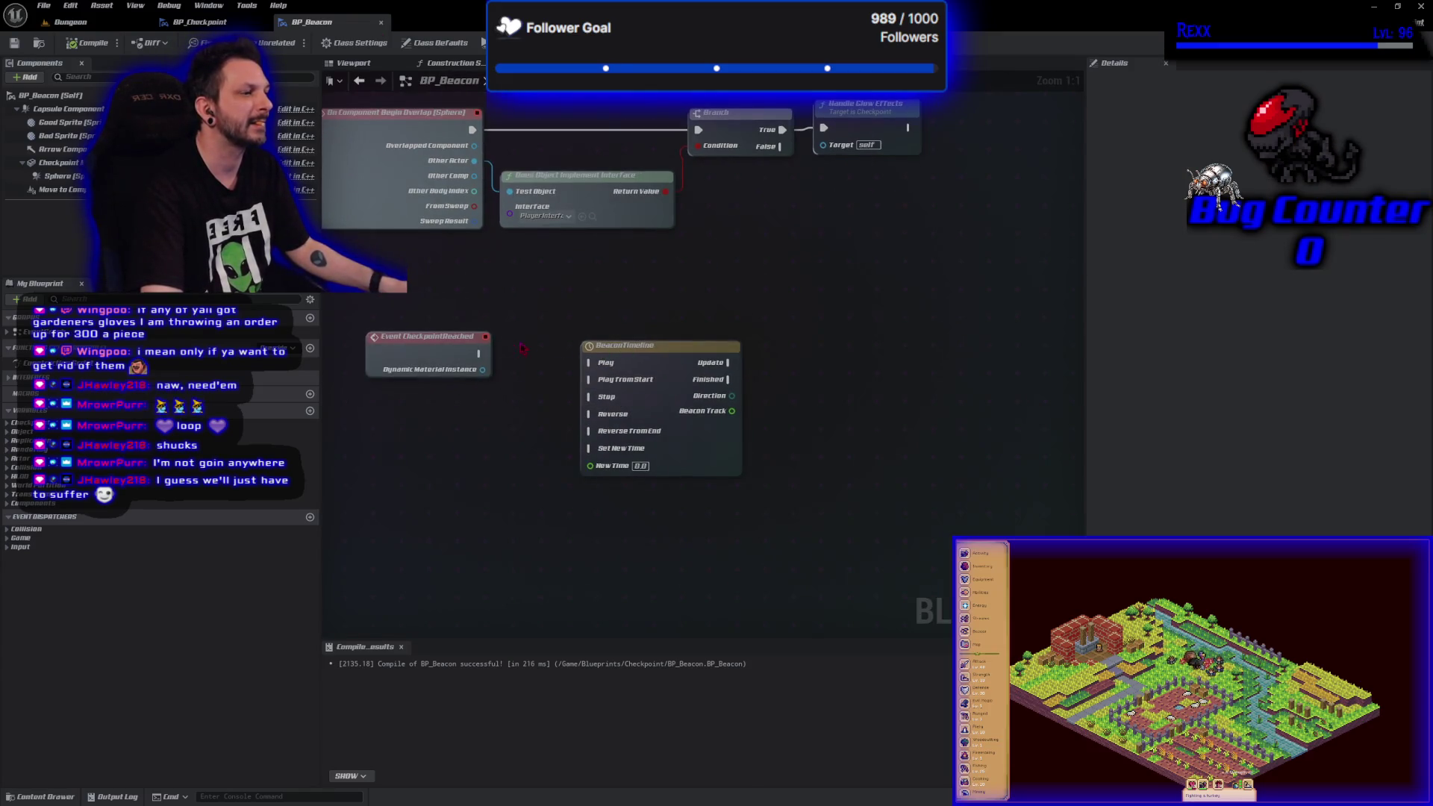
- Make CheckpointReached play BeaconTimeline and route the Dynamic Material Instance wire through two reroute points
{"action": "mouse_move", "coordinate": [479, 345]}
{"action": "left_mouse_down"}
{"action": "mouse_move", "coordinate": [589, 362]}
{"action": "mouse_move", "coordinate": [606, 339]}
{"action": "left_mouse_up"}
{"action": "mouse_move", "coordinate": [483, 369]}
{"action": "left_mouse_down"}
{"action": "mouse_move", "coordinate": [520, 488]}
{"action": "mouse_move", "coordinate": [727, 492]}
{"action": "left_mouse_up"}
{"action": "type", "text": "rer"}
{"action": "key", "text": "Return"}
{"action": "type", "text": "rer"}
{"action": "key", "text": "Return"}
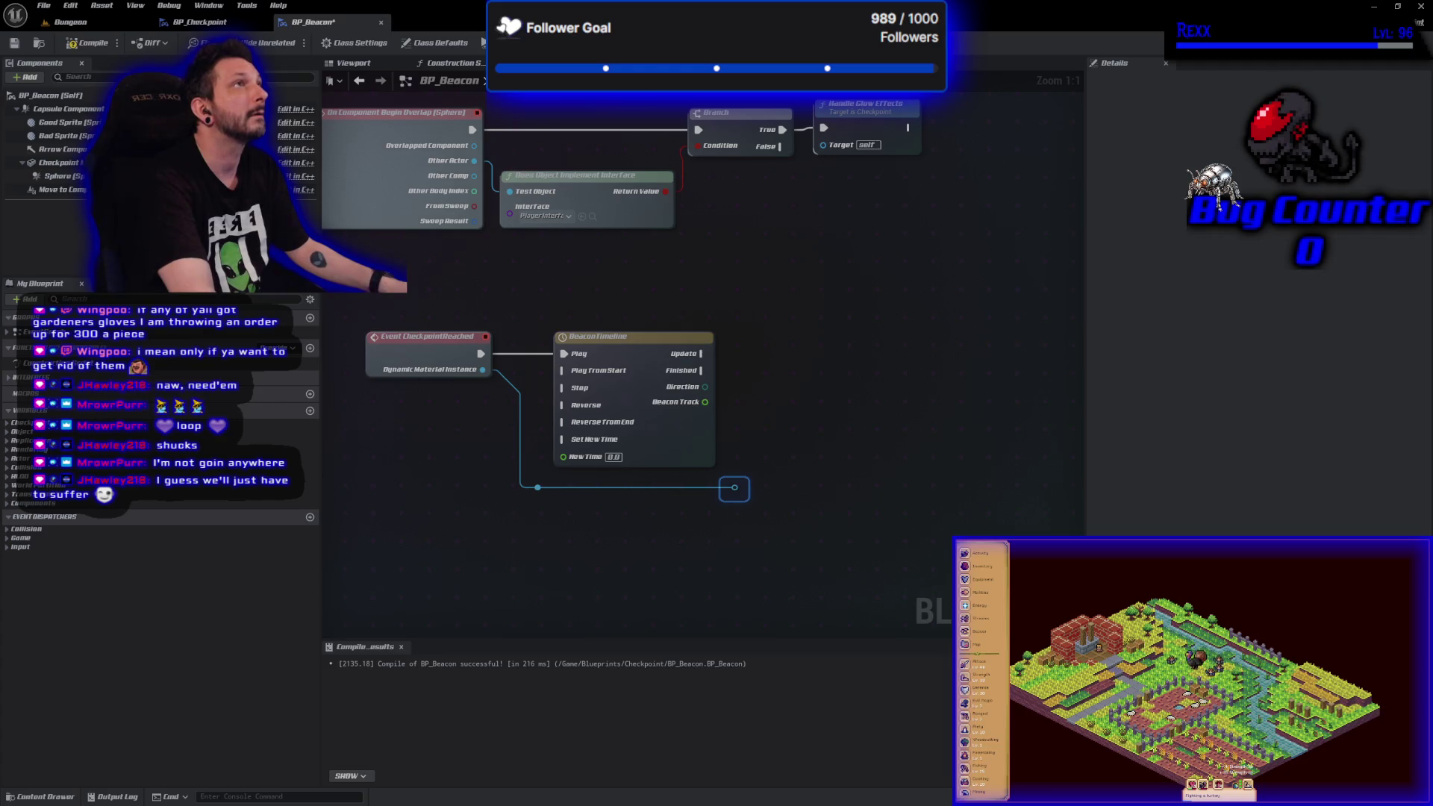
- Add Set Scalar Parameter Value for Glow, driven by BeaconTimeline's Update, and compile
{"action": "left_click_drag", "start_coordinate": [735, 488], "coordinate": [775, 435]}
{"action": "type", "text": "set sc"}
{"action": "type", "text": "alar"}
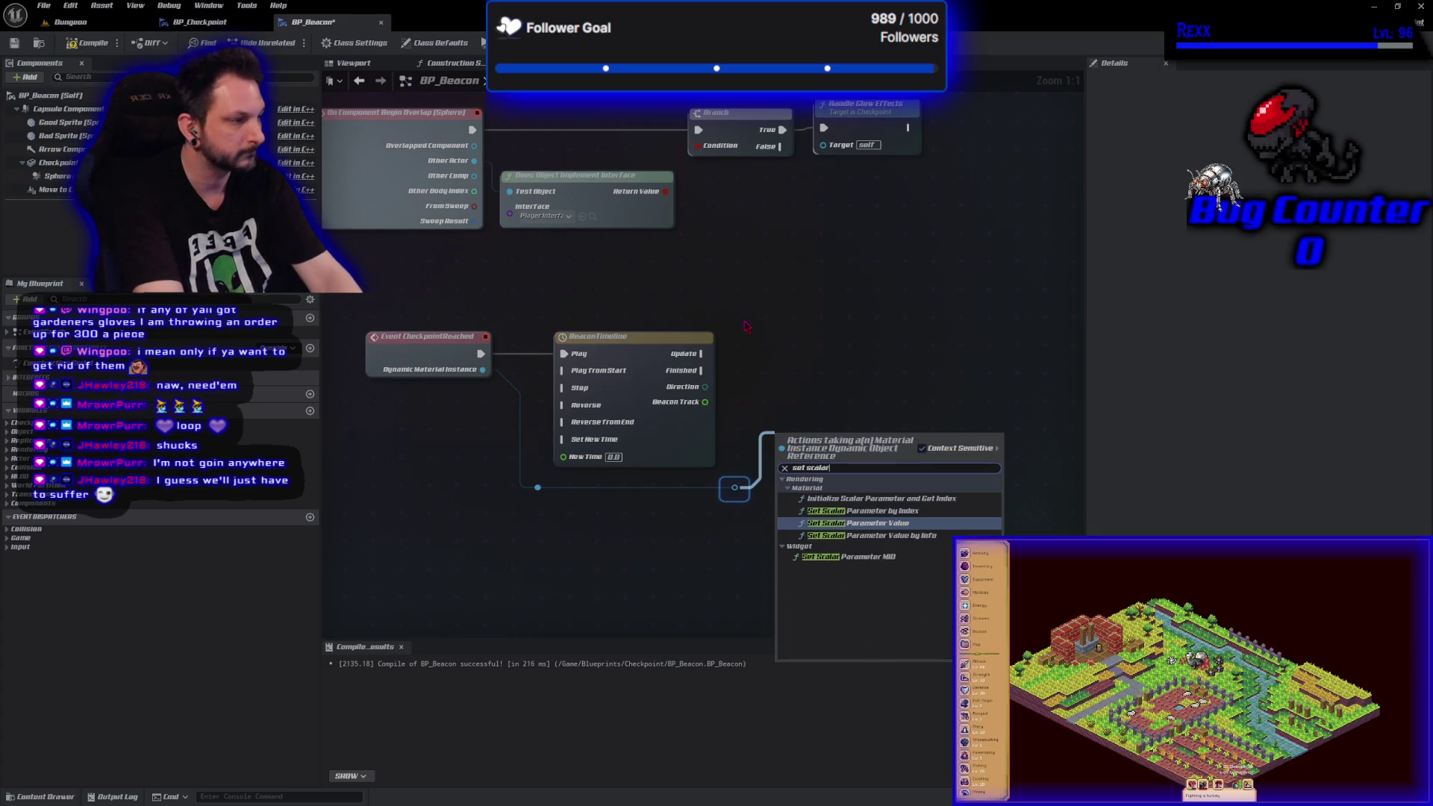
{"action": "key", "text": "Return"}
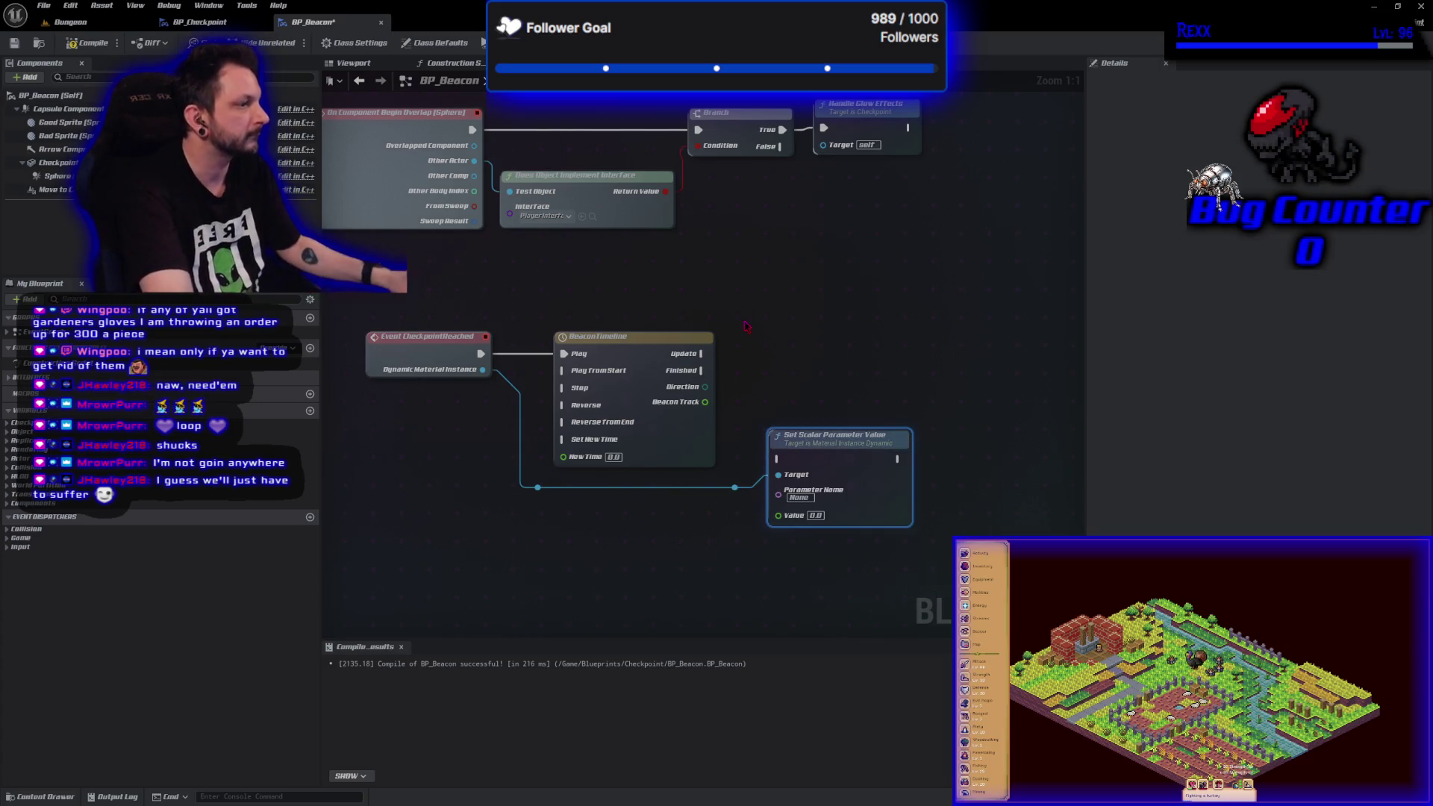
{"action": "mouse_move", "coordinate": [702, 354]}
{"action": "left_mouse_down"}
{"action": "mouse_move", "coordinate": [747, 478]}
{"action": "mouse_move", "coordinate": [784, 482]}
{"action": "mouse_move", "coordinate": [815, 351]}
{"action": "left_mouse_up"}
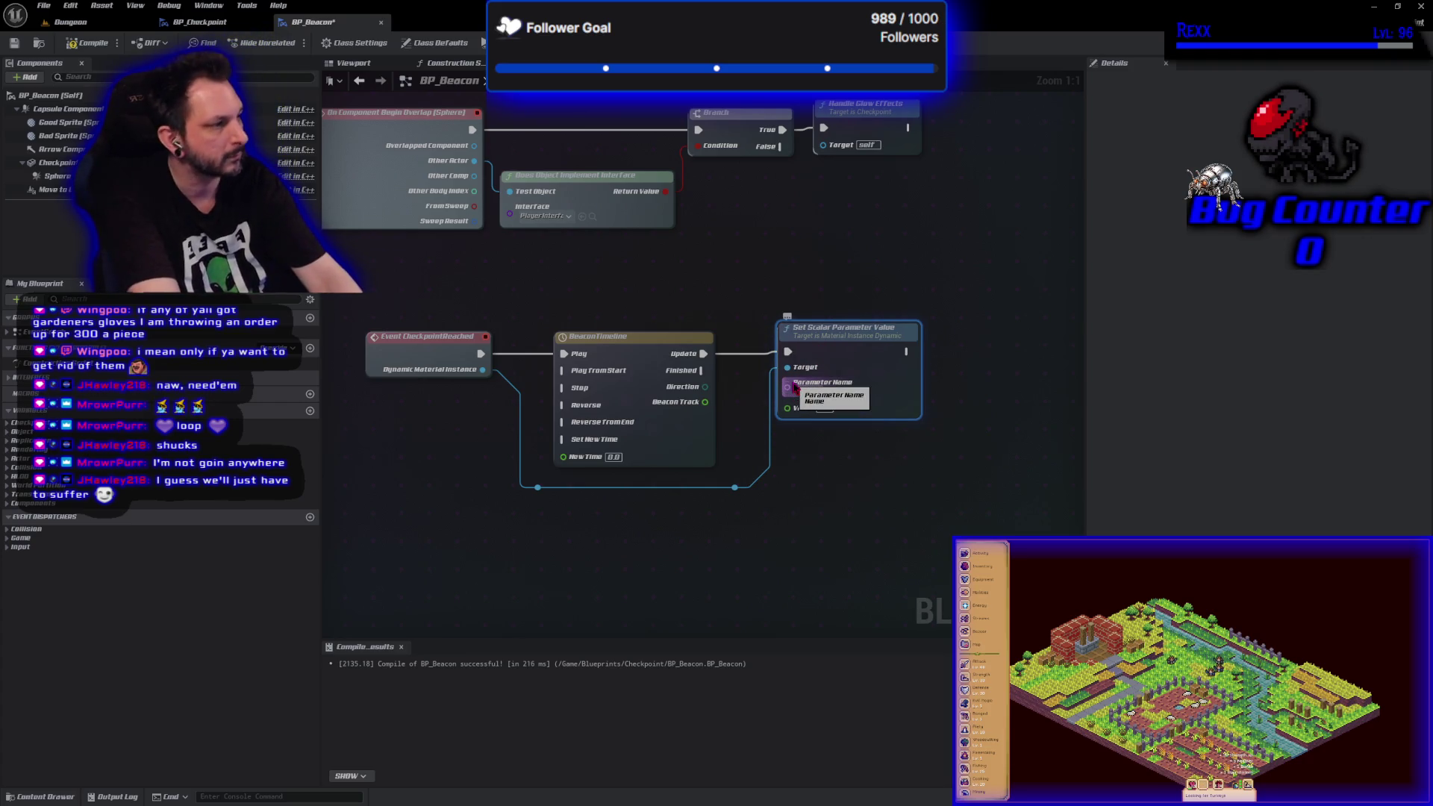
{"action": "left_click", "coordinate": [870, 294]}
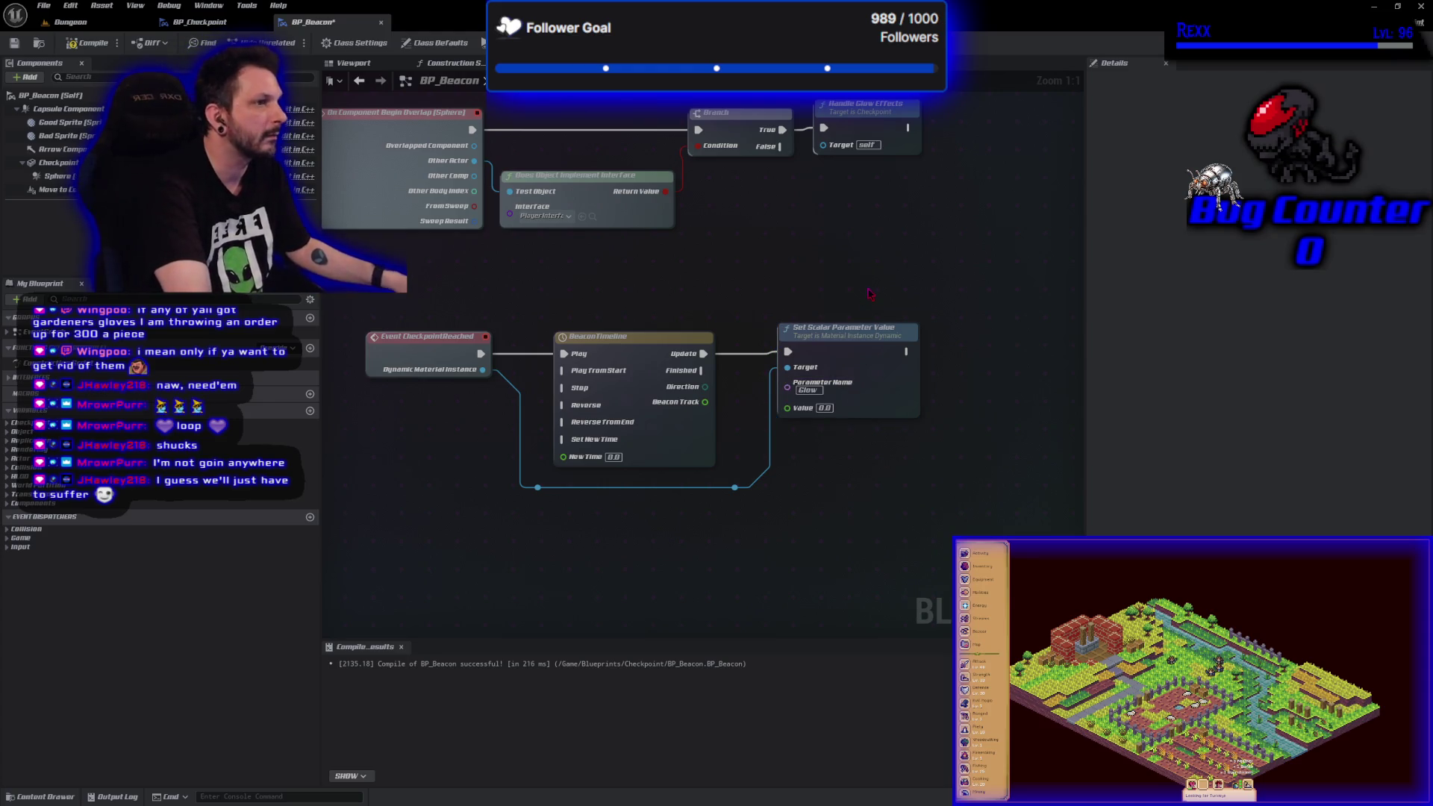
{"action": "key", "text": "ctrl+s"}
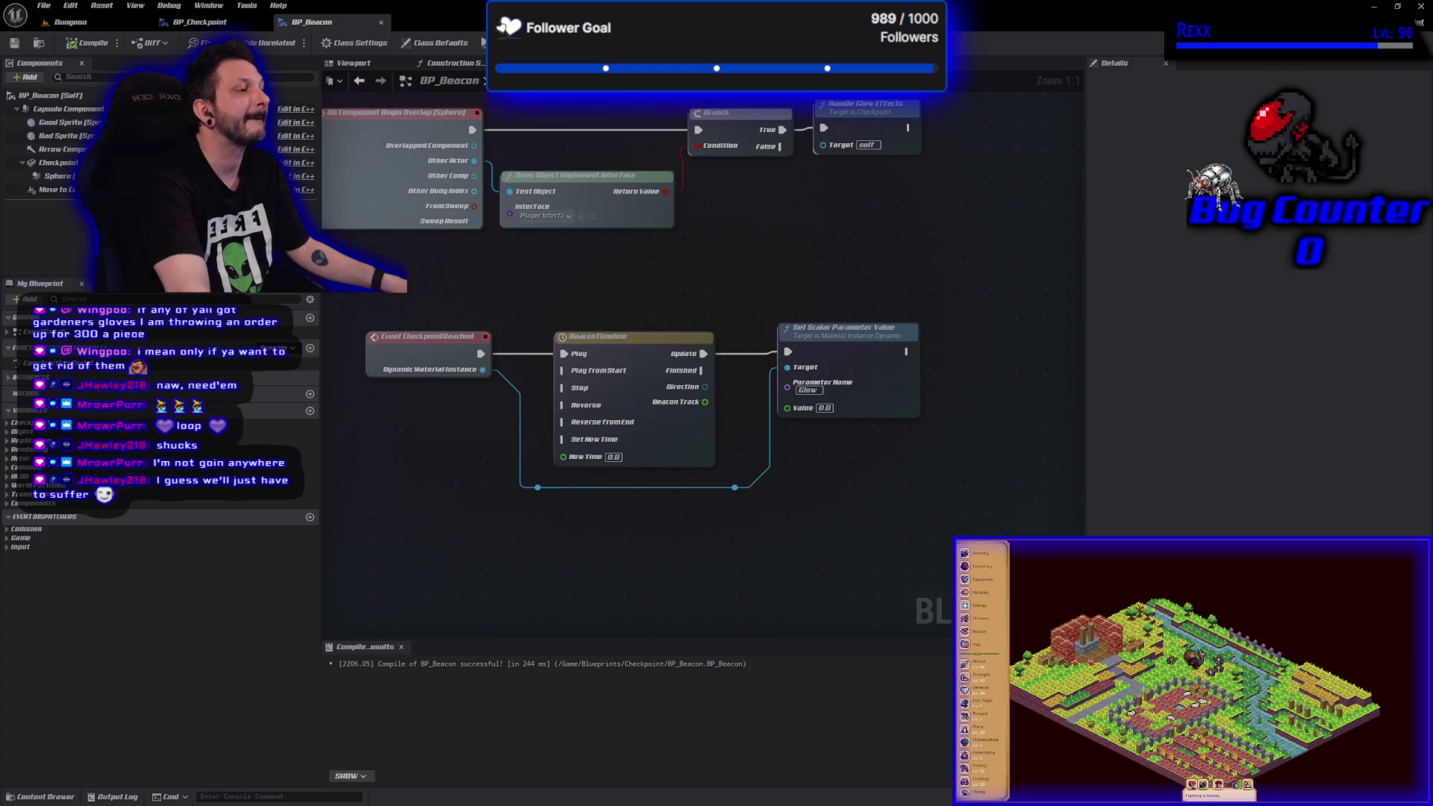
- Move the Set Scalar Parameter Value node and reroute point to the right
{"action": "left_click_drag", "start_coordinate": [712, 319], "coordinate": [569, 228]}
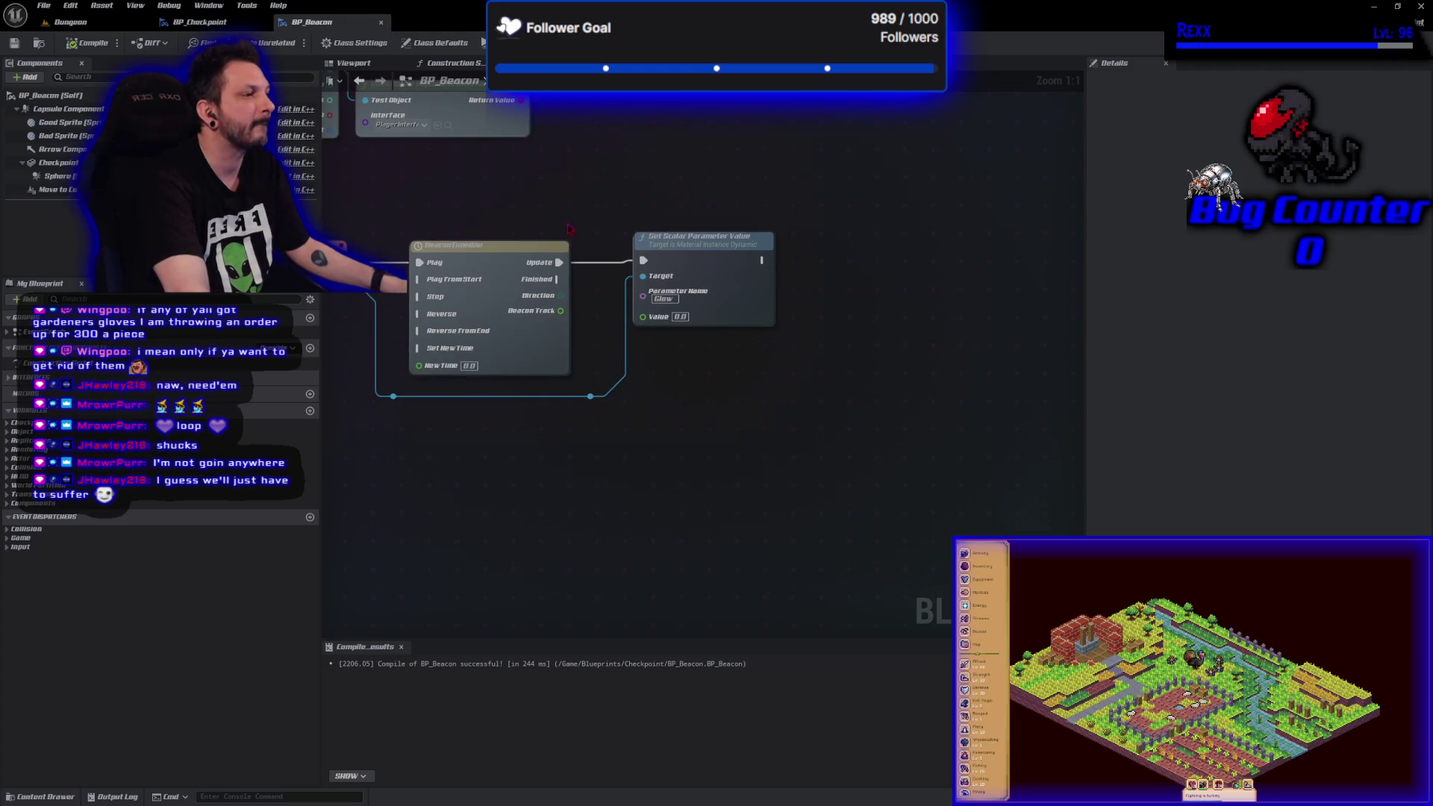
{"action": "left_click_drag", "start_coordinate": [681, 327], "coordinate": [791, 326]}
{"action": "left_click", "coordinate": [591, 397]}
{"action": "left_click_drag", "start_coordinate": [595, 397], "coordinate": [715, 396]}
{"action": "left_click", "coordinate": [619, 417]}
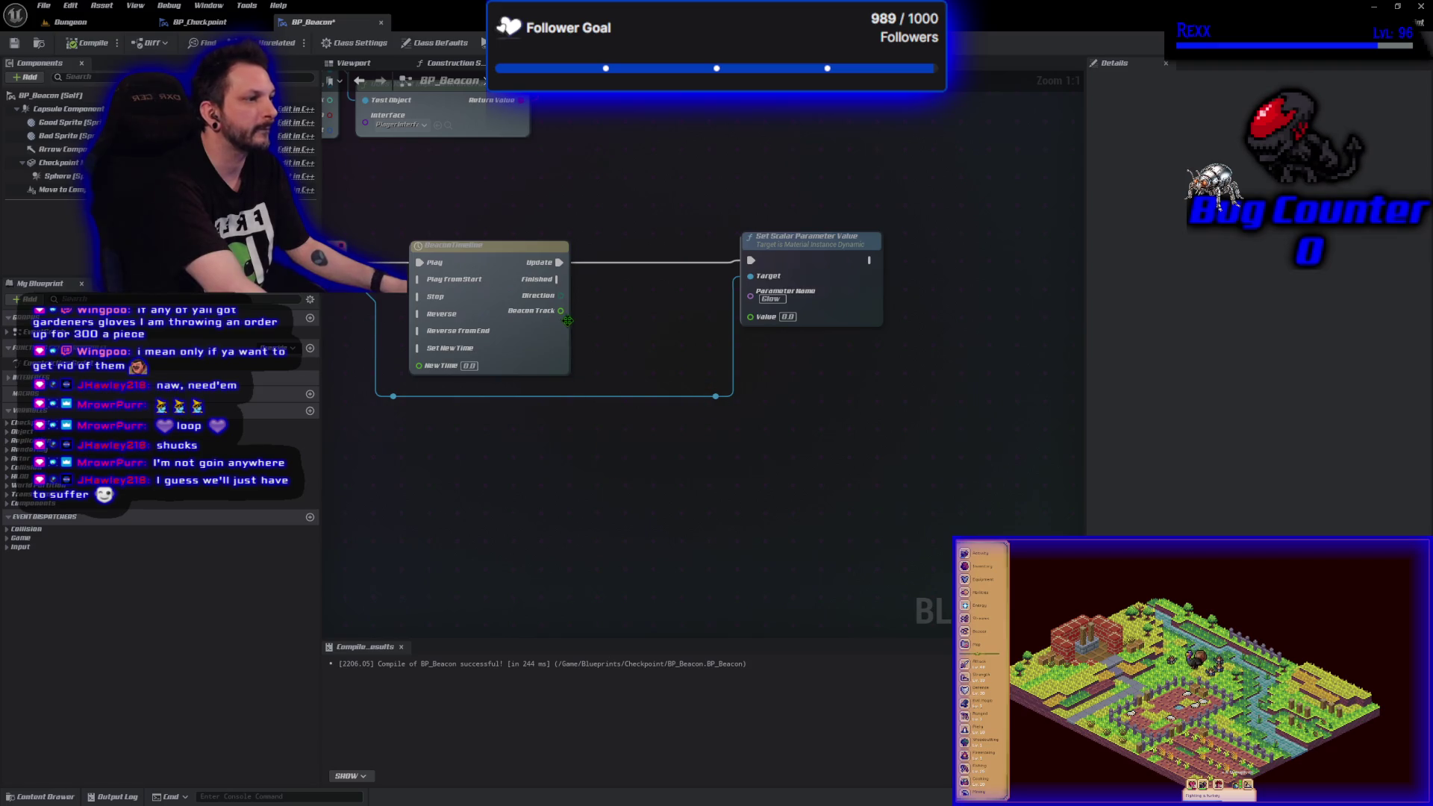
- Multiply Beacon Track with a new Multiply node feeding the Glow parameter's Value
{"action": "left_click_drag", "start_coordinate": [561, 312], "coordinate": [615, 323]}
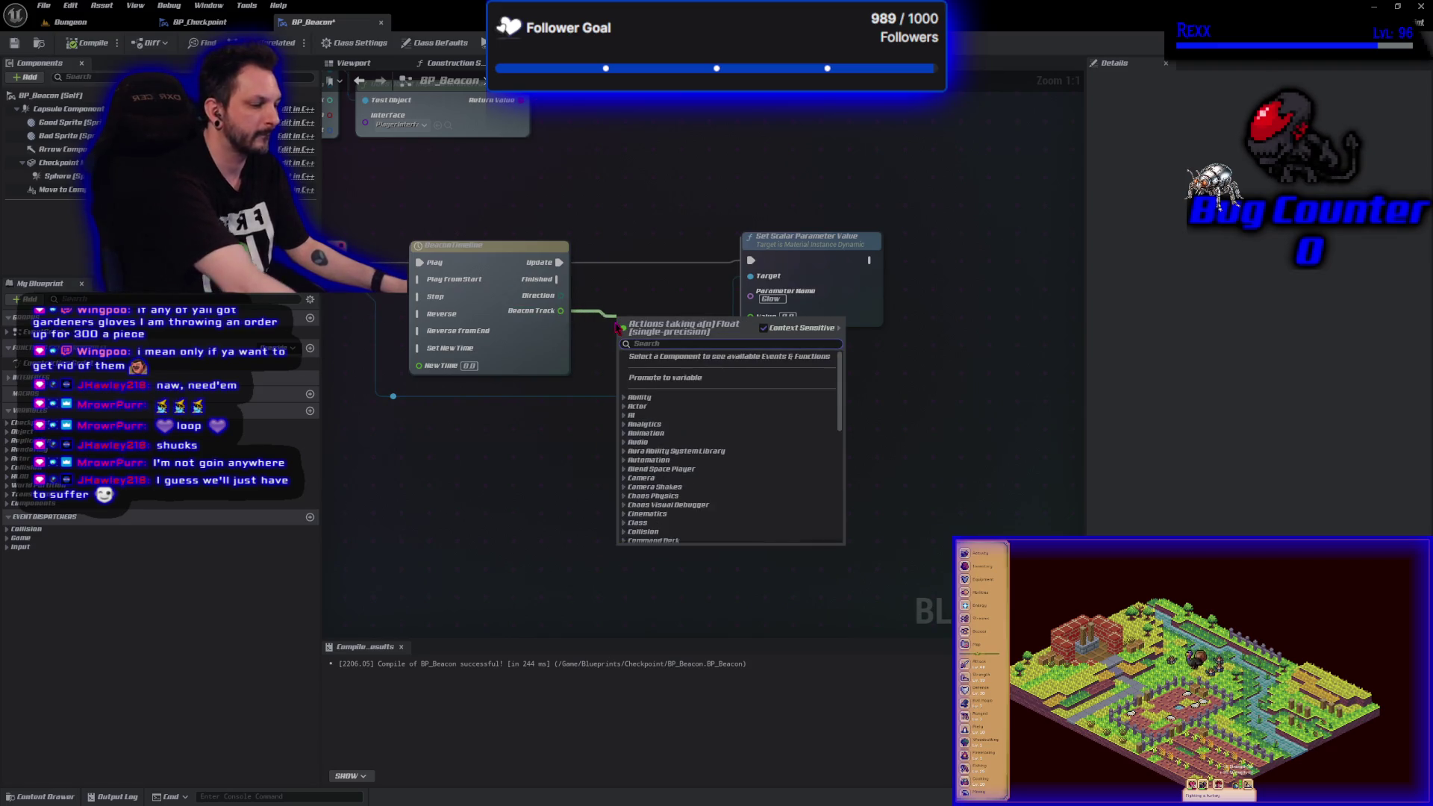
{"action": "type", "text": "+"}
{"action": "key", "text": "BackSpace"}
{"action": "type", "text": "*"}
{"action": "left_click", "coordinate": [665, 406]}
{"action": "left_click_drag", "start_coordinate": [657, 317], "coordinate": [631, 316]}
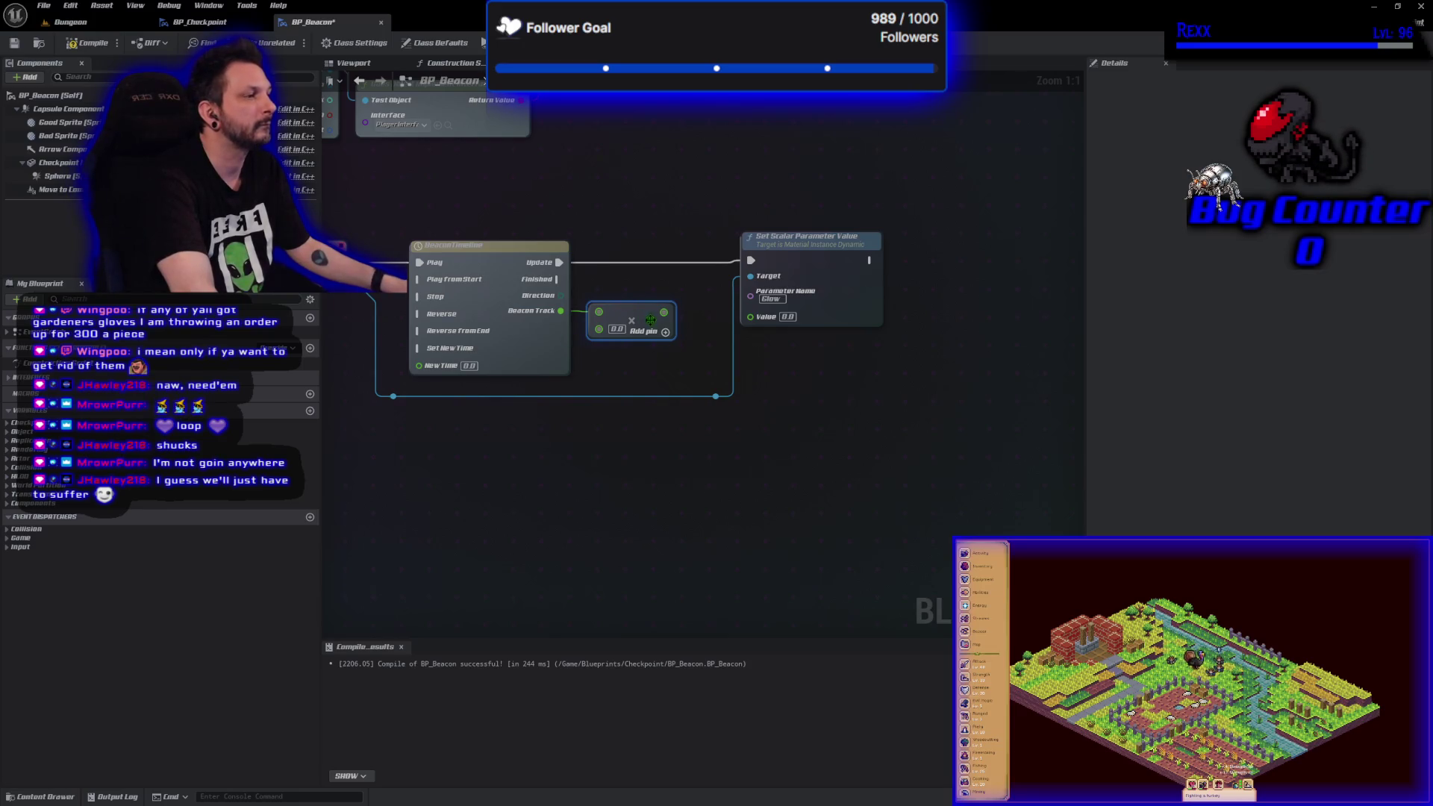
{"action": "left_click_drag", "start_coordinate": [676, 319], "coordinate": [751, 315]}
- Promote the Multiply's second input to a float variable GlowFactor and compile
{"action": "left_click_drag", "start_coordinate": [713, 270], "coordinate": [833, 410]}
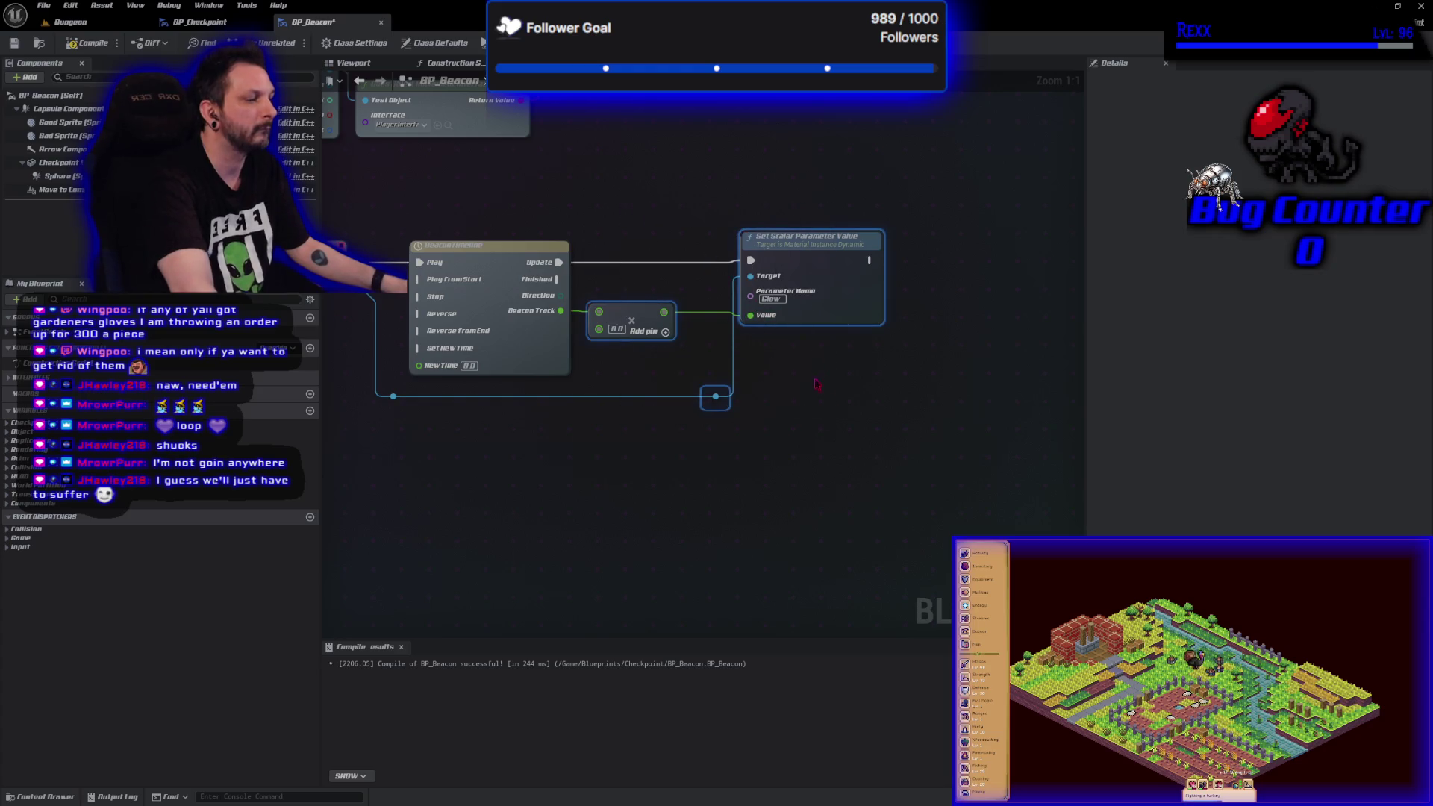
{"action": "left_click_drag", "start_coordinate": [800, 318], "coordinate": [944, 313]}
{"action": "left_click_drag", "start_coordinate": [742, 329], "coordinate": [700, 340]}
{"action": "left_click", "coordinate": [756, 397]}
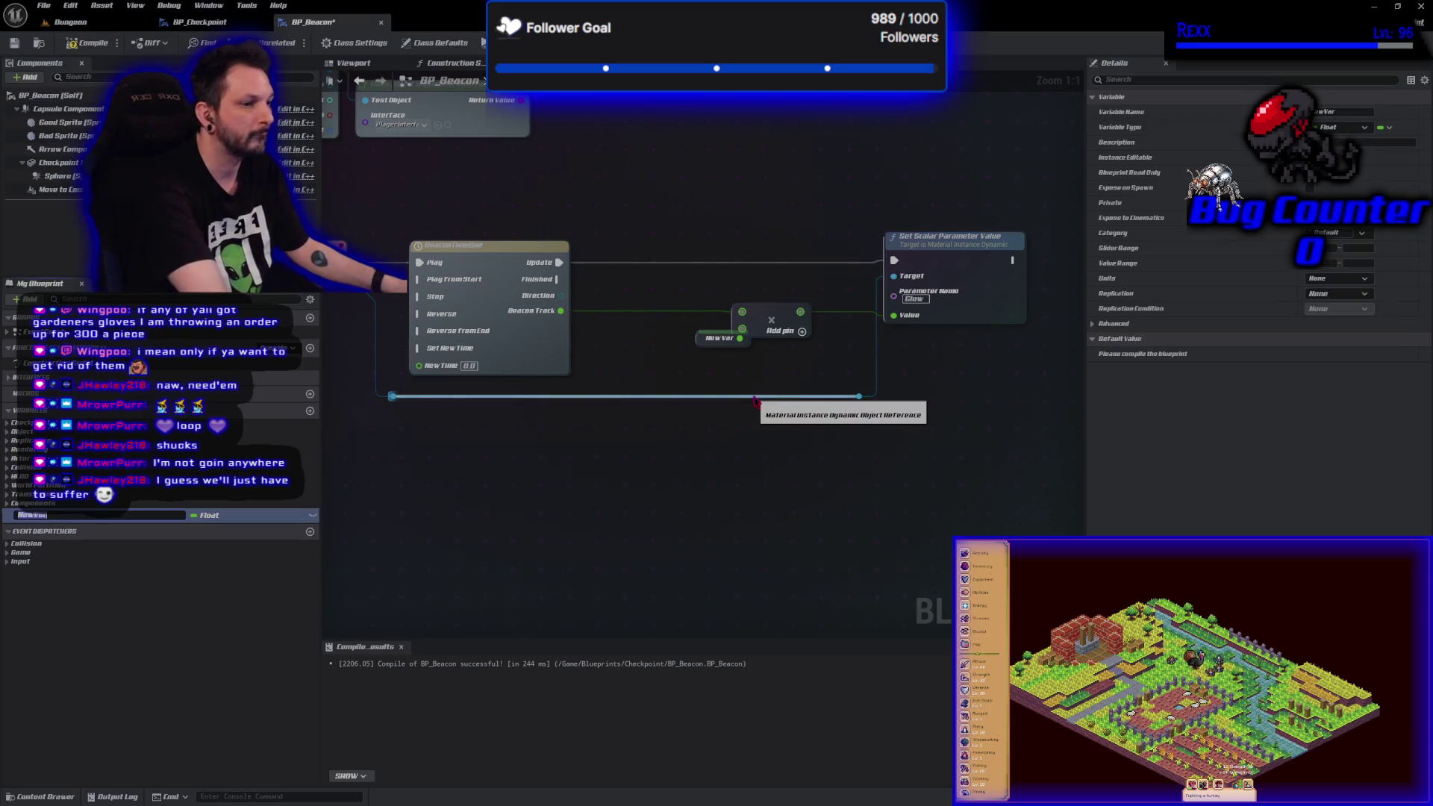
{"action": "type", "text": "Glow"}
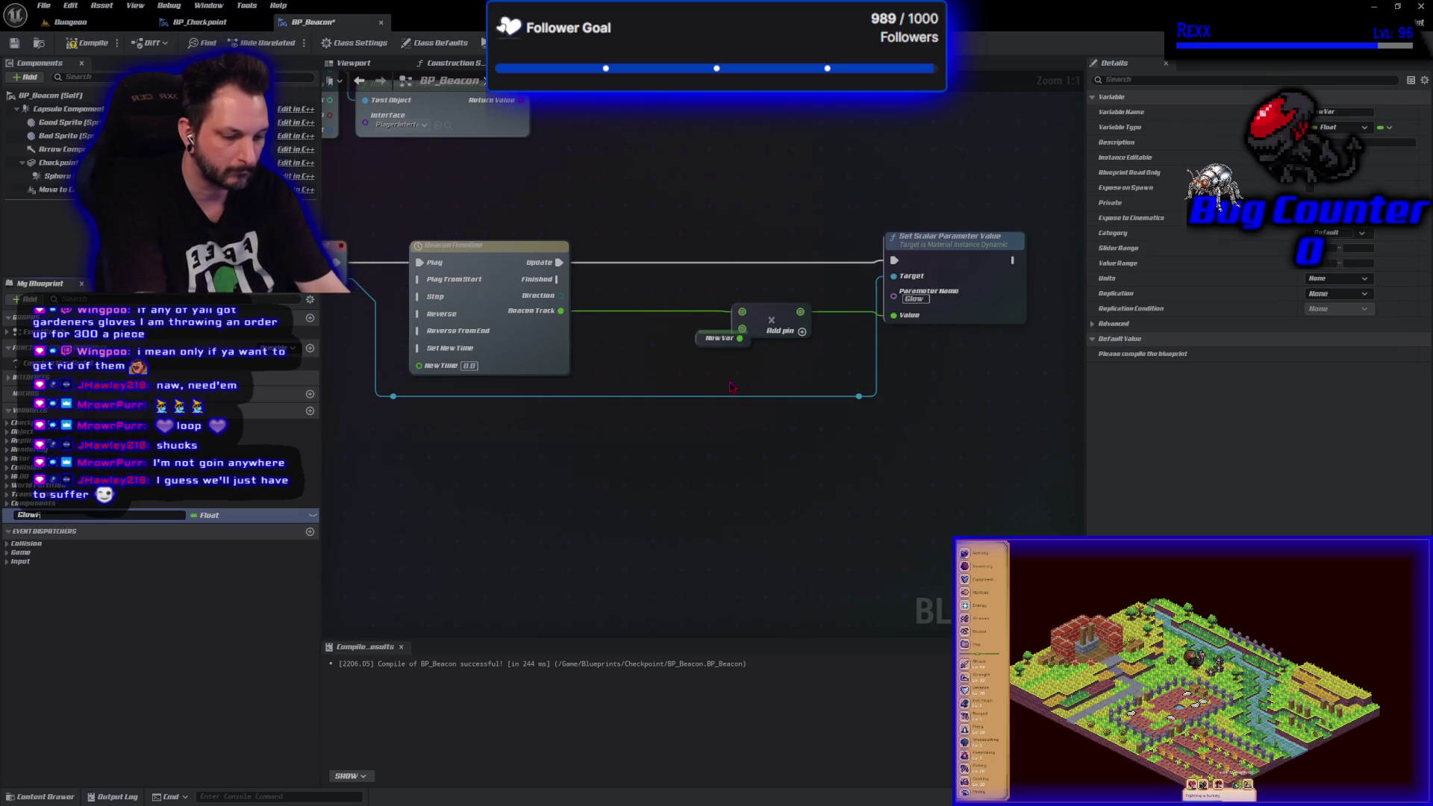
{"action": "type", "text": "Factor"}
{"action": "key", "text": "Return"}
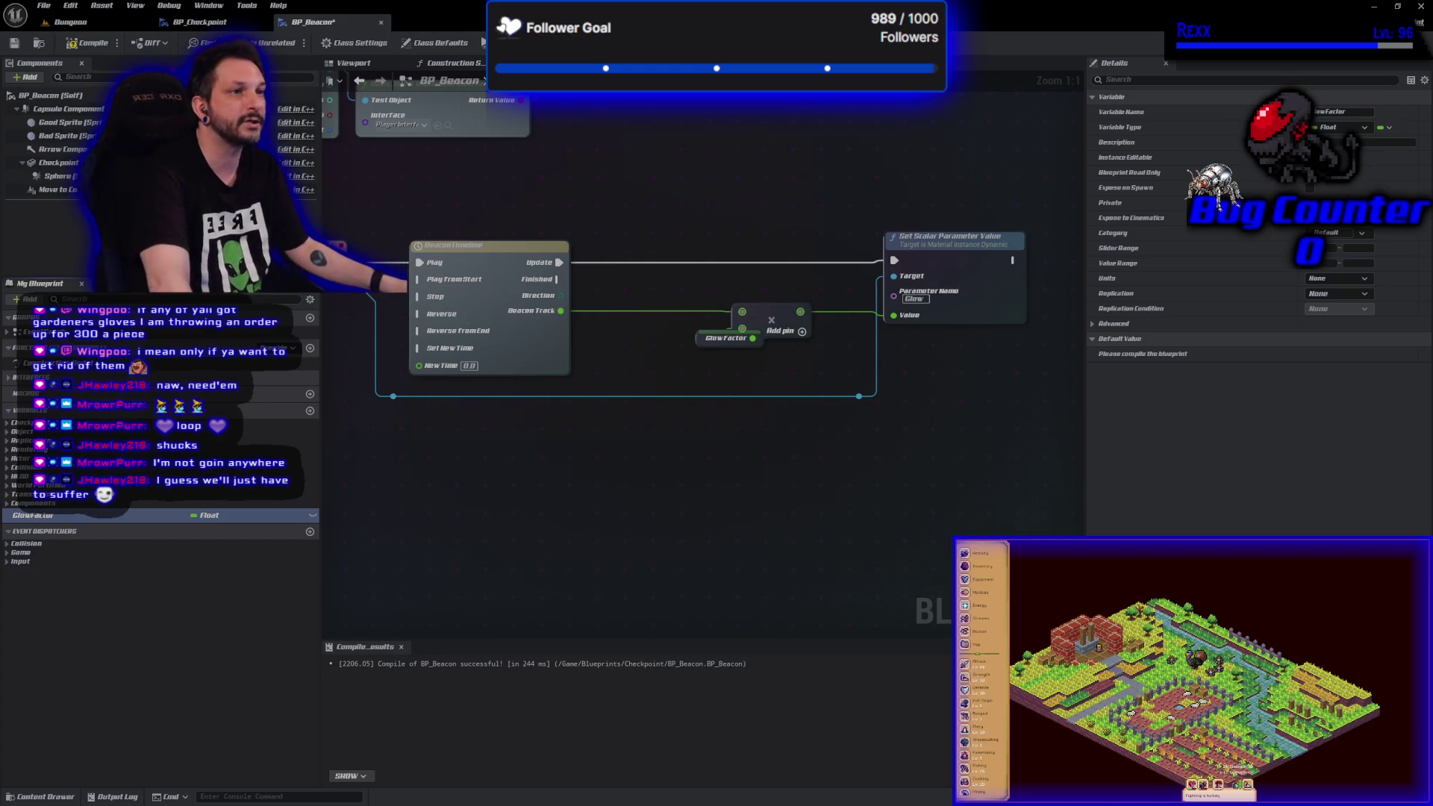
{"action": "left_click", "coordinate": [96, 43]}
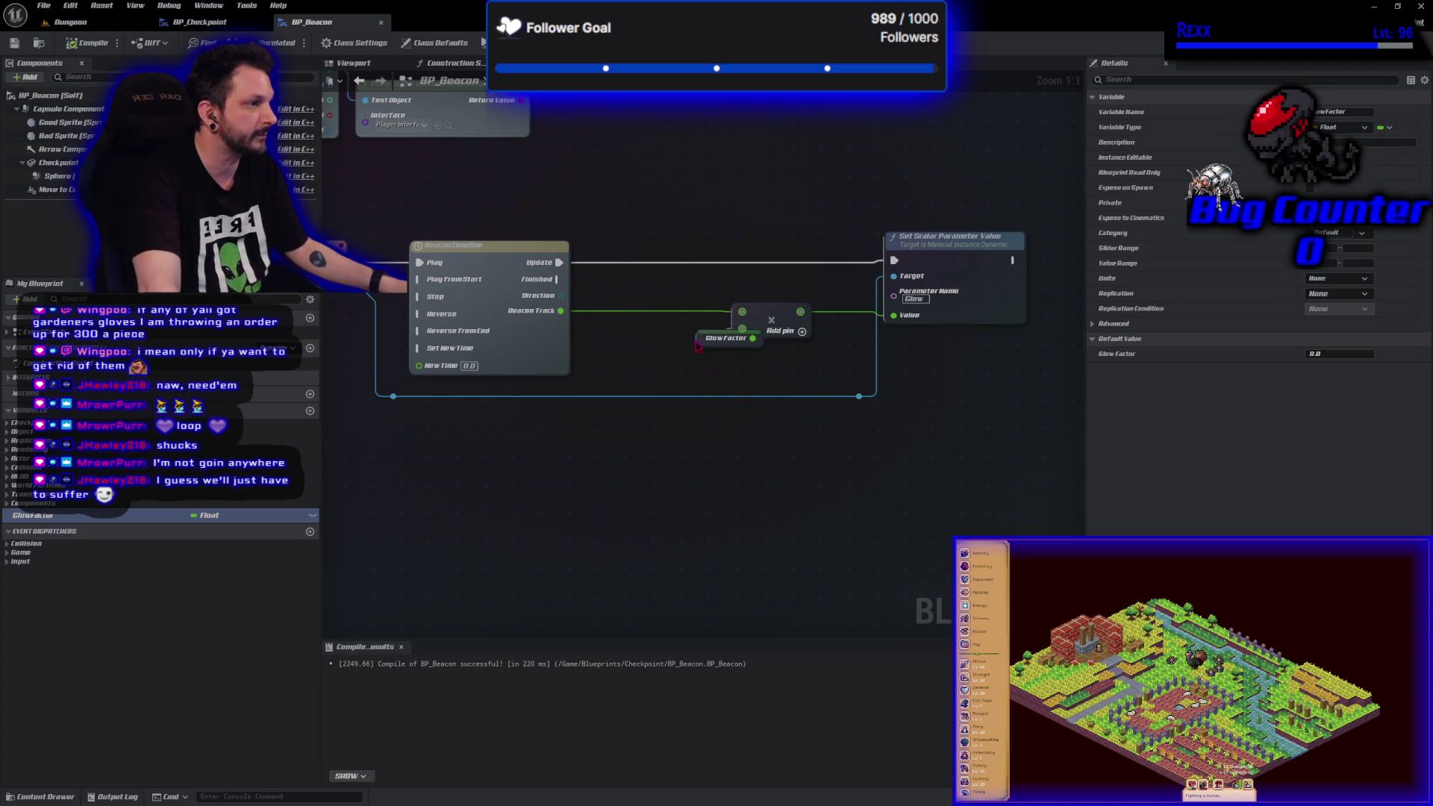
{"action": "left_click_drag", "start_coordinate": [705, 347], "coordinate": [660, 345]}
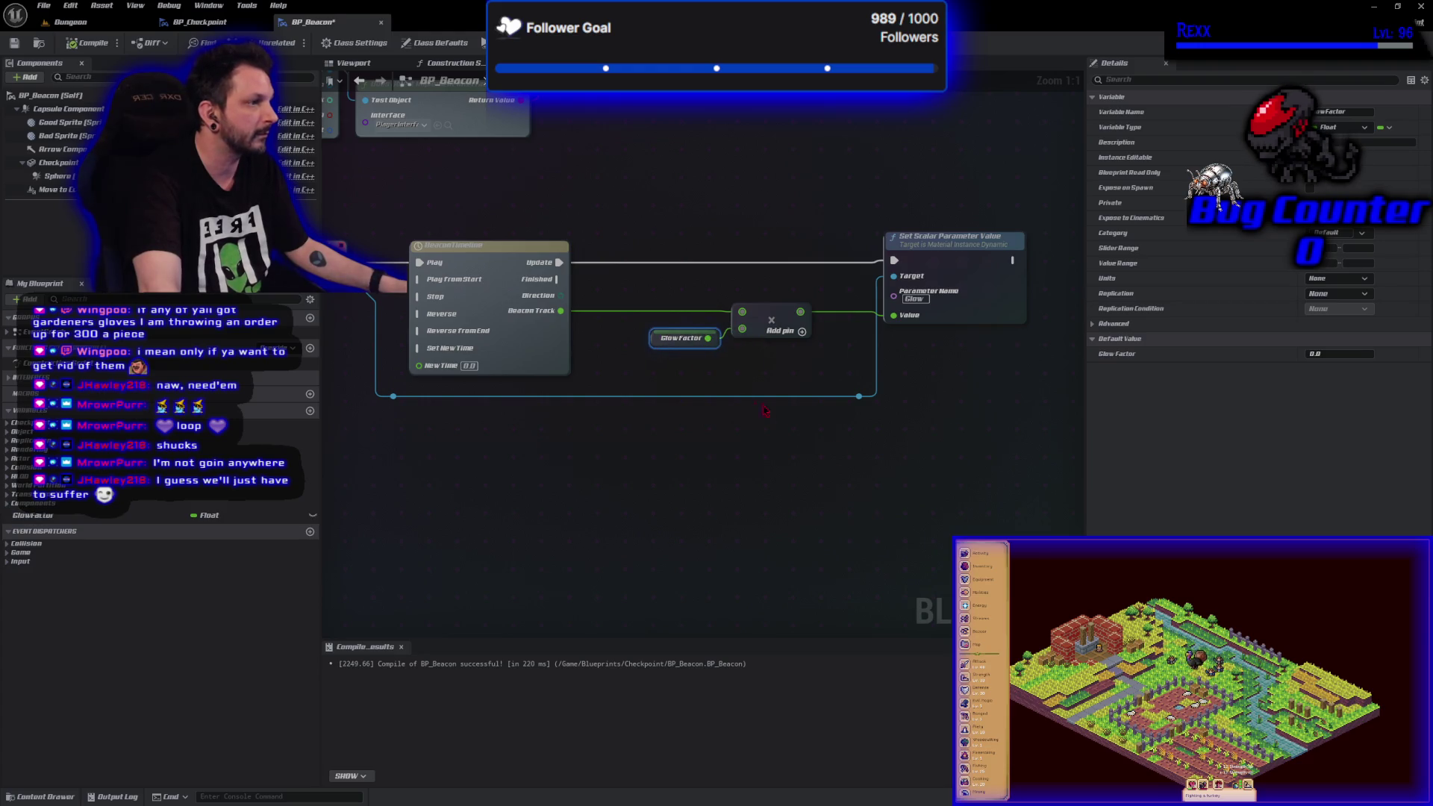
- Shift the parameter, Multiply and reroute nodes left and save BP_Beacon
{"action": "left_click_drag", "start_coordinate": [970, 446], "coordinate": [677, 256]}
{"action": "left_click_drag", "start_coordinate": [754, 314], "coordinate": [691, 313]}
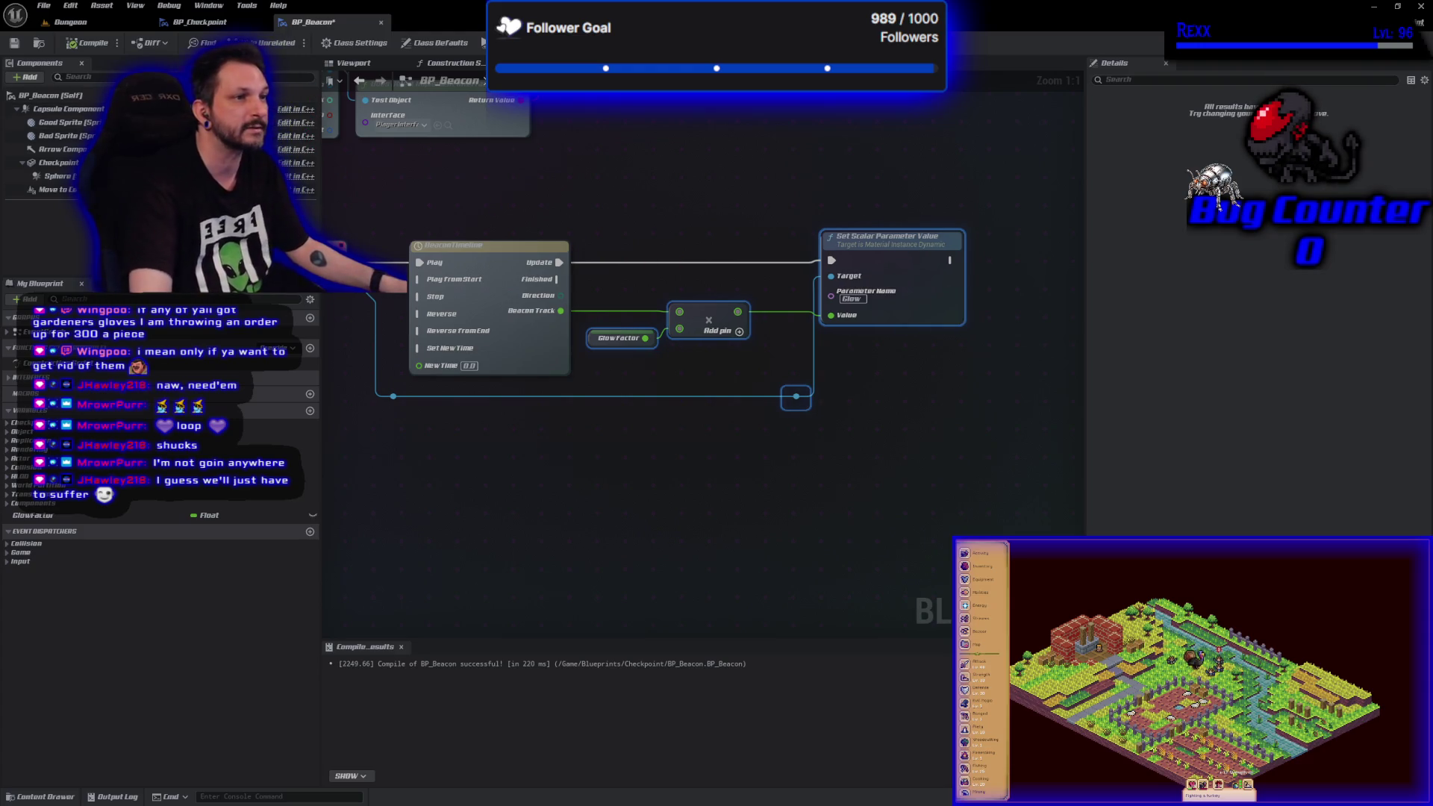
{"action": "left_click", "coordinate": [14, 43]}
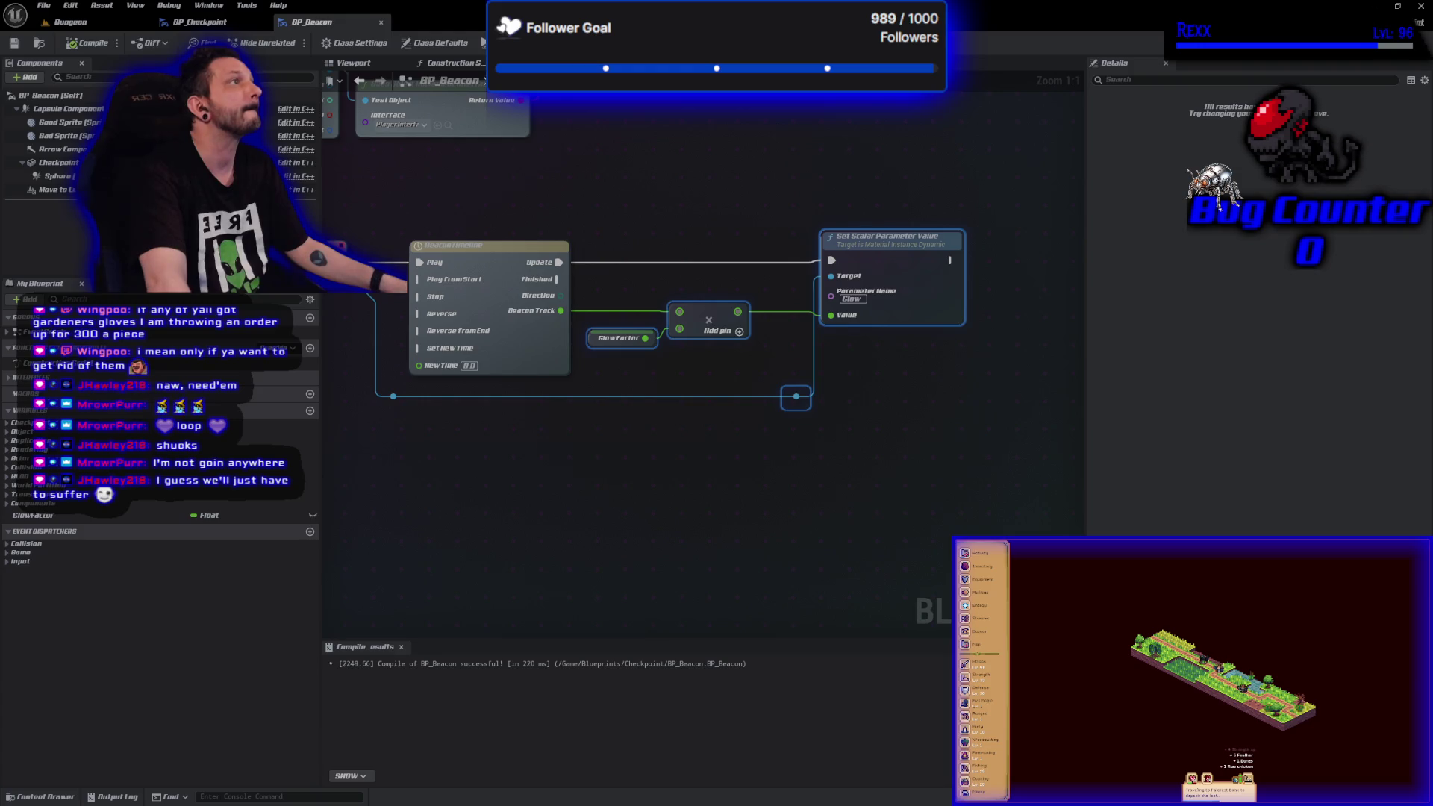
- Set GlowFactor's default value to 100, then compile and save
{"action": "left_click", "coordinate": [590, 342]}
{"action": "left_click", "coordinate": [616, 339]}
{"action": "left_click", "coordinate": [1340, 354]}
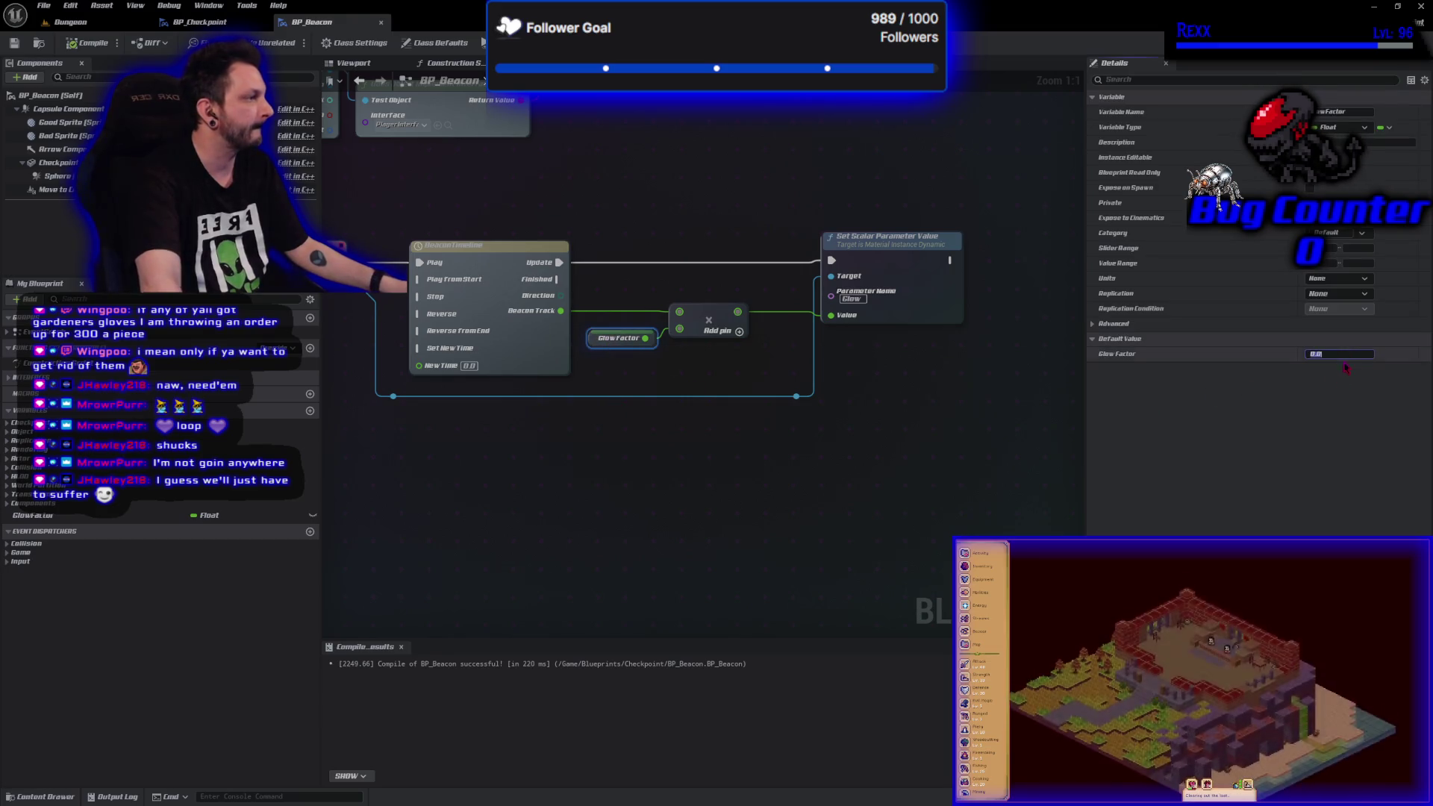
{"action": "type", "text": "100"}
{"action": "key", "text": "Return"}
{"action": "key", "text": "F7"}
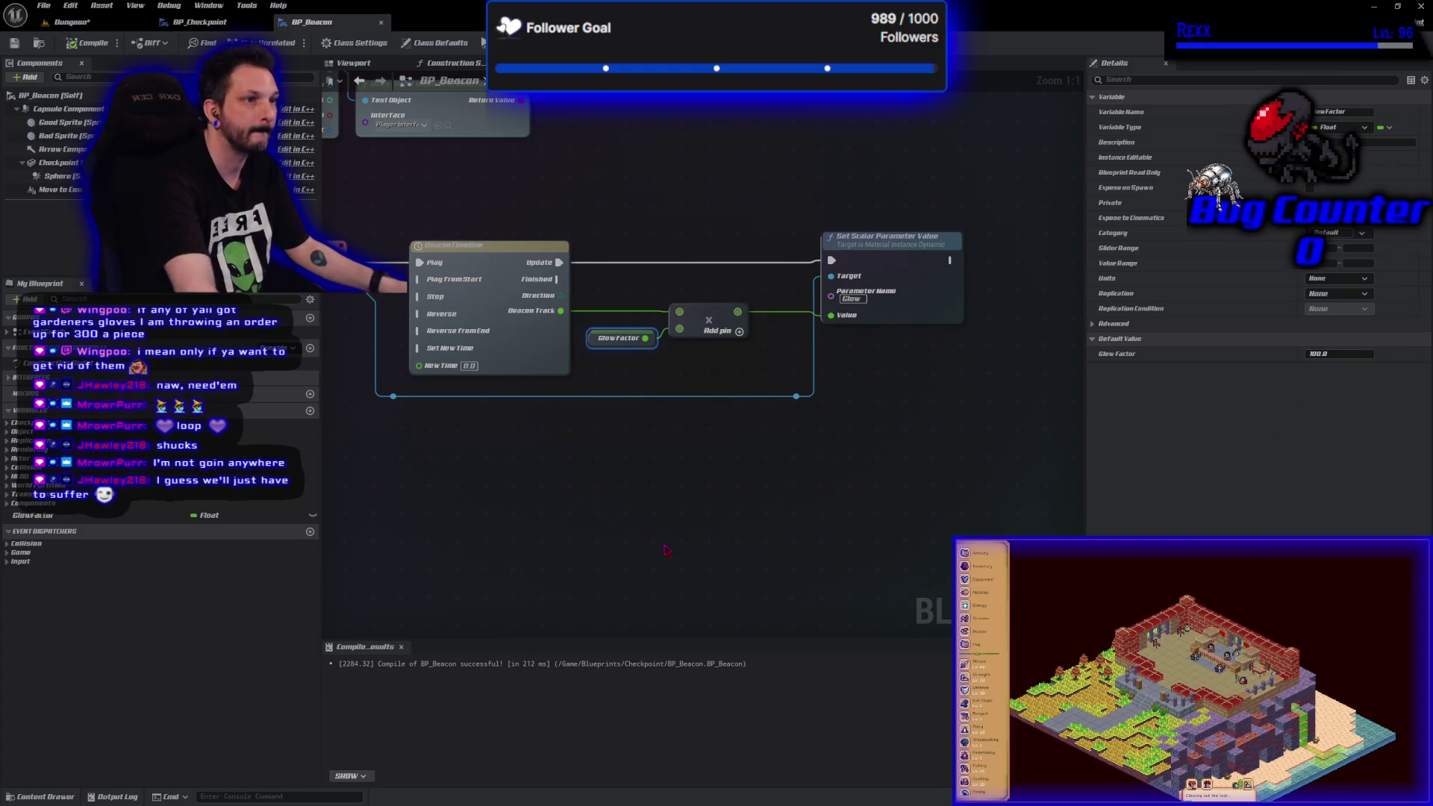
{"action": "key", "text": "ctrl+s"}
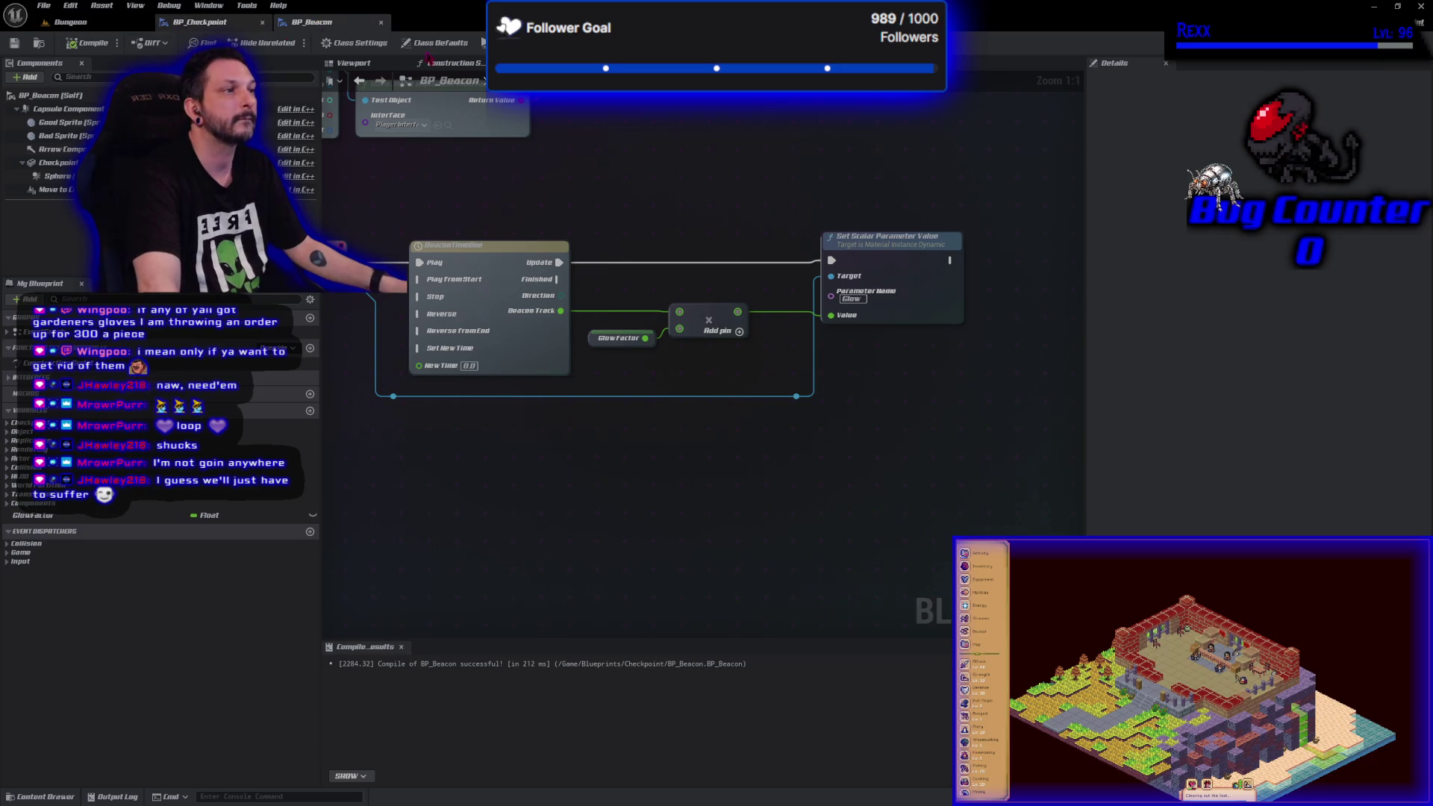
{"action": "key", "text": "alt+Tab"}
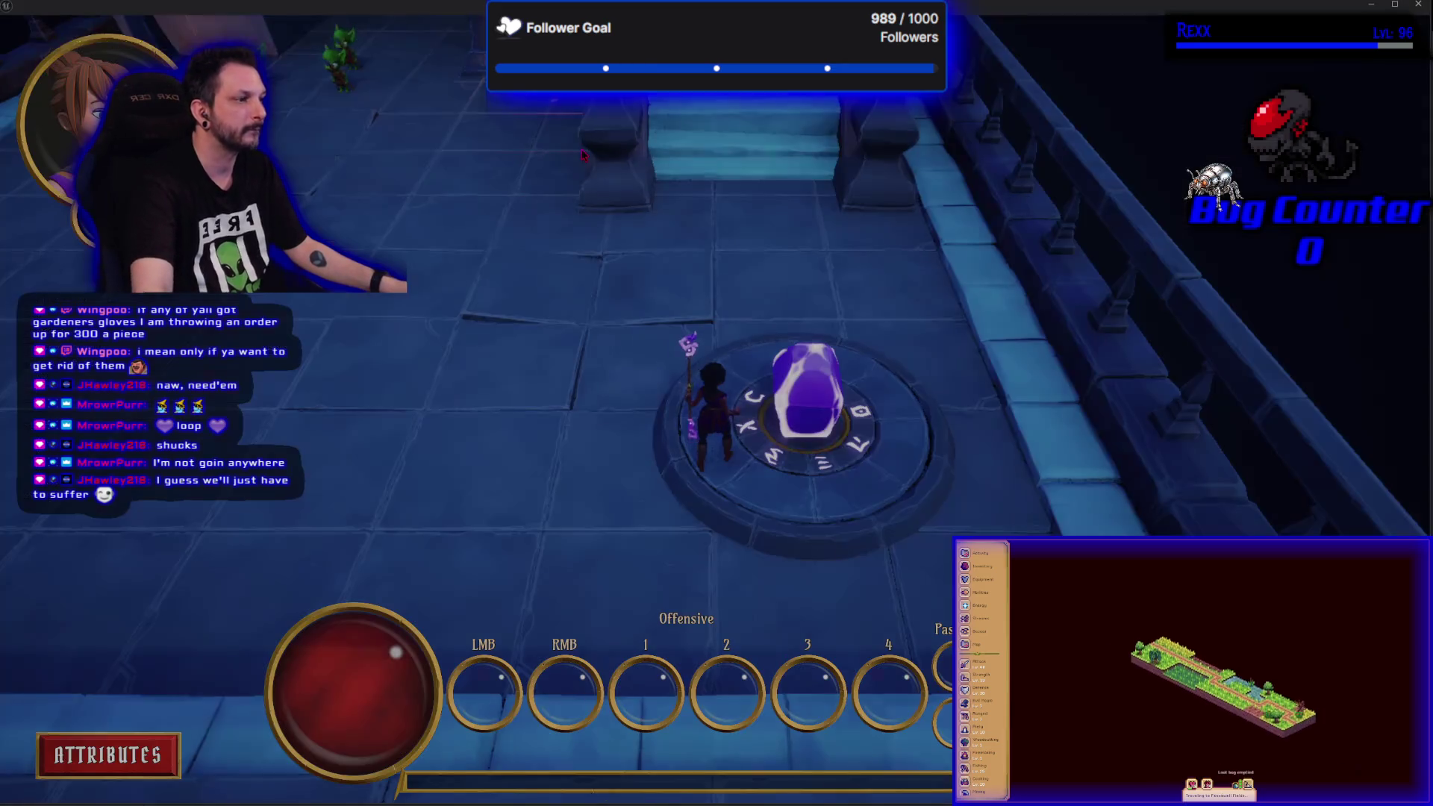
{"action": "key", "text": "w"}
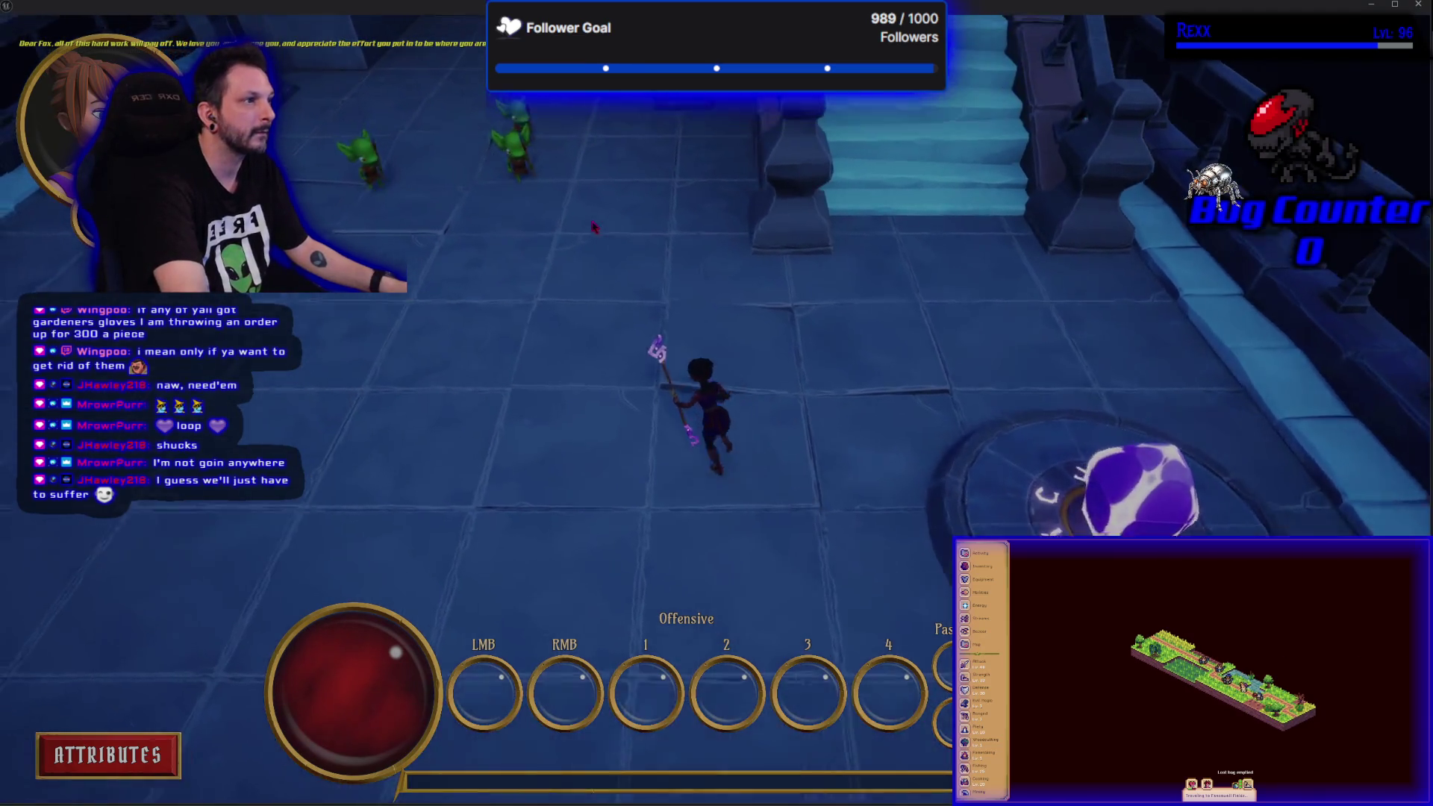
{"action": "key", "text": "w"}
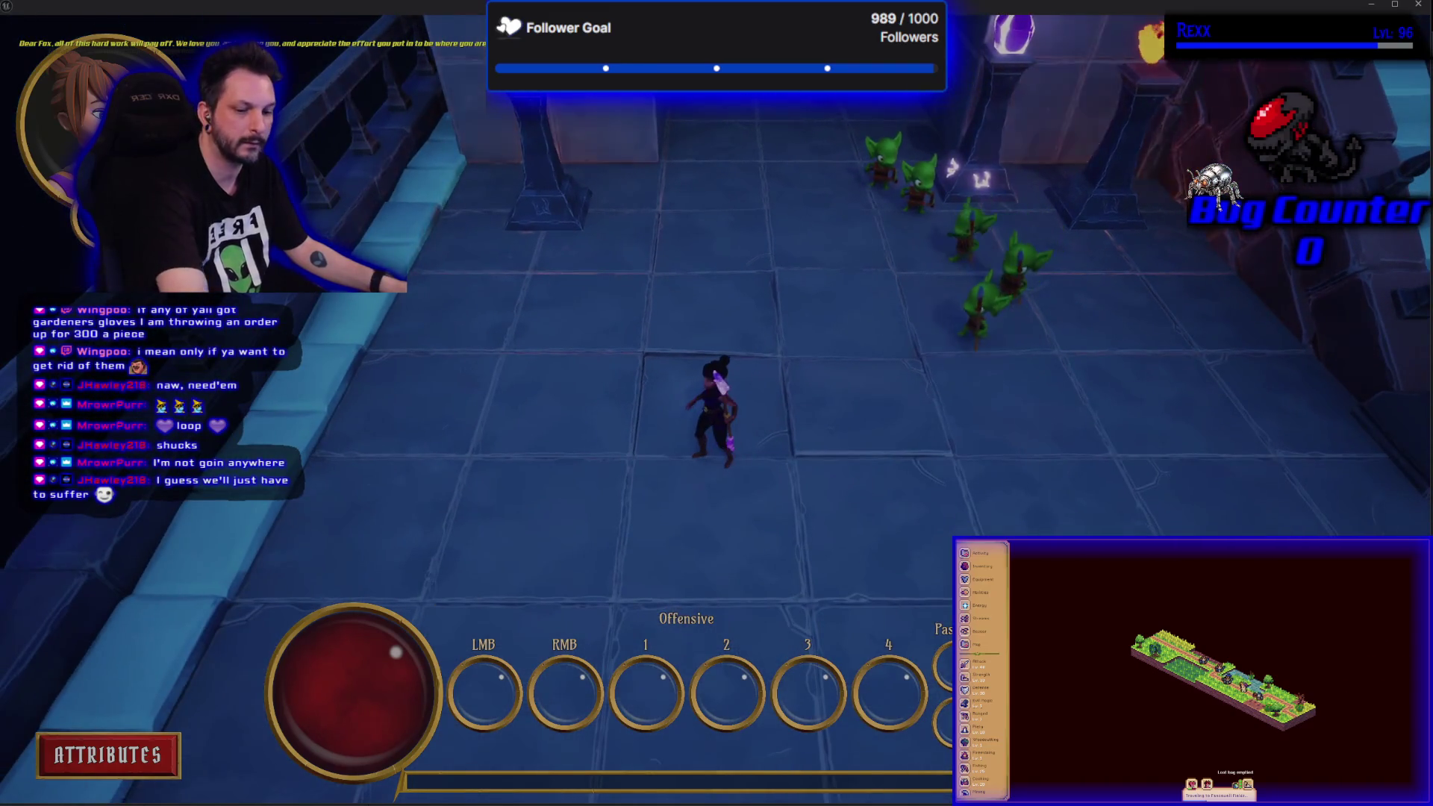
{"action": "key", "text": "Escape"}
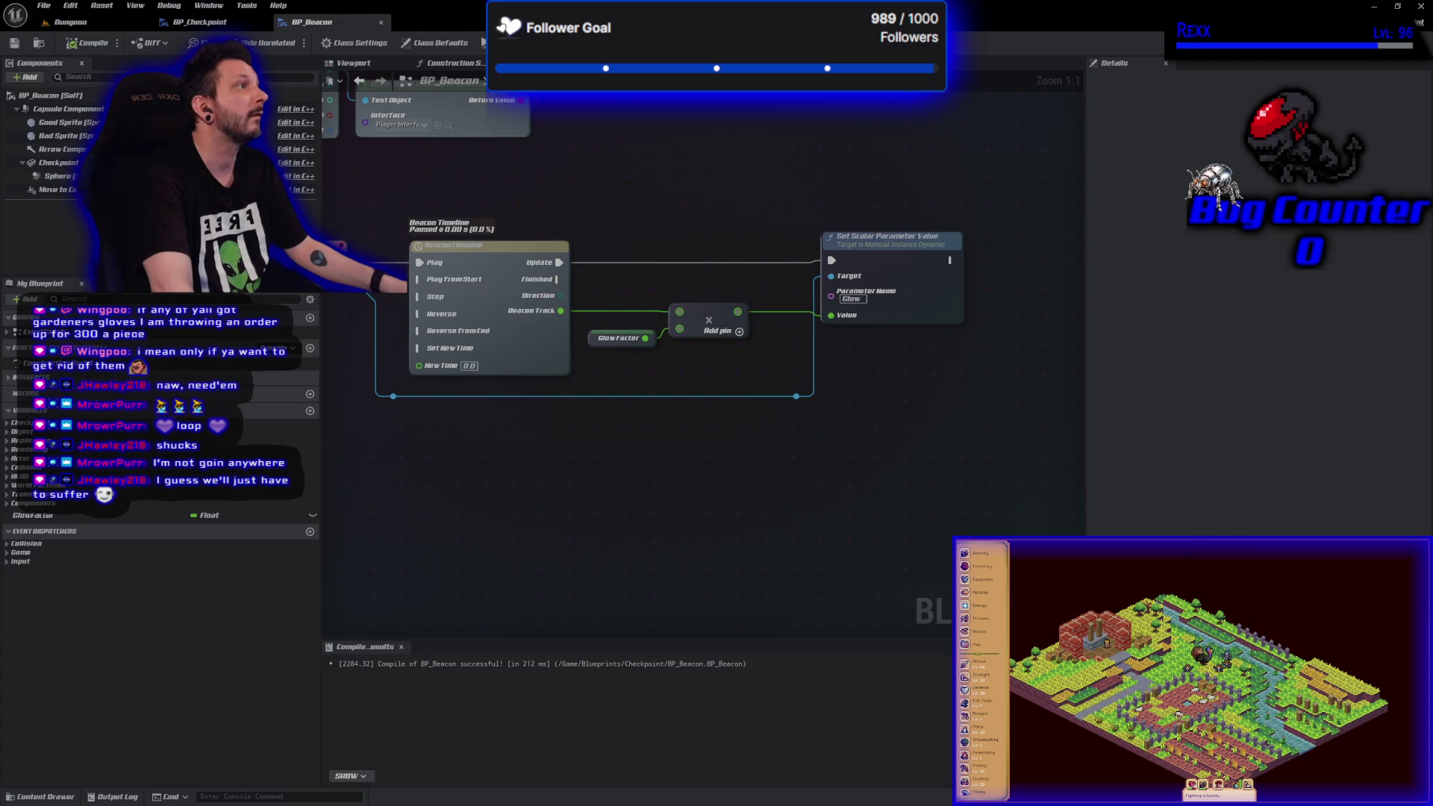
- Set BP_Checkpoint's GlowFactor default to 100, compile the blueprint, and save all assets
{"action": "left_click", "coordinate": [116, 24]}
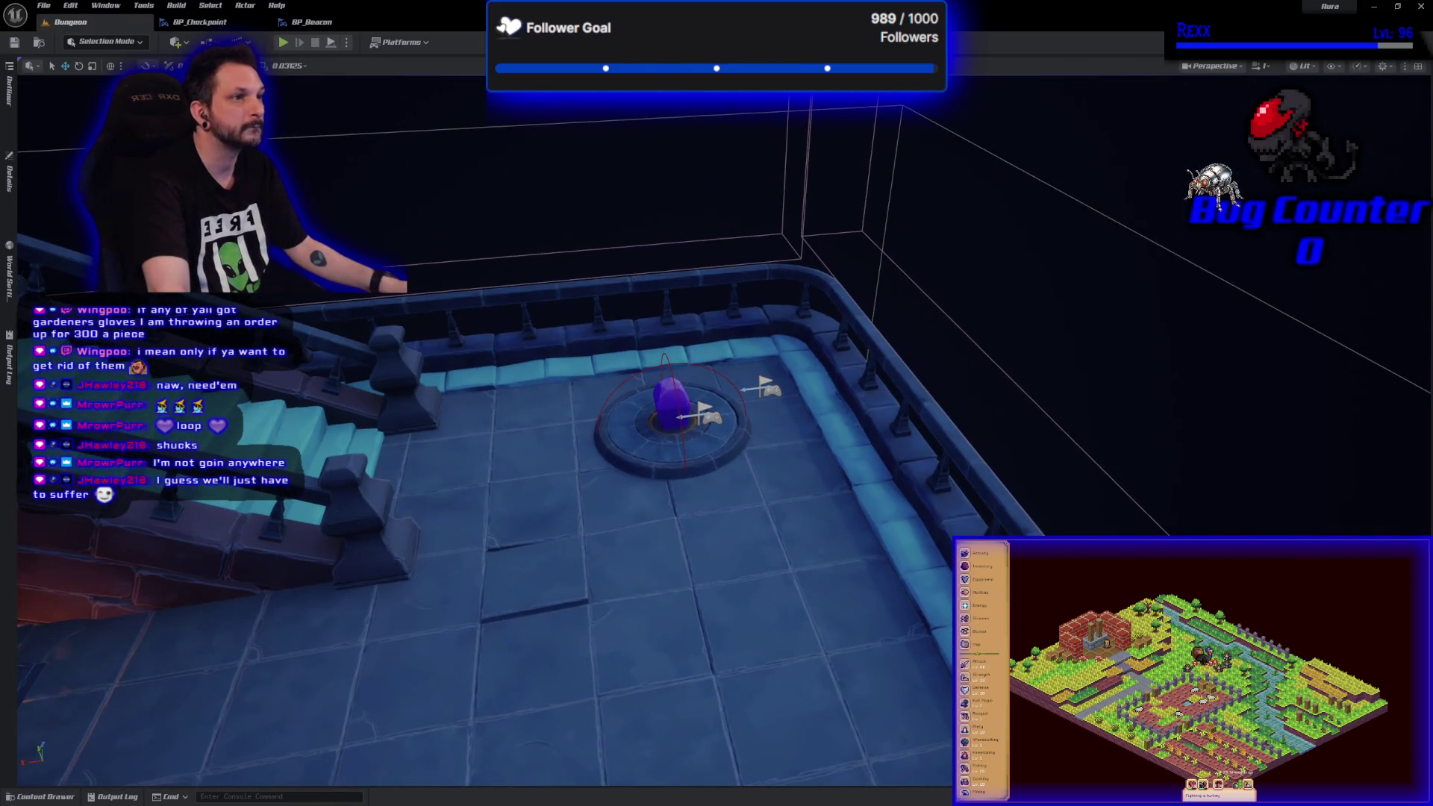
{"action": "left_click", "coordinate": [190, 22]}
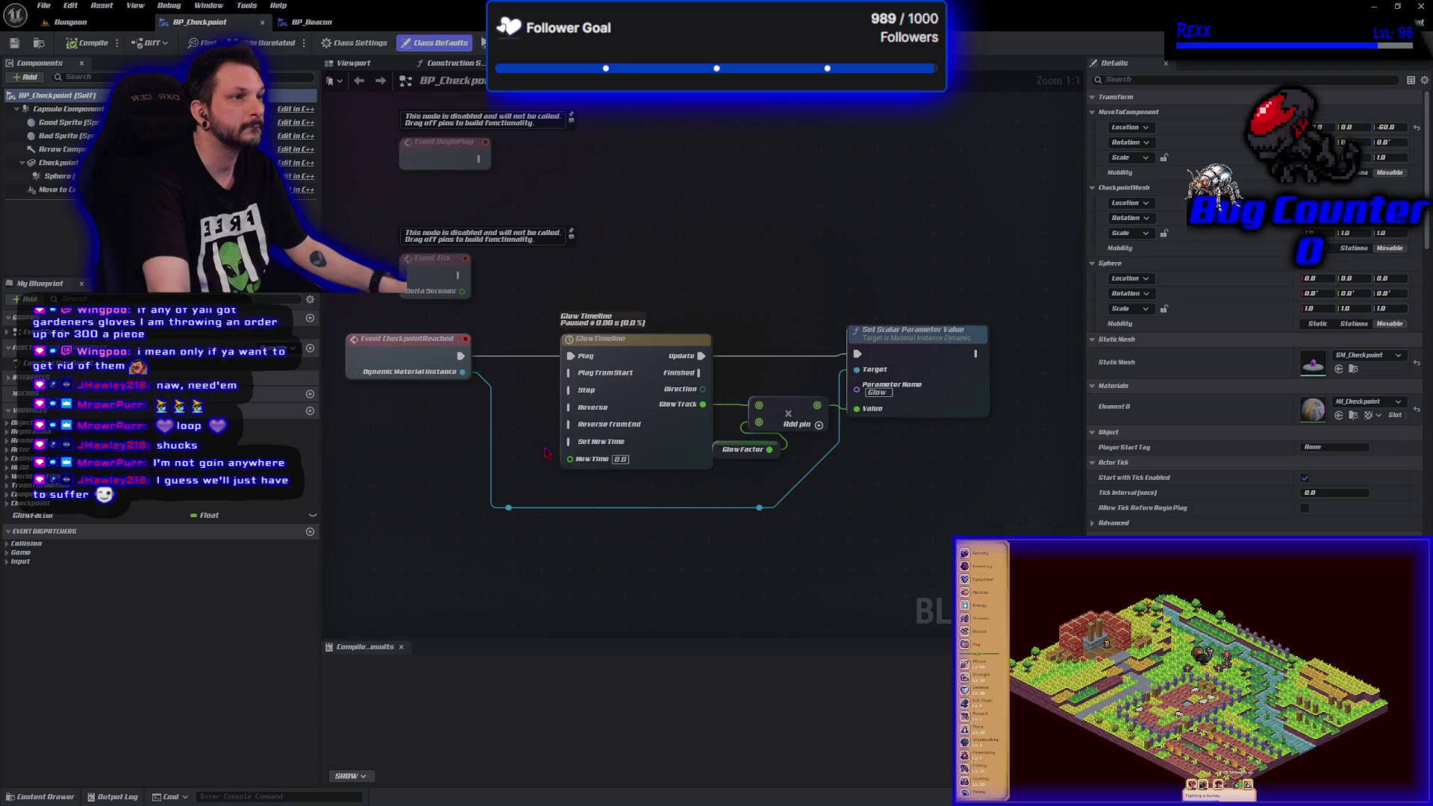
{"action": "left_click", "coordinate": [314, 23]}
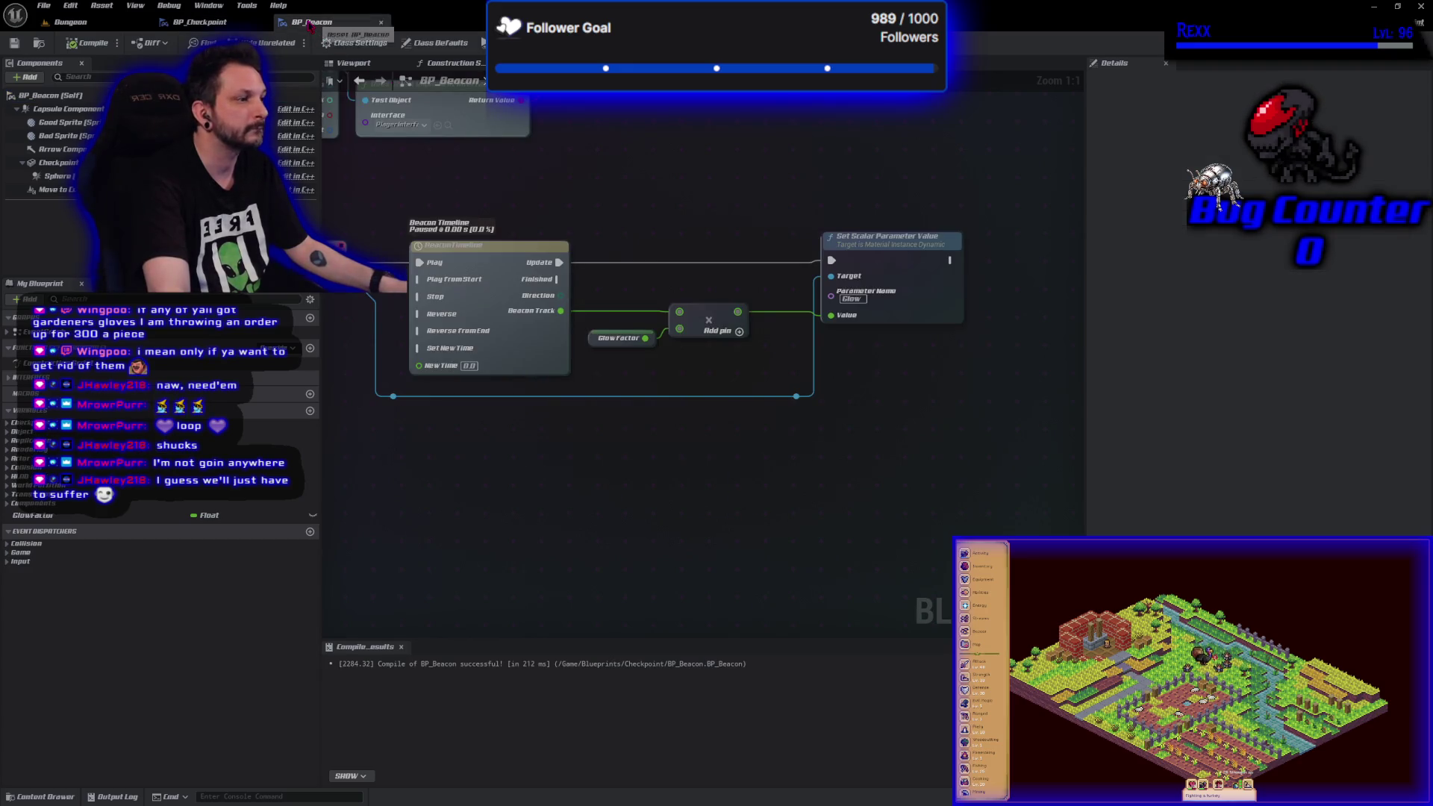
{"action": "left_click", "coordinate": [185, 24]}
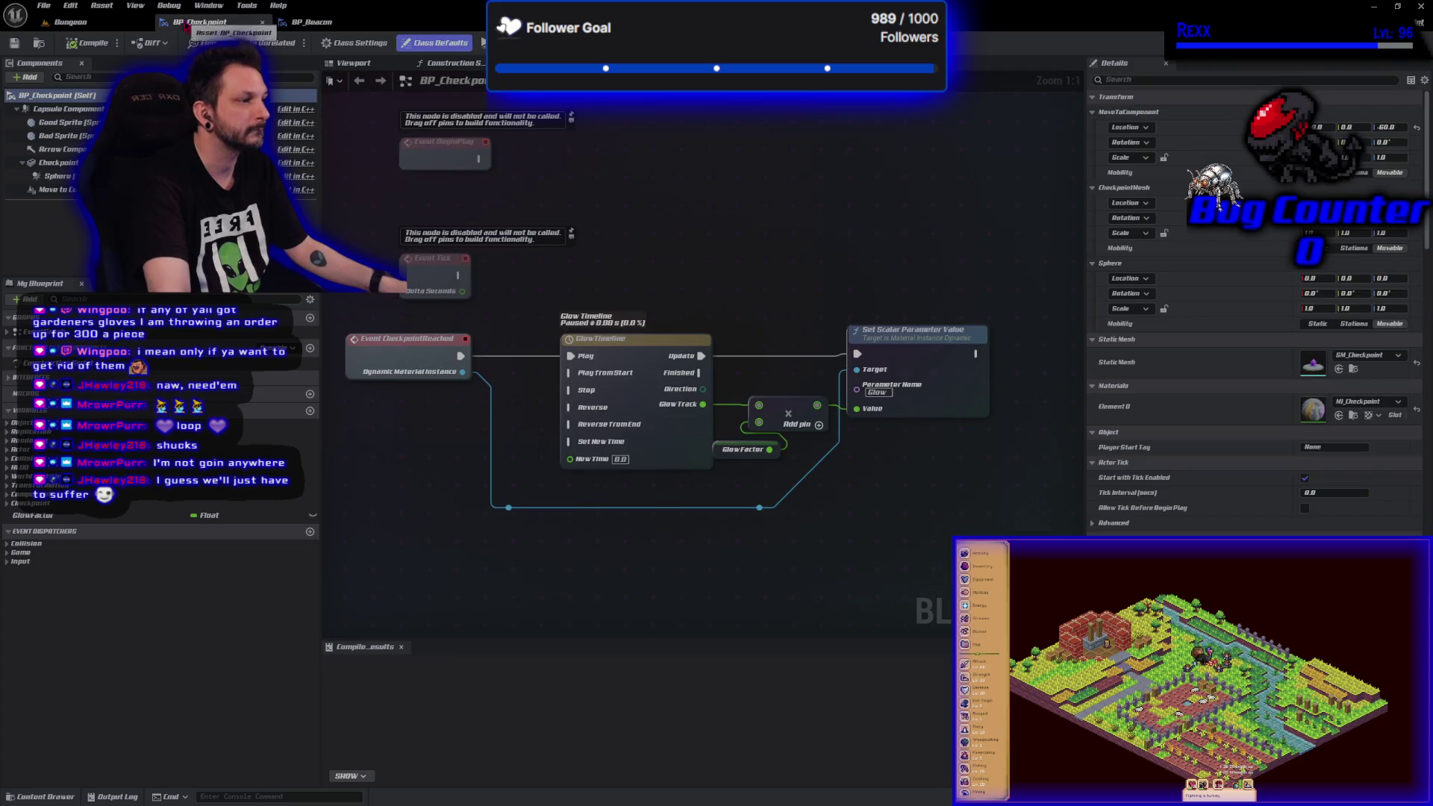
{"action": "left_click", "coordinate": [721, 449]}
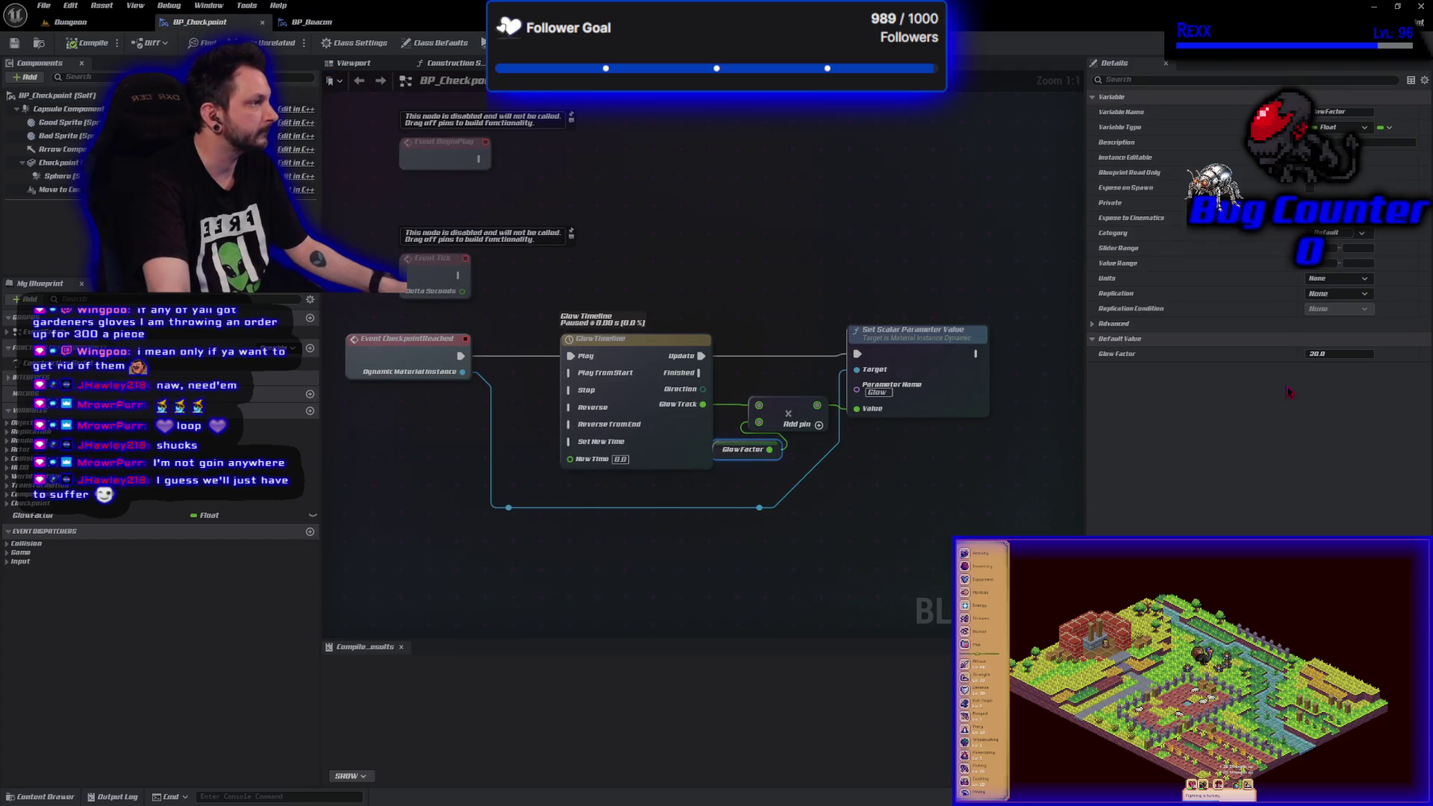
{"action": "type", "text": "100"}
{"action": "key", "text": "Return"}
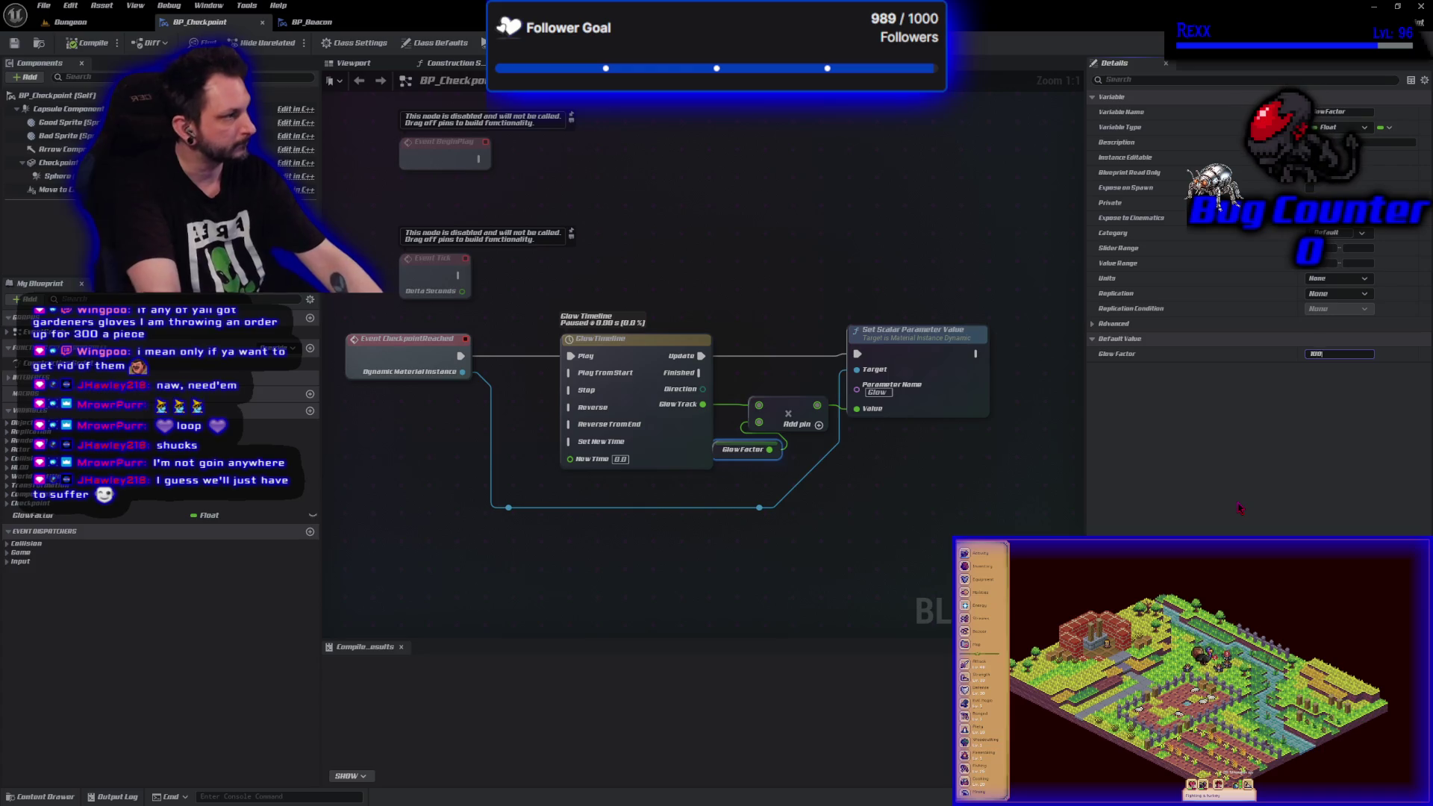
{"action": "left_click", "coordinate": [88, 43]}
{"action": "left_click", "coordinate": [44, 6]}
{"action": "left_click", "coordinate": [73, 78]}
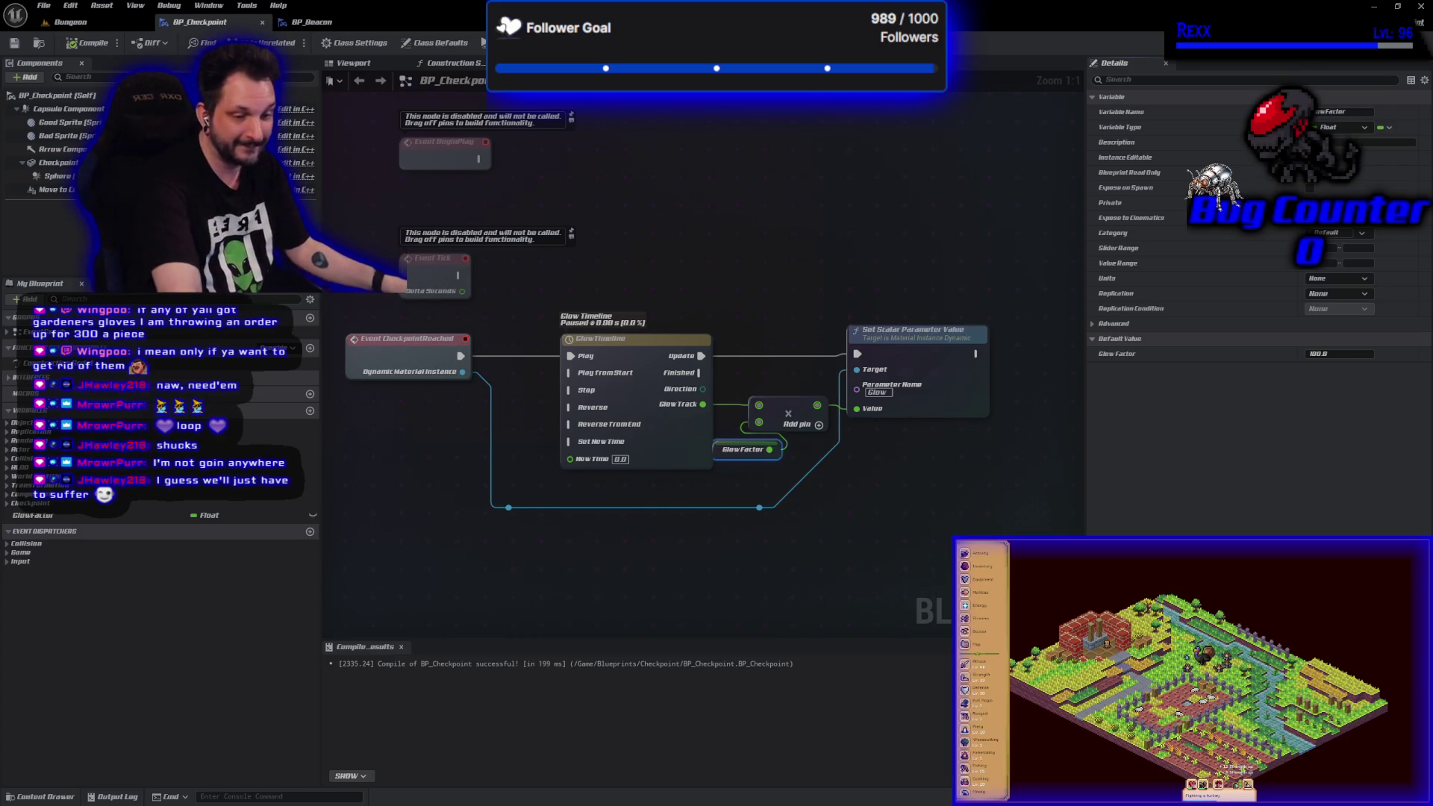
- Select the reroute point on BP_Checkpoint's loop-back wire
{"action": "left_click", "coordinate": [638, 589]}
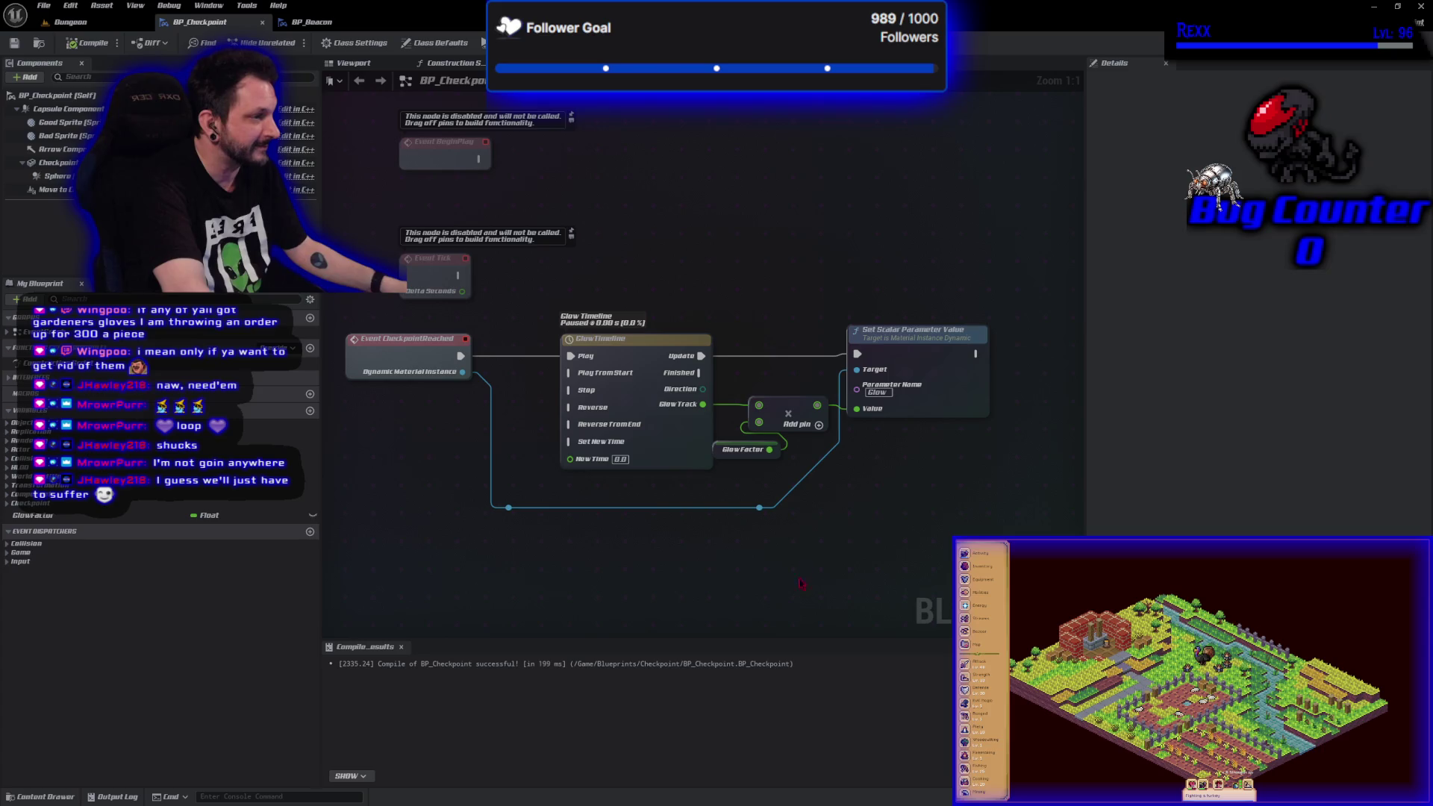
- Straighten the loop-back wire by moving its reroute point right, save, then show BP_Beacon
{"action": "left_click_drag", "start_coordinate": [759, 508], "coordinate": [822, 508]}
{"action": "left_click", "coordinate": [752, 579]}
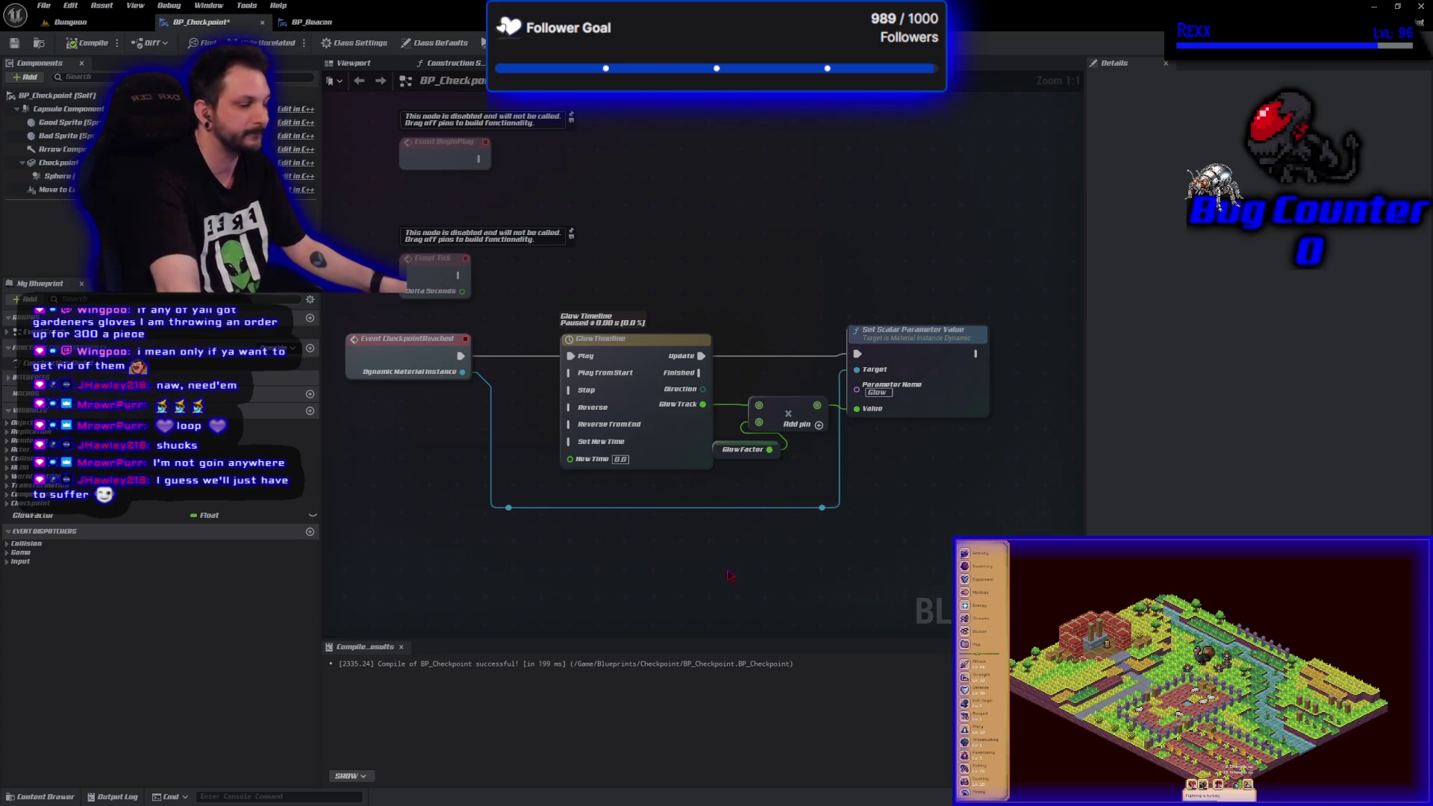
{"action": "key", "text": "ctrl+s"}
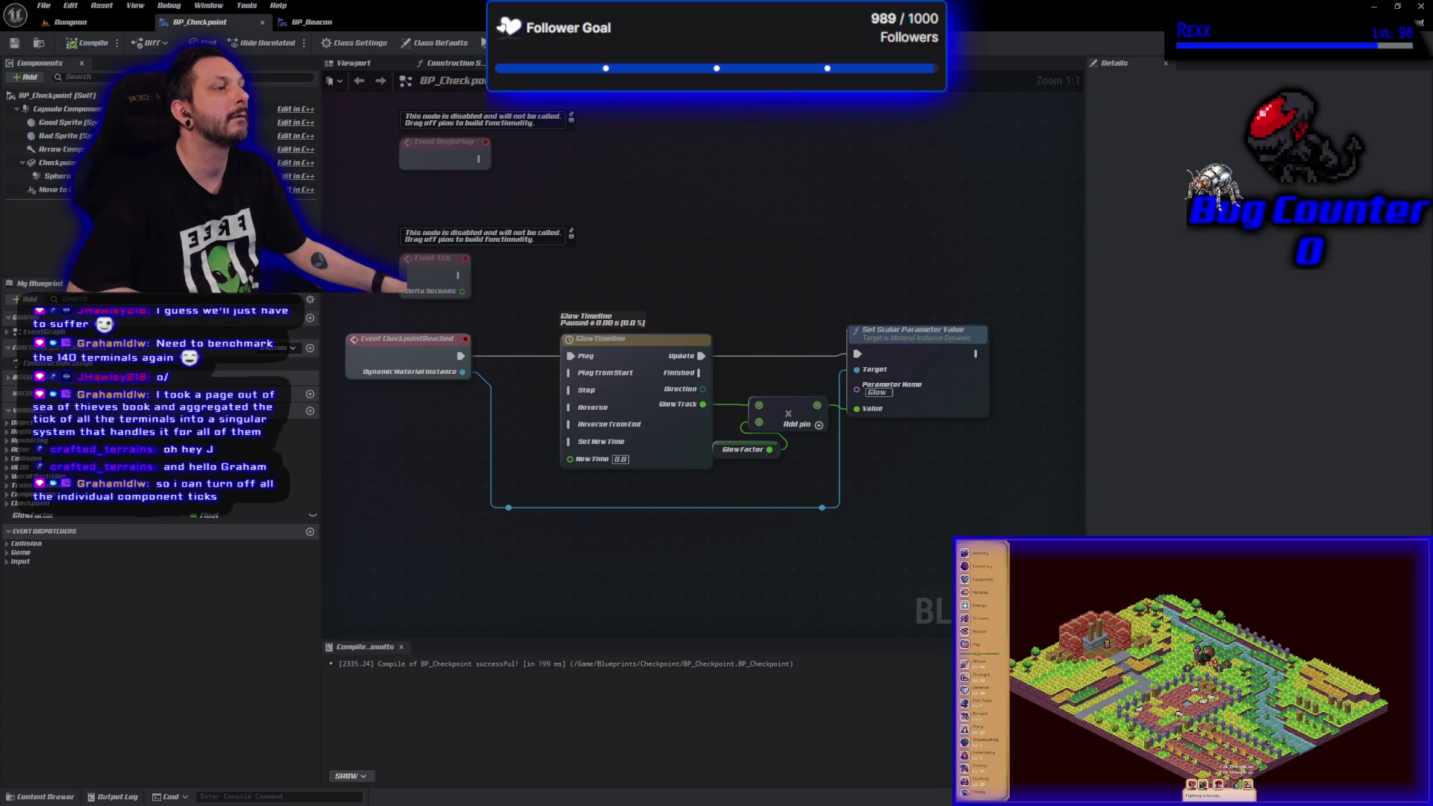
{"action": "left_click", "coordinate": [311, 21]}
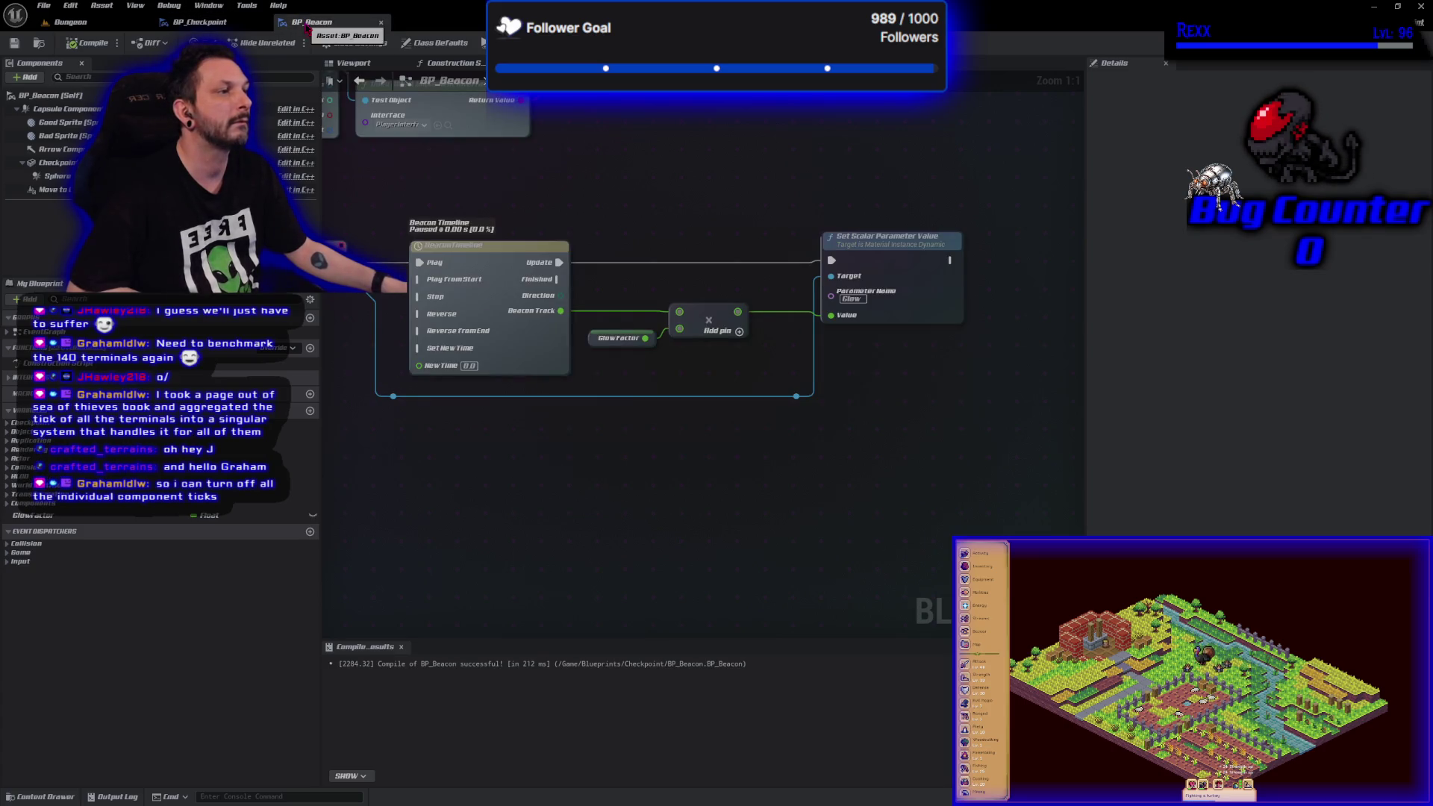
- Add a SET Reached node ticked true, wired after Handle Glow Effects, then compile and save BP_Beacon
{"action": "scroll", "coordinate": [650, 484], "scroll_direction": "down", "scroll_amount": 1}
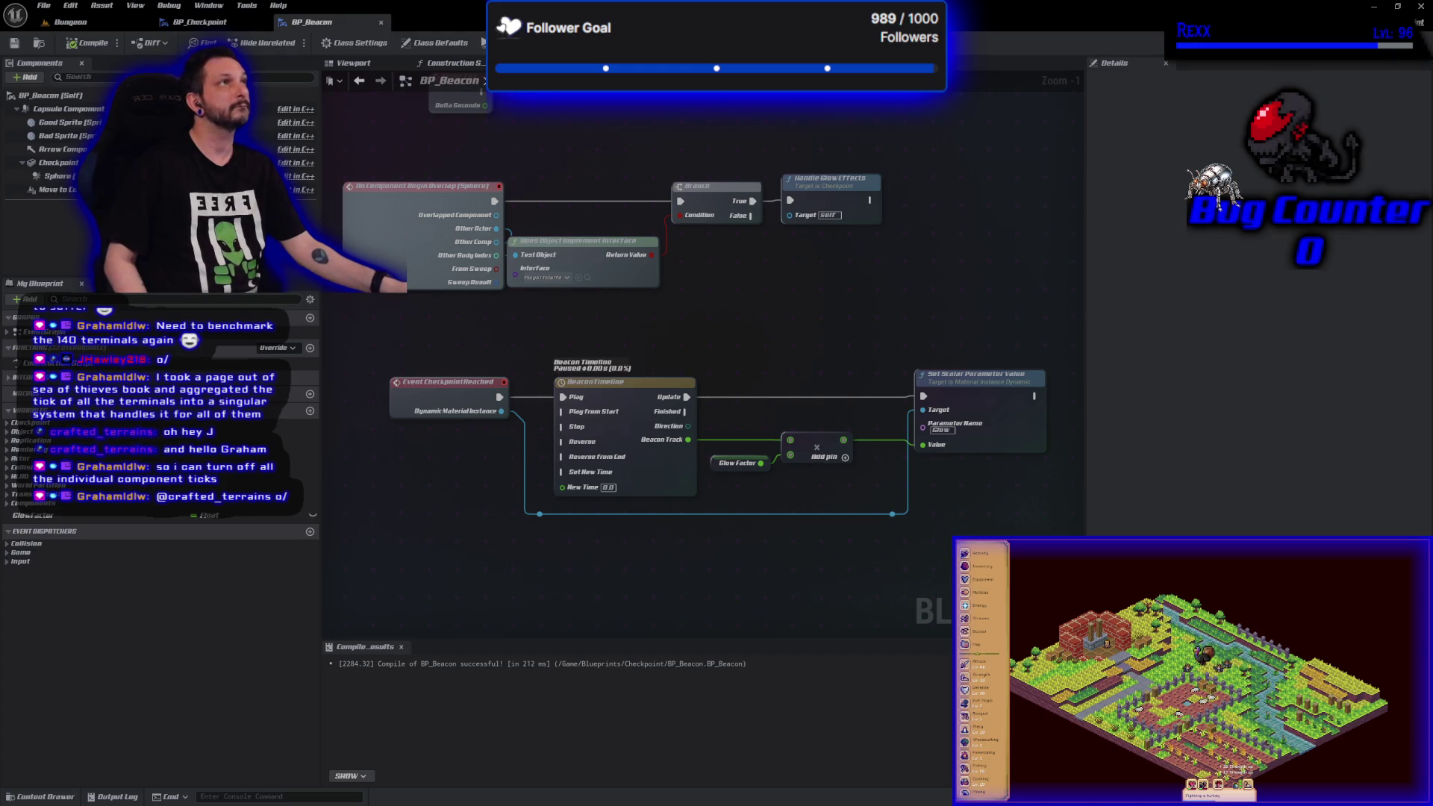
{"action": "left_click_drag", "start_coordinate": [876, 318], "coordinate": [791, 416]}
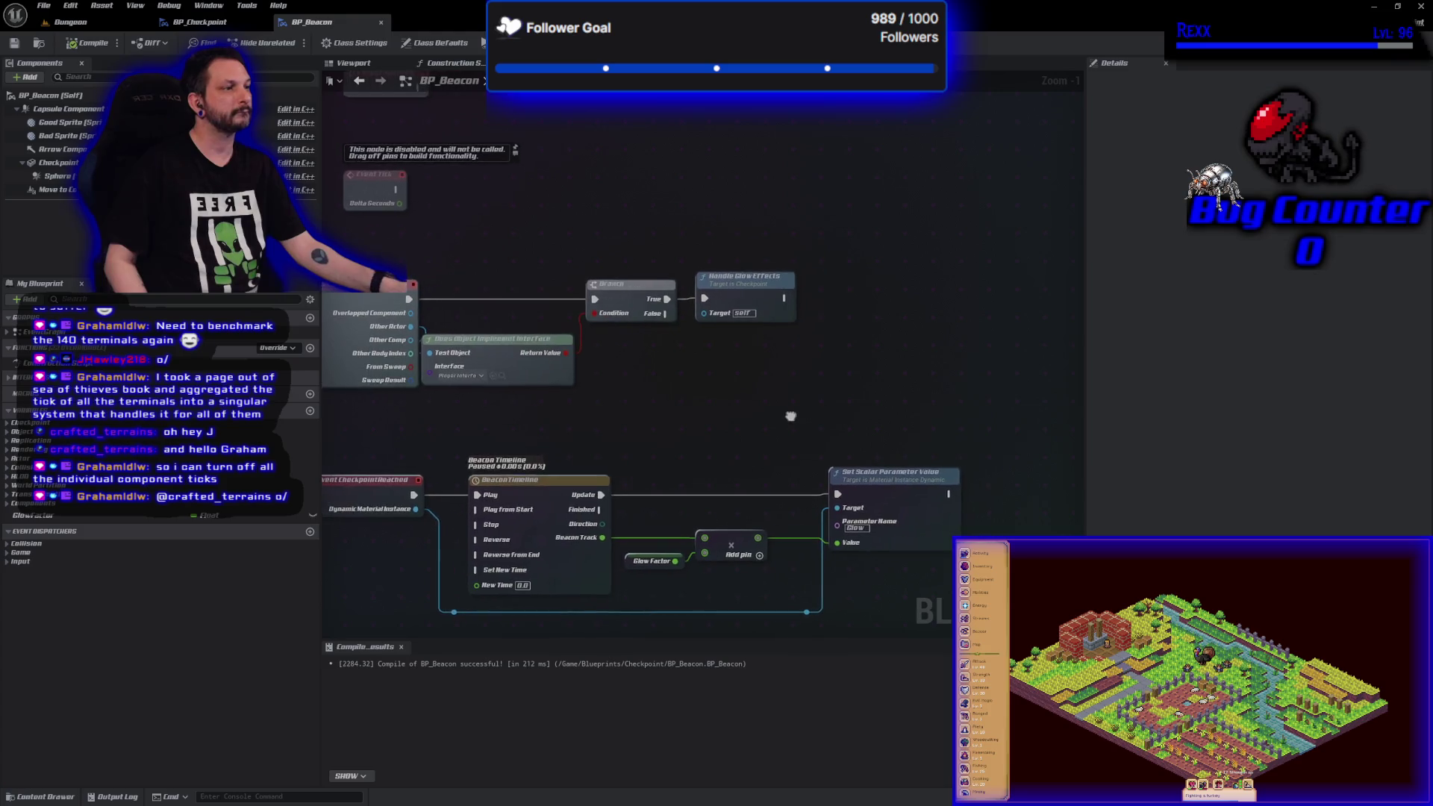
{"action": "right_click", "coordinate": [839, 304]}
{"action": "type", "text": "set reached"}
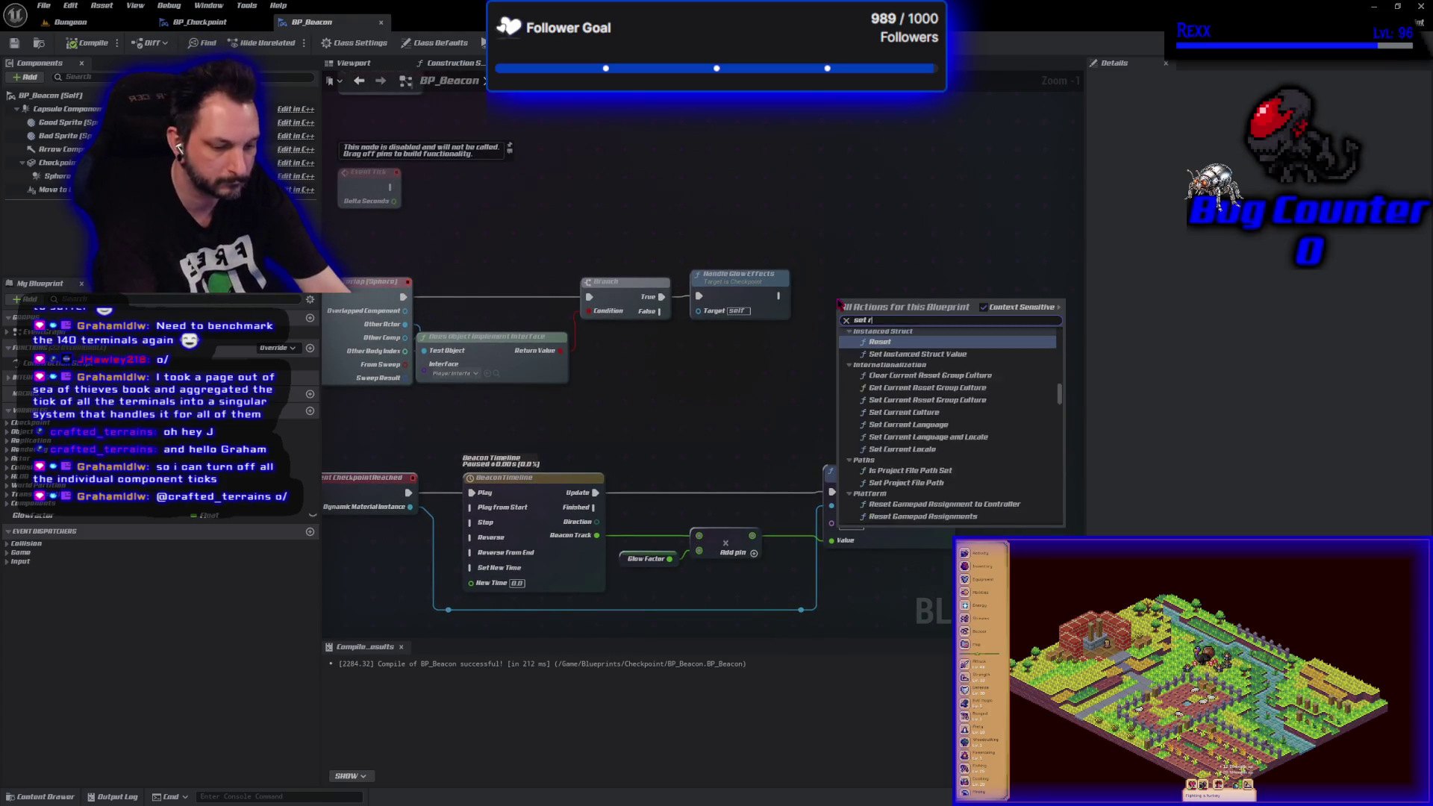
{"action": "key", "text": "Return"}
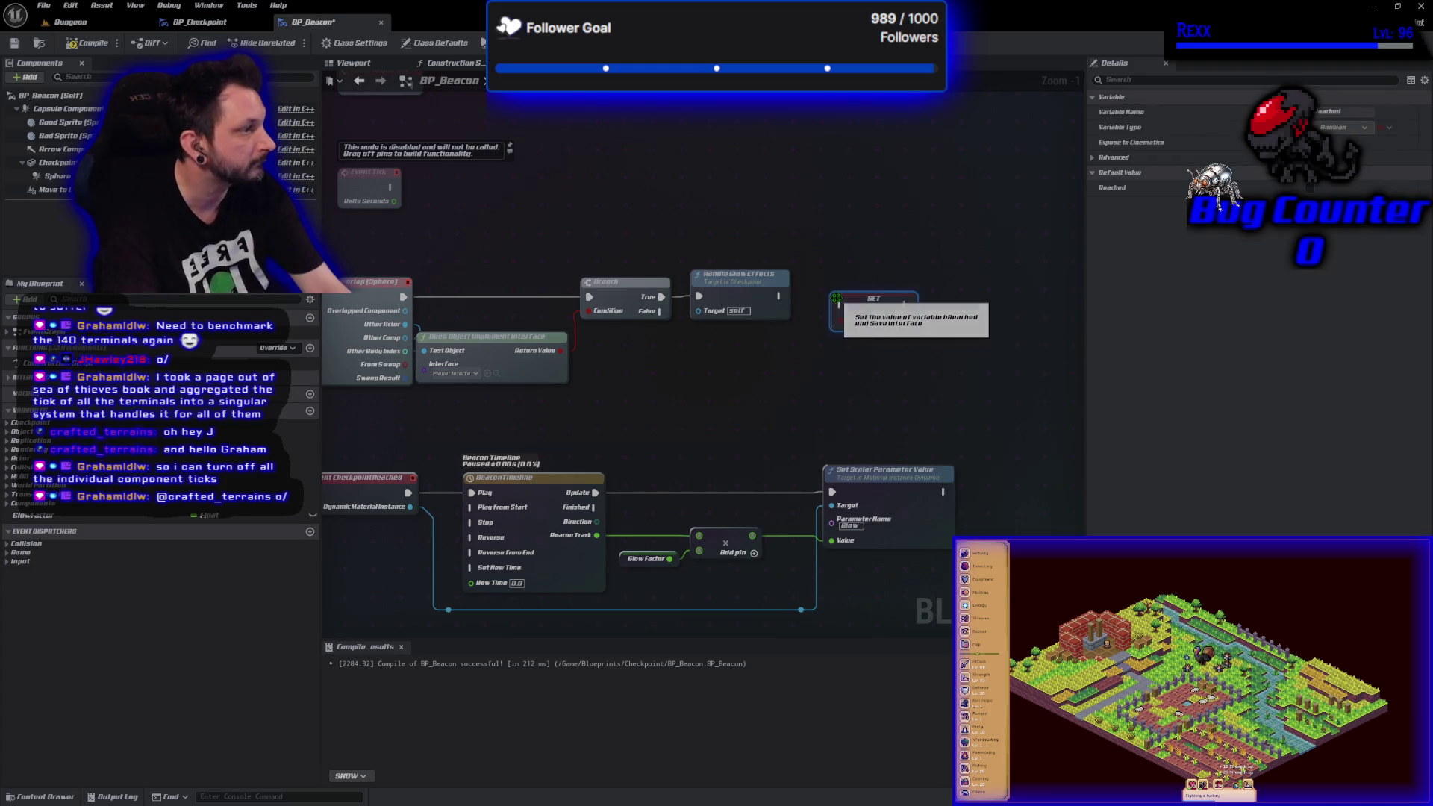
{"action": "left_click", "coordinate": [879, 320]}
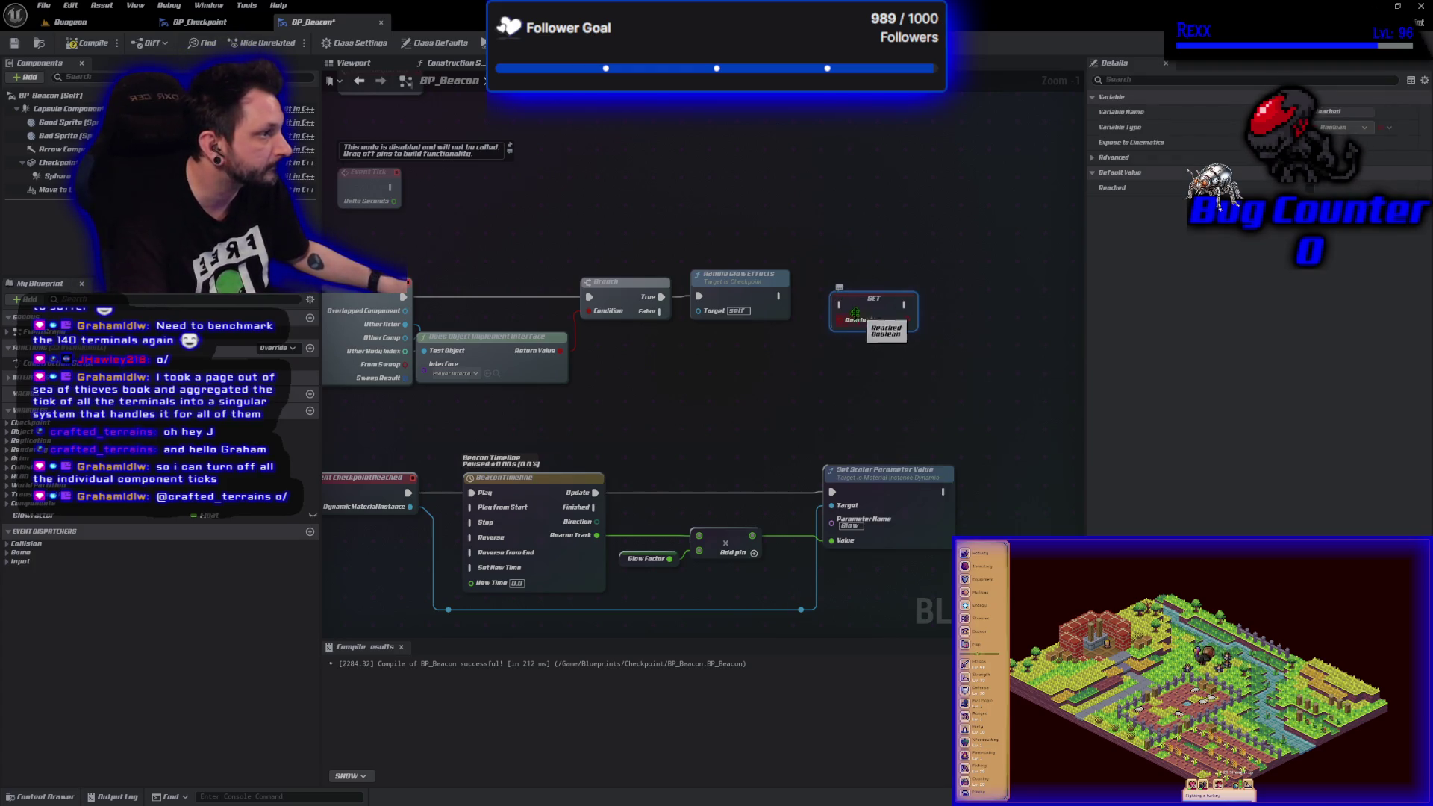
{"action": "mouse_move", "coordinate": [781, 296]}
{"action": "left_mouse_down"}
{"action": "mouse_move", "coordinate": [842, 306]}
{"action": "mouse_move", "coordinate": [827, 293]}
{"action": "left_mouse_up"}
{"action": "key", "text": "ctrl+s"}
{"action": "left_click", "coordinate": [777, 399]}
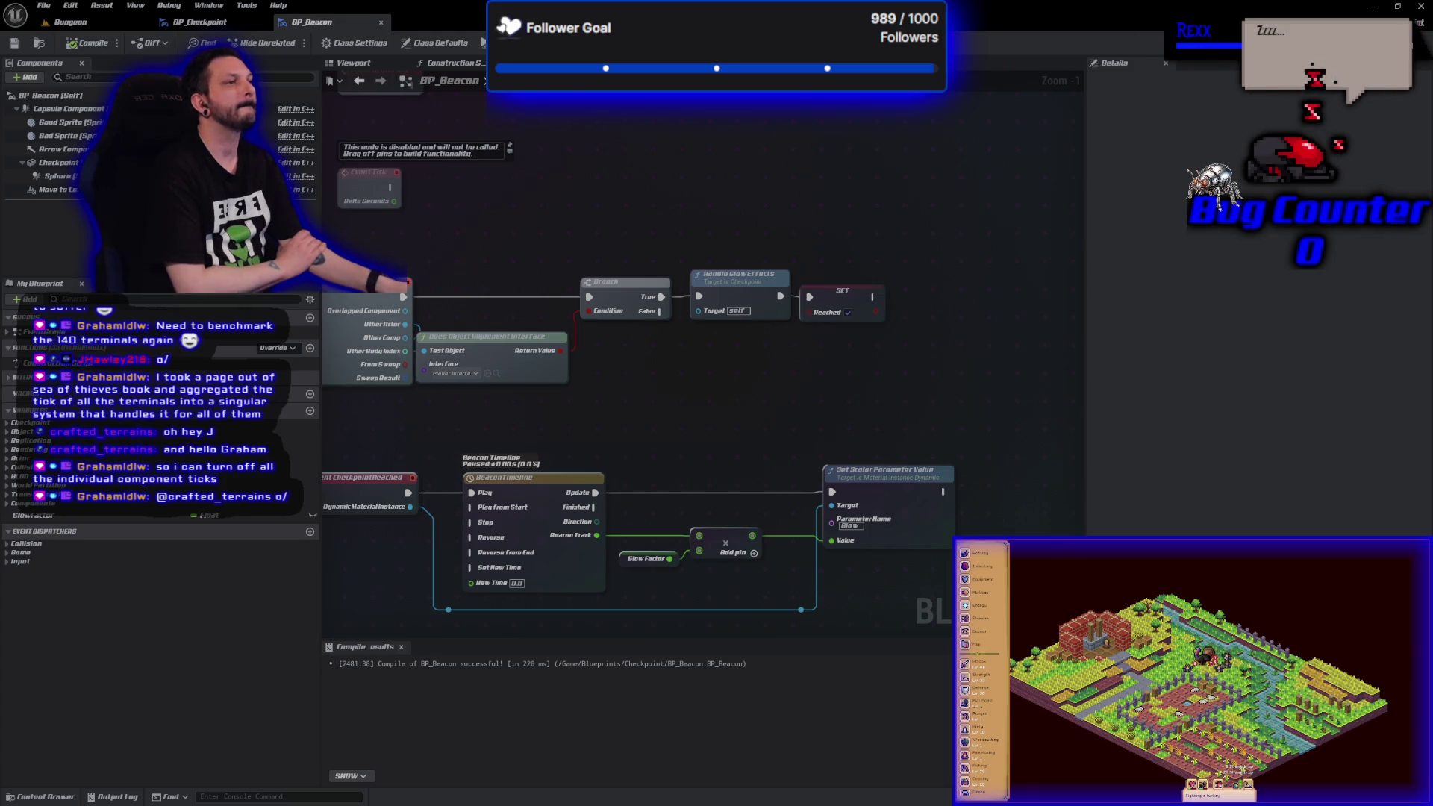
- Switch to the Dungeon level and jump the camera to the stairs using bookmark 1
{"action": "left_click", "coordinate": [74, 21]}
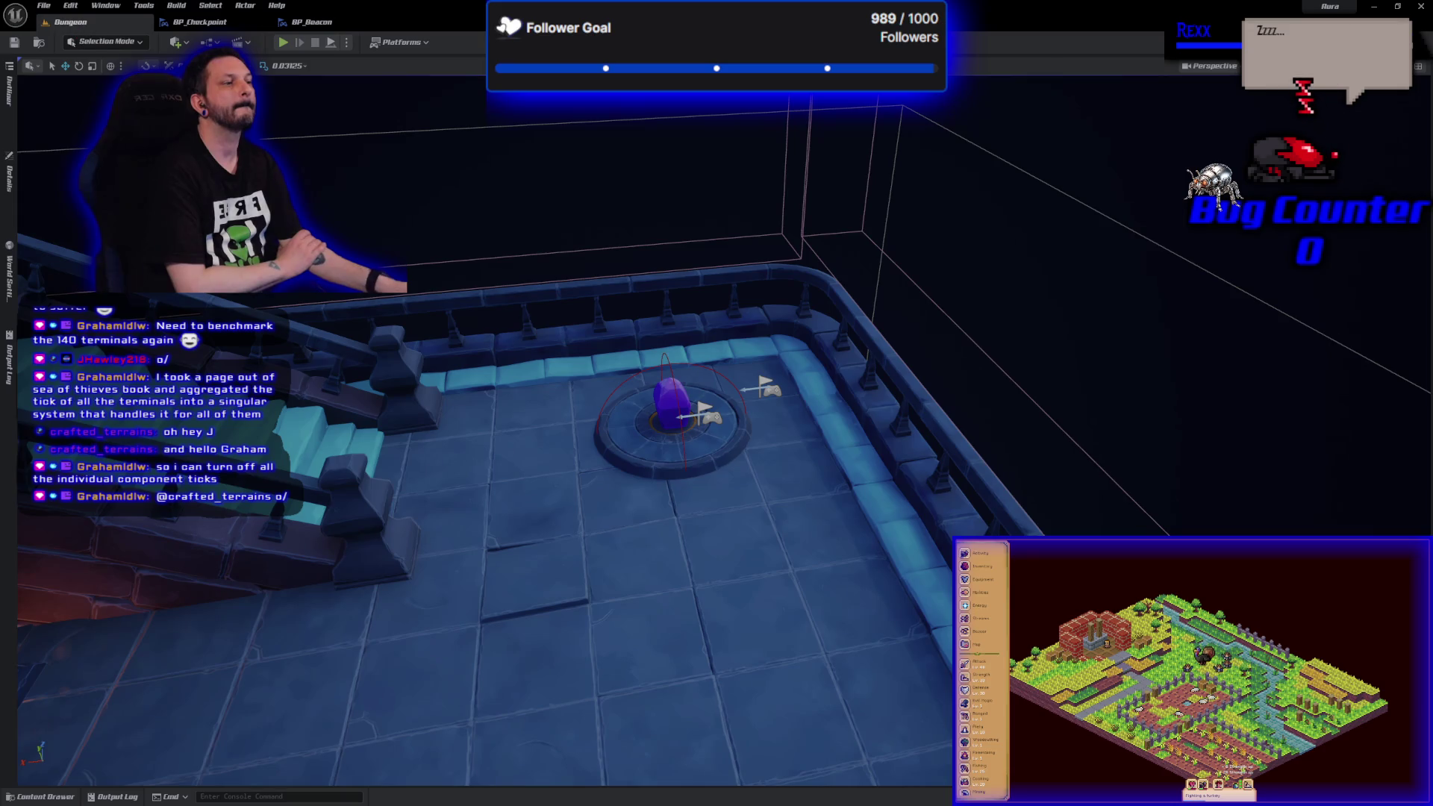
{"action": "key", "text": "1"}
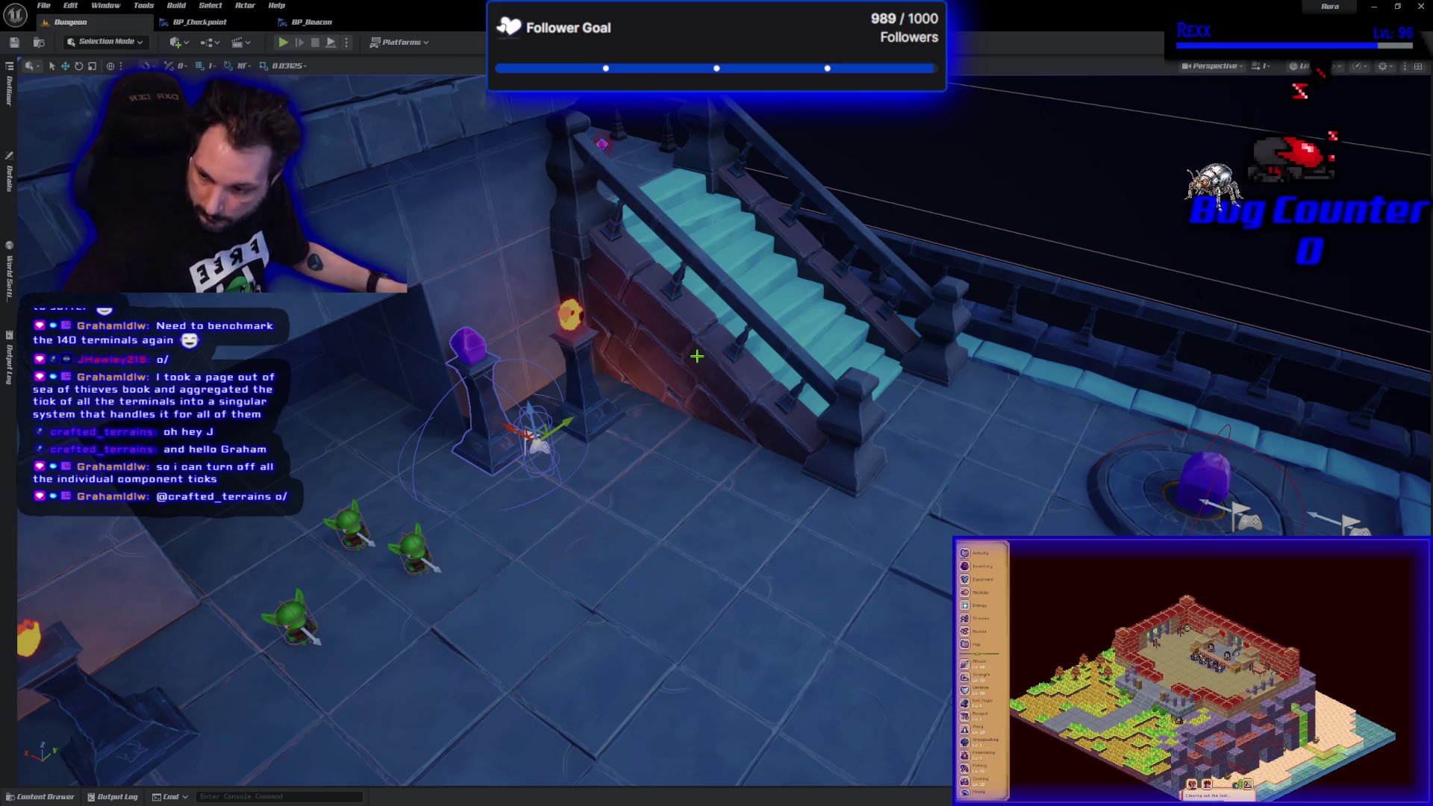
- Commit the five changes as 'Beacons' to Development, push to origin, and view the commit in history
{"action": "key", "text": "alt+Tab"}
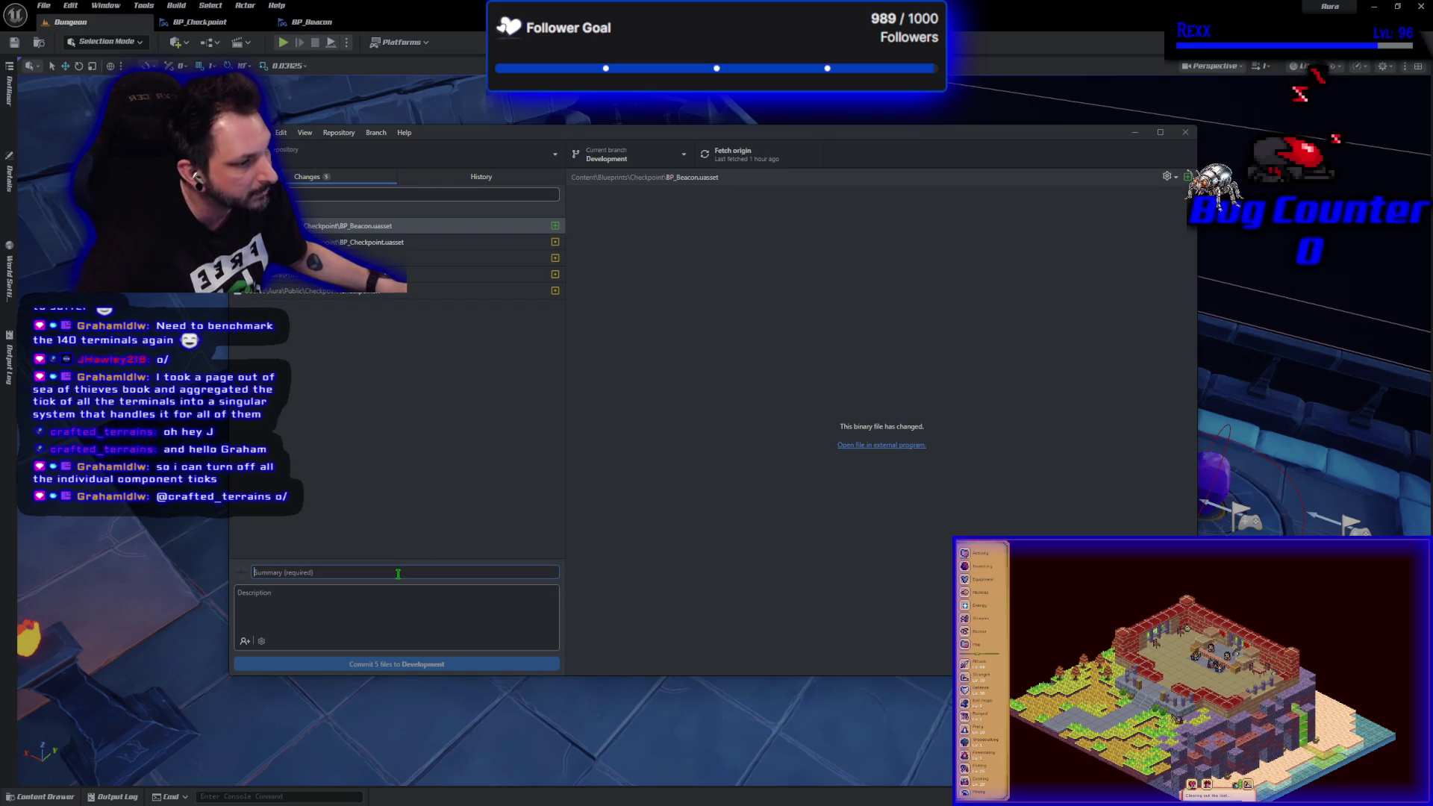
{"action": "type", "text": "Beacons"}
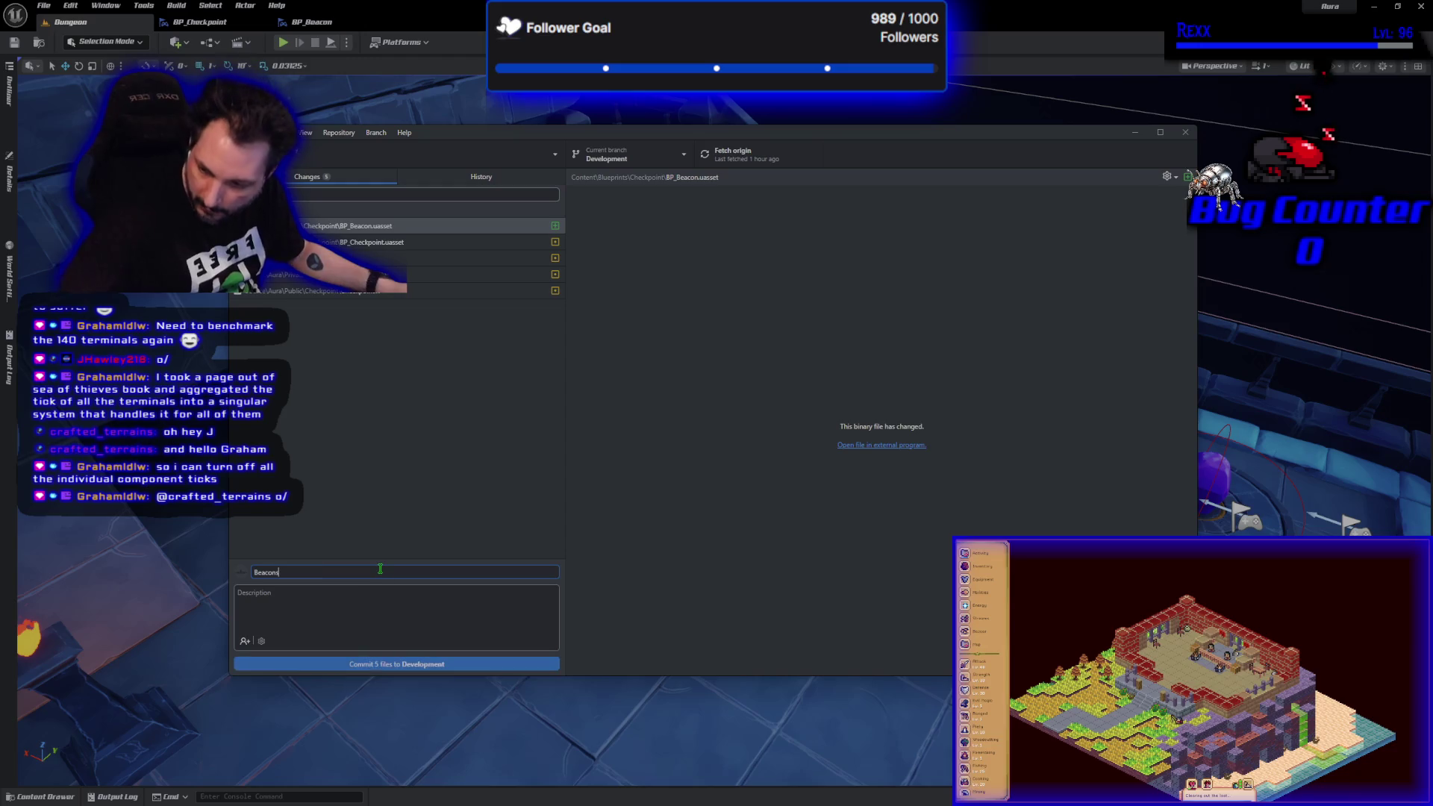
{"action": "left_click", "coordinate": [416, 665]}
{"action": "left_click", "coordinate": [1010, 280]}
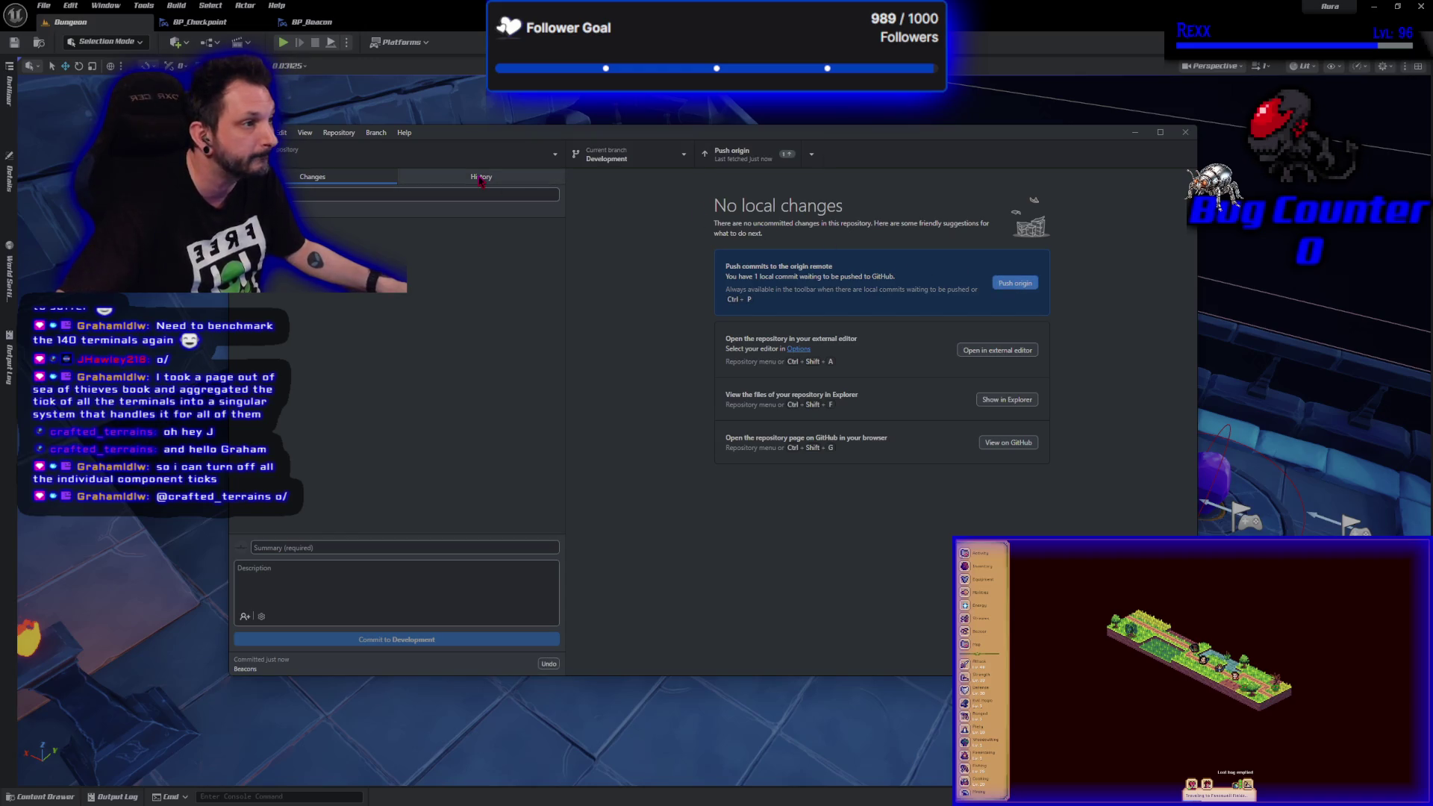
{"action": "left_click", "coordinate": [1021, 287]}
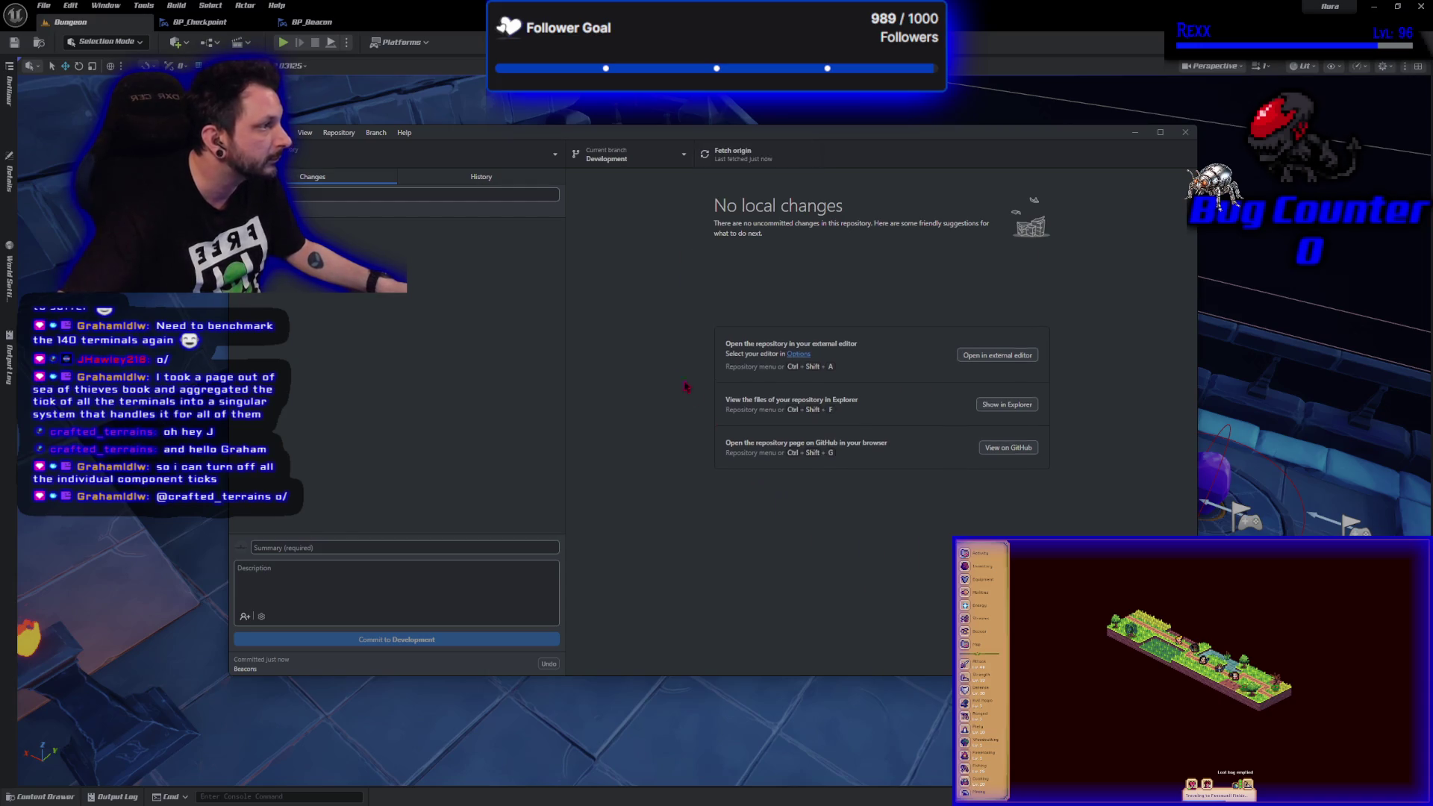
{"action": "left_click", "coordinate": [482, 177]}
{"action": "left_click", "coordinate": [402, 217]}
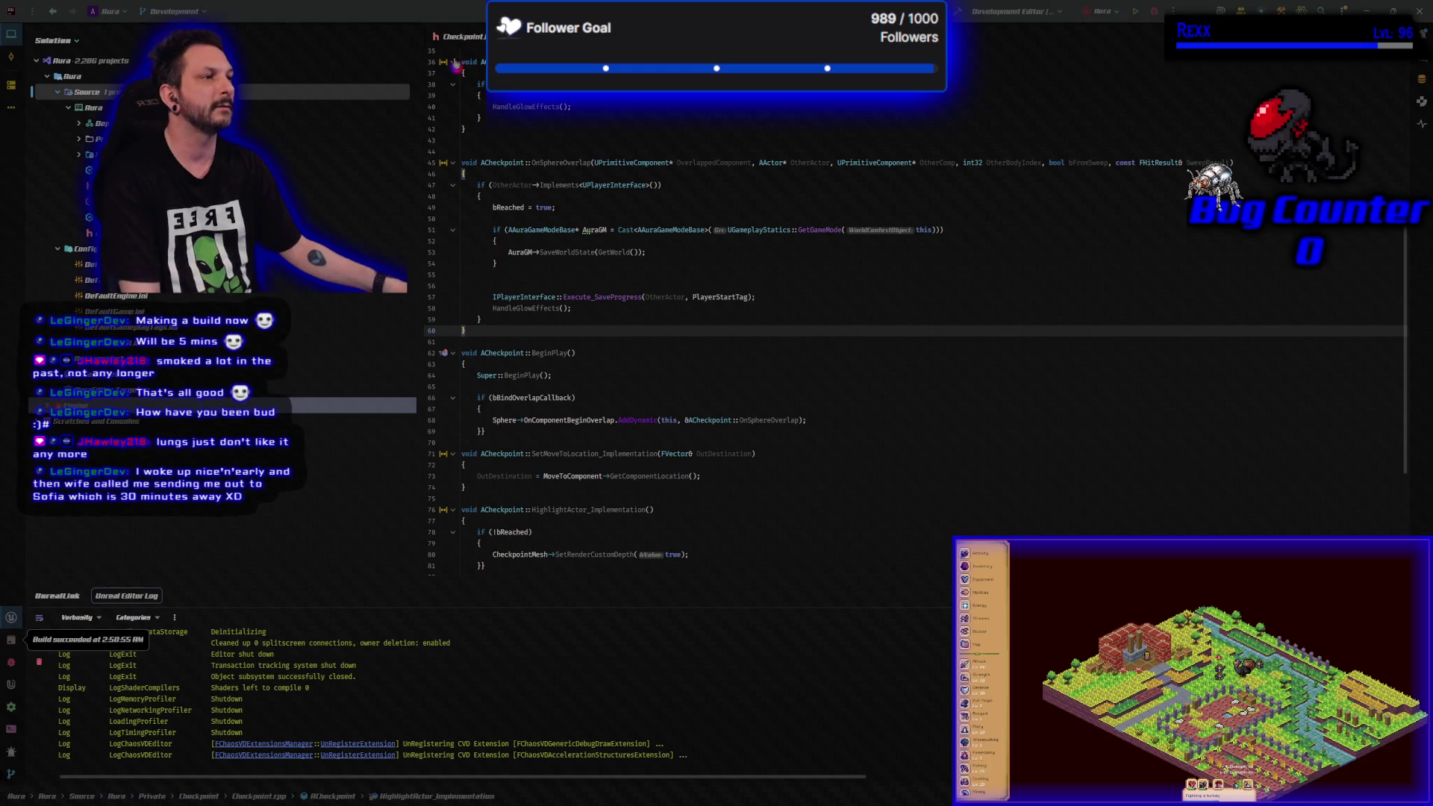
- Bring the Checkpoint.cpp tab into focus in Rider
{"action": "left_click", "coordinate": [462, 35]}
- Close Checkpoint.cpp and open LoadScreenSaveGame.h from the project's source folders
{"action": "middle_click", "coordinate": [462, 34]}
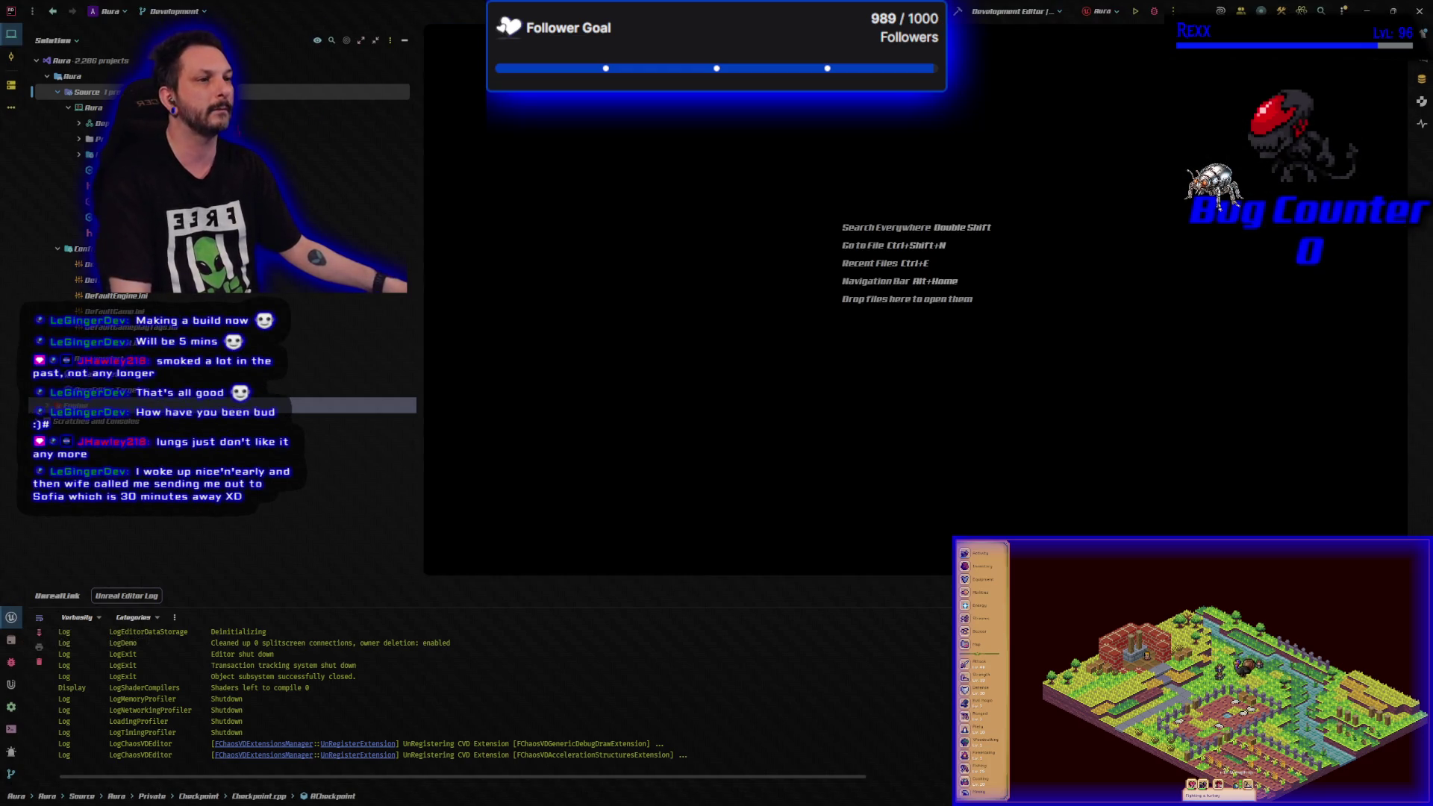
{"action": "left_click", "coordinate": [80, 156]}
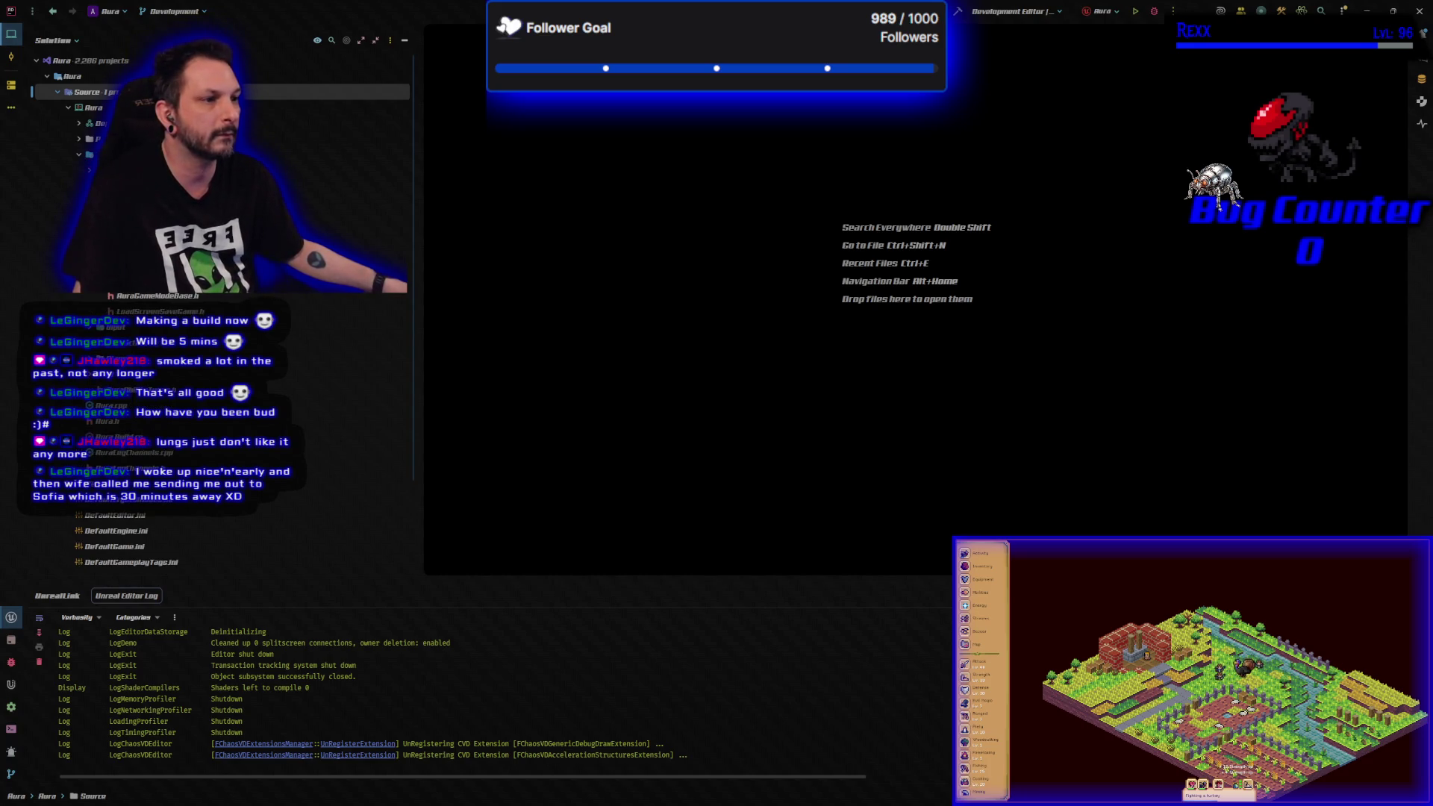
{"action": "left_click", "coordinate": [156, 312]}
{"action": "double_click", "coordinate": [157, 312]}
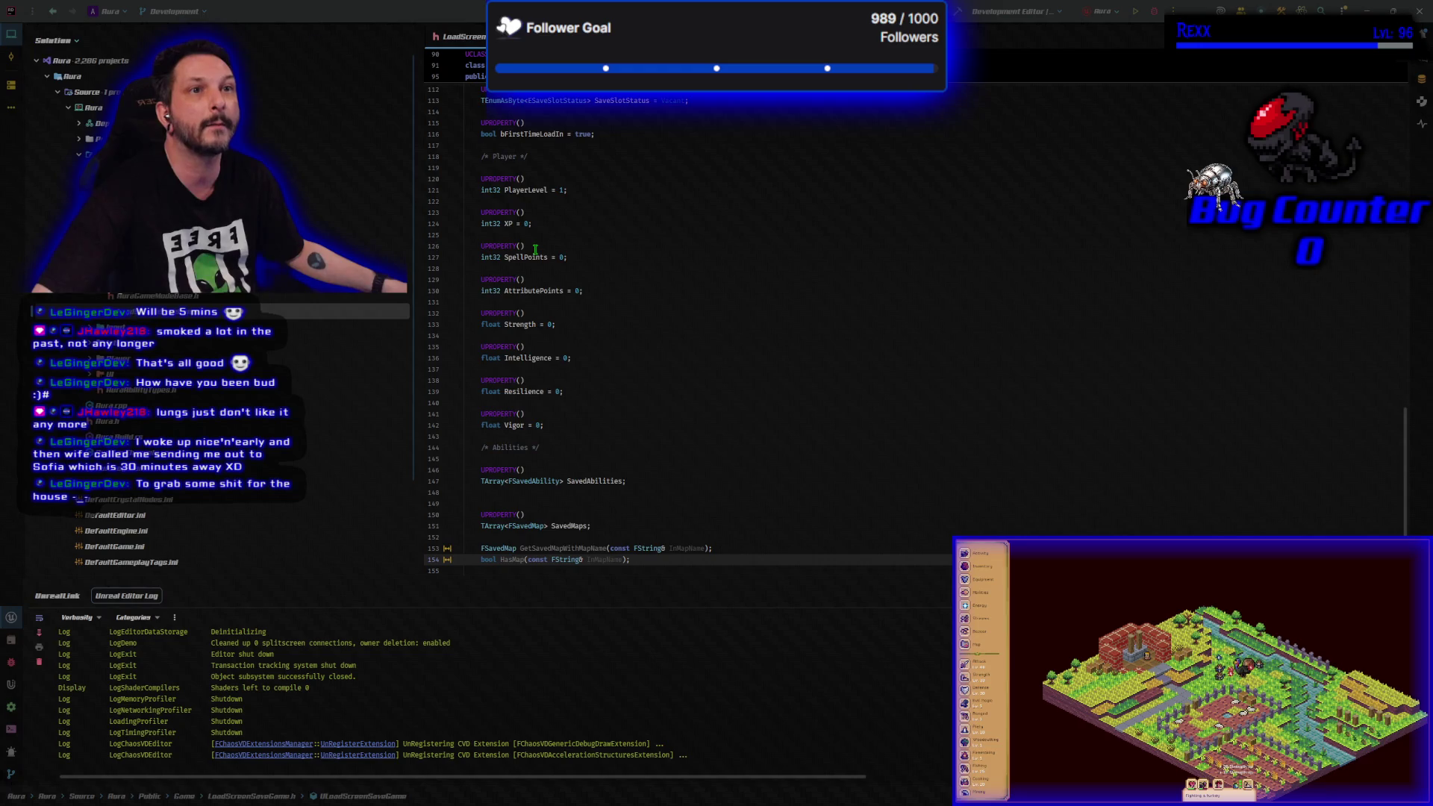
- Scroll through LoadScreenSaveGame.h's properties and place the cursor on the MapName field
{"action": "scroll", "coordinate": [619, 468], "scroll_direction": "down", "scroll_amount": 1}
{"action": "scroll", "coordinate": [619, 469], "scroll_direction": "down", "scroll_amount": 3}
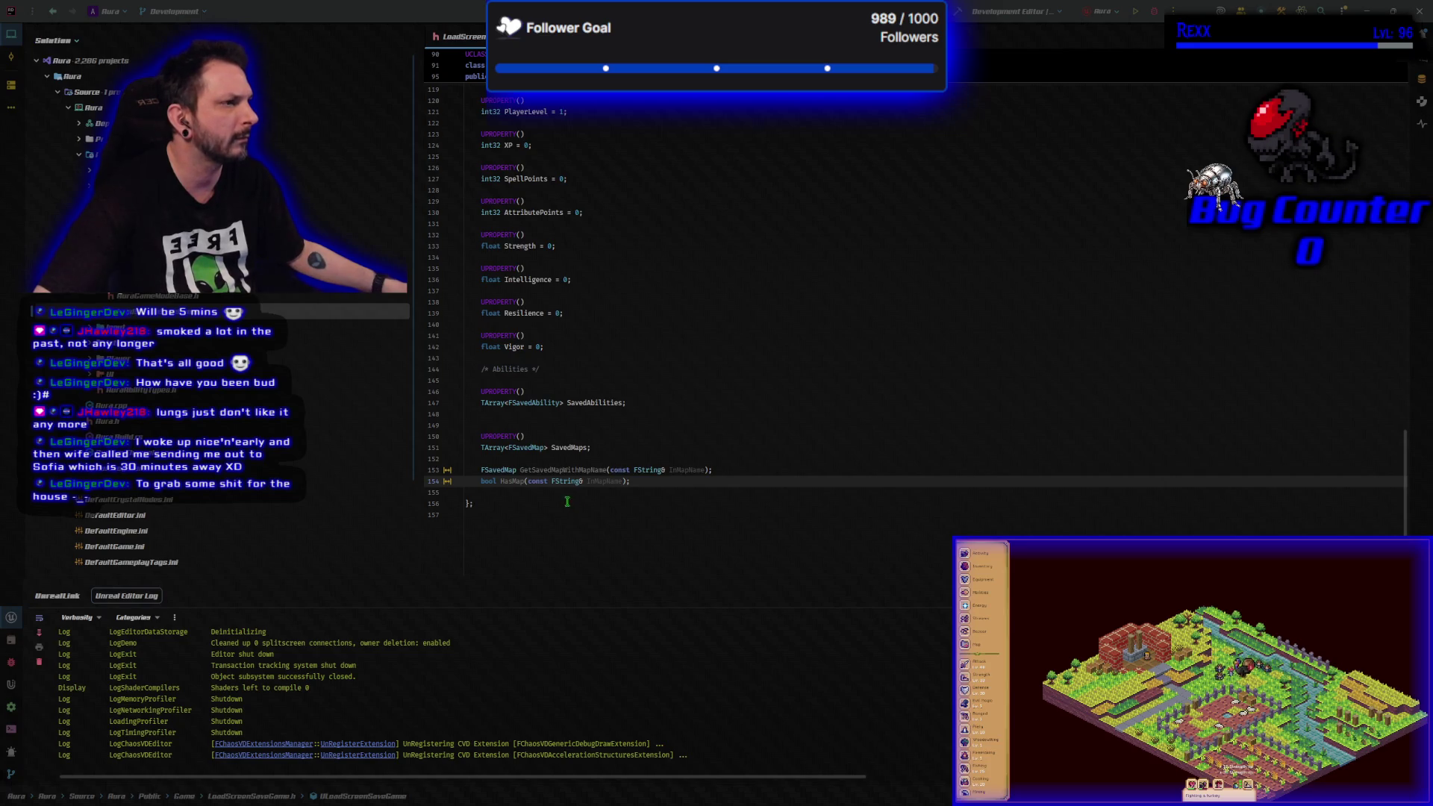
{"action": "scroll", "coordinate": [567, 502], "scroll_direction": "up", "scroll_amount": 6}
{"action": "scroll", "coordinate": [566, 500], "scroll_direction": "up", "scroll_amount": 4}
{"action": "left_click", "coordinate": [538, 292]}
- Below MapName, paste a MapAssetName FString property defaulting to "Default Map Asset Name"
{"action": "left_click", "coordinate": [536, 303]}
{"action": "key", "text": "Return"}
{"action": "key", "text": "Return"}
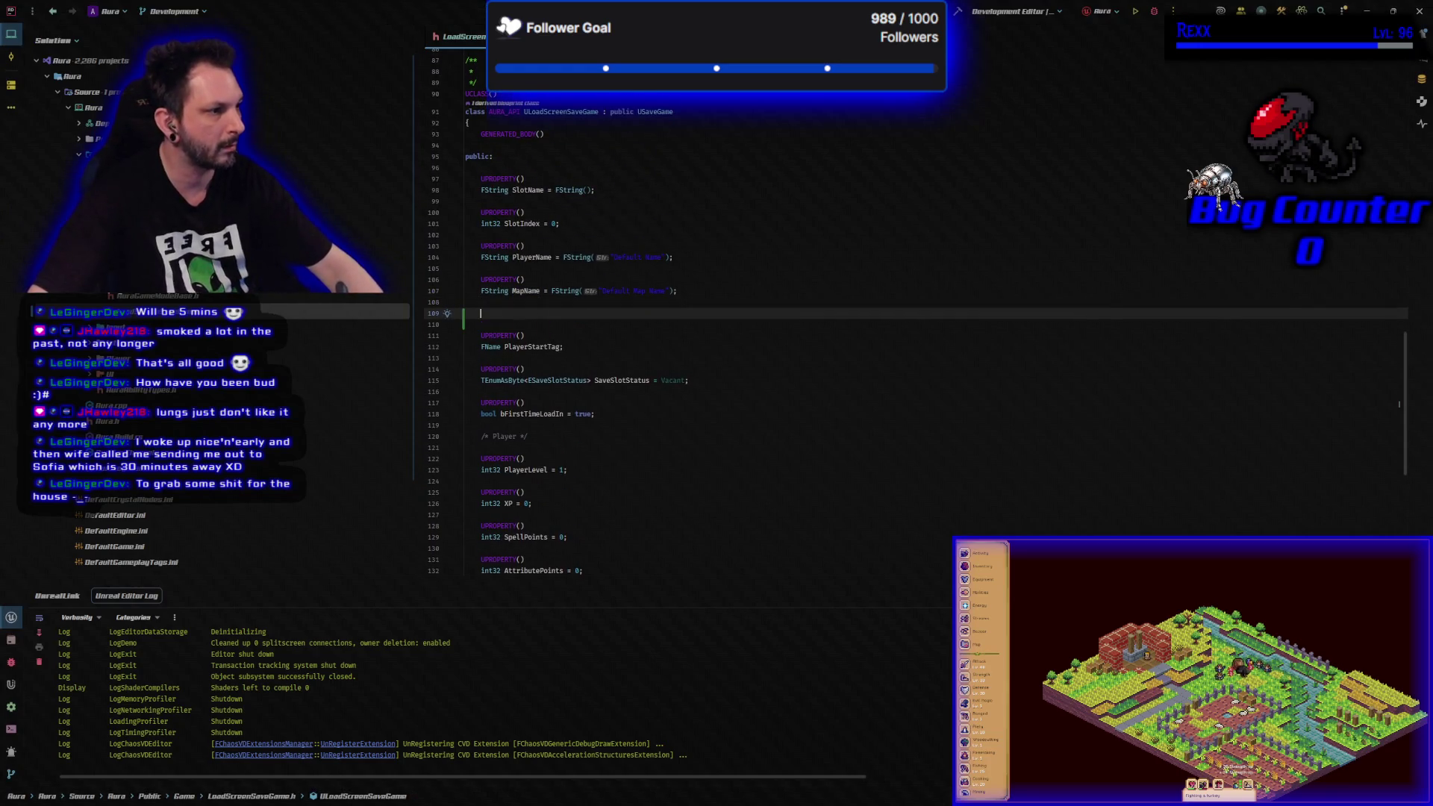
{"action": "key", "text": "ctrl+v"}
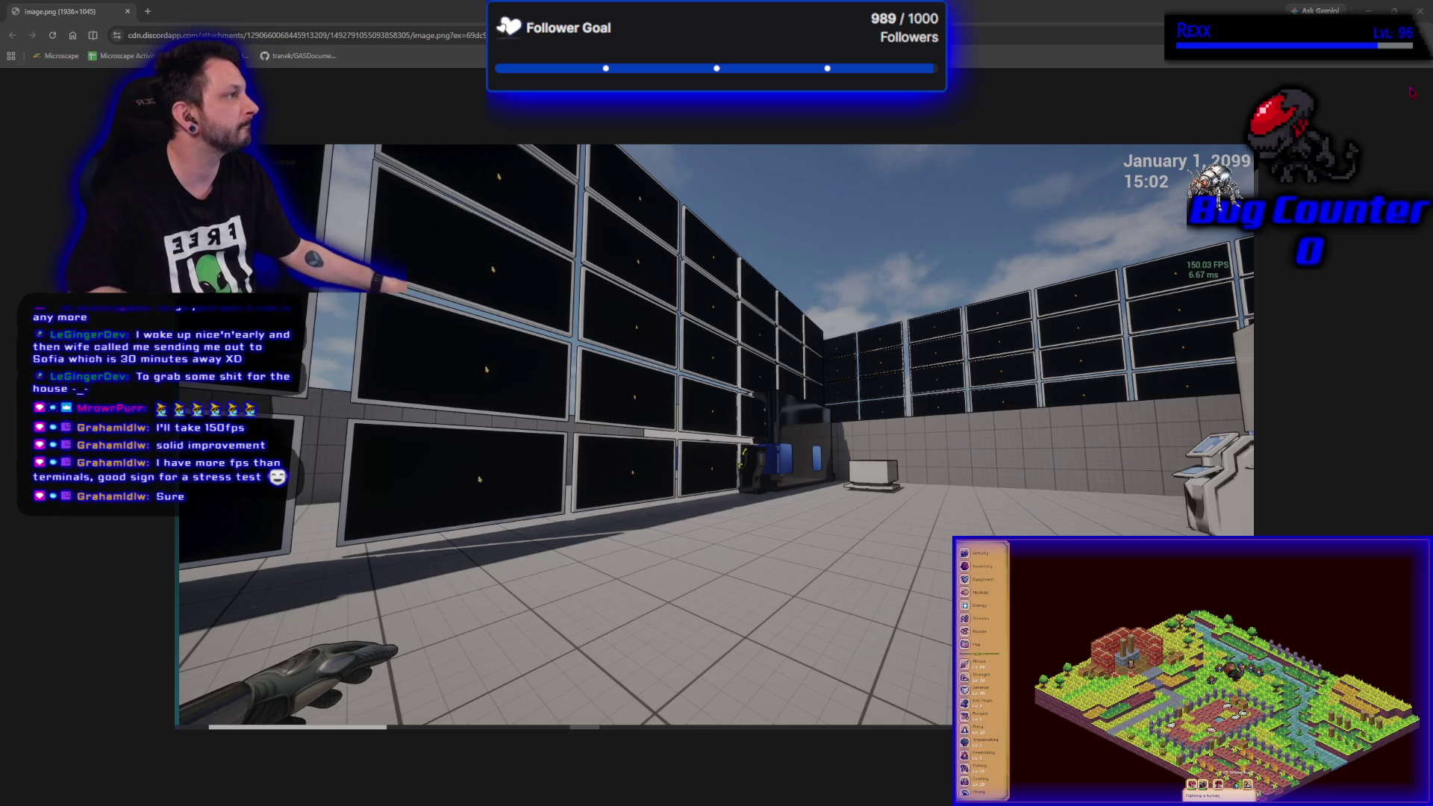
{"action": "left_click", "coordinate": [127, 12]}
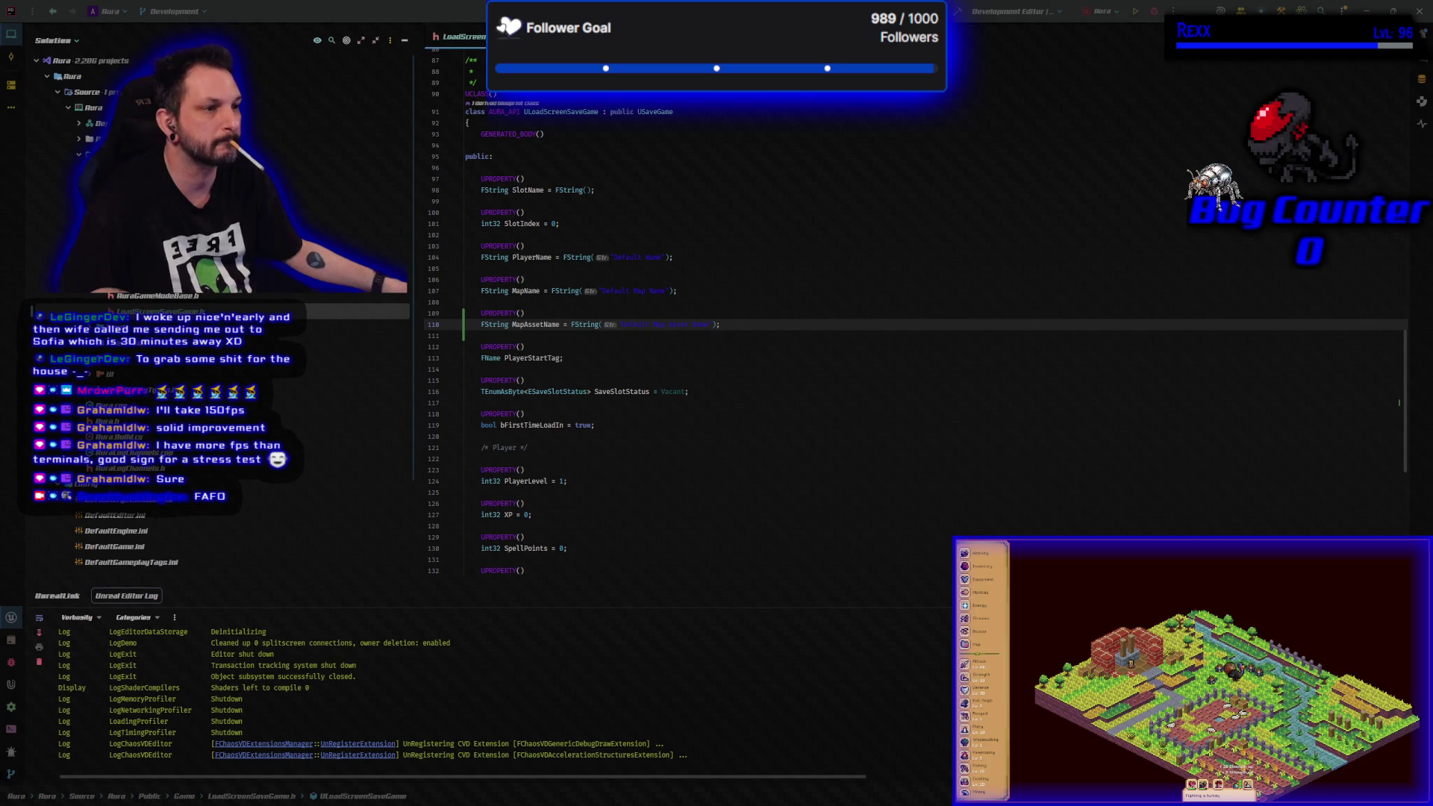
{"action": "left_click", "coordinate": [156, 295]}
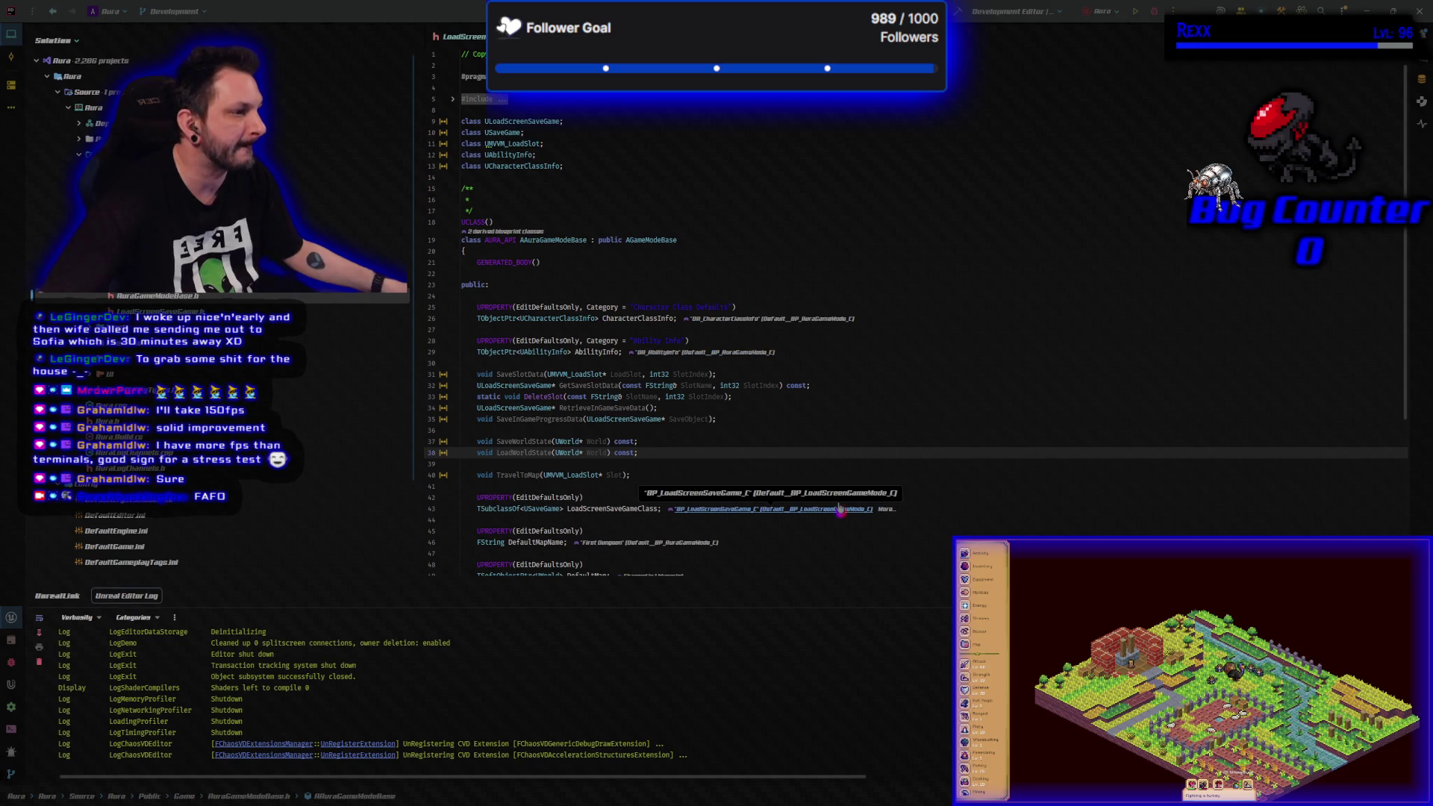
- Give SaveWorldState a const FString& DestinationMapAssetName parameter, keeping LoadWorldState on its own line
{"action": "scroll", "coordinate": [841, 509], "scroll_direction": "down", "scroll_amount": 4}
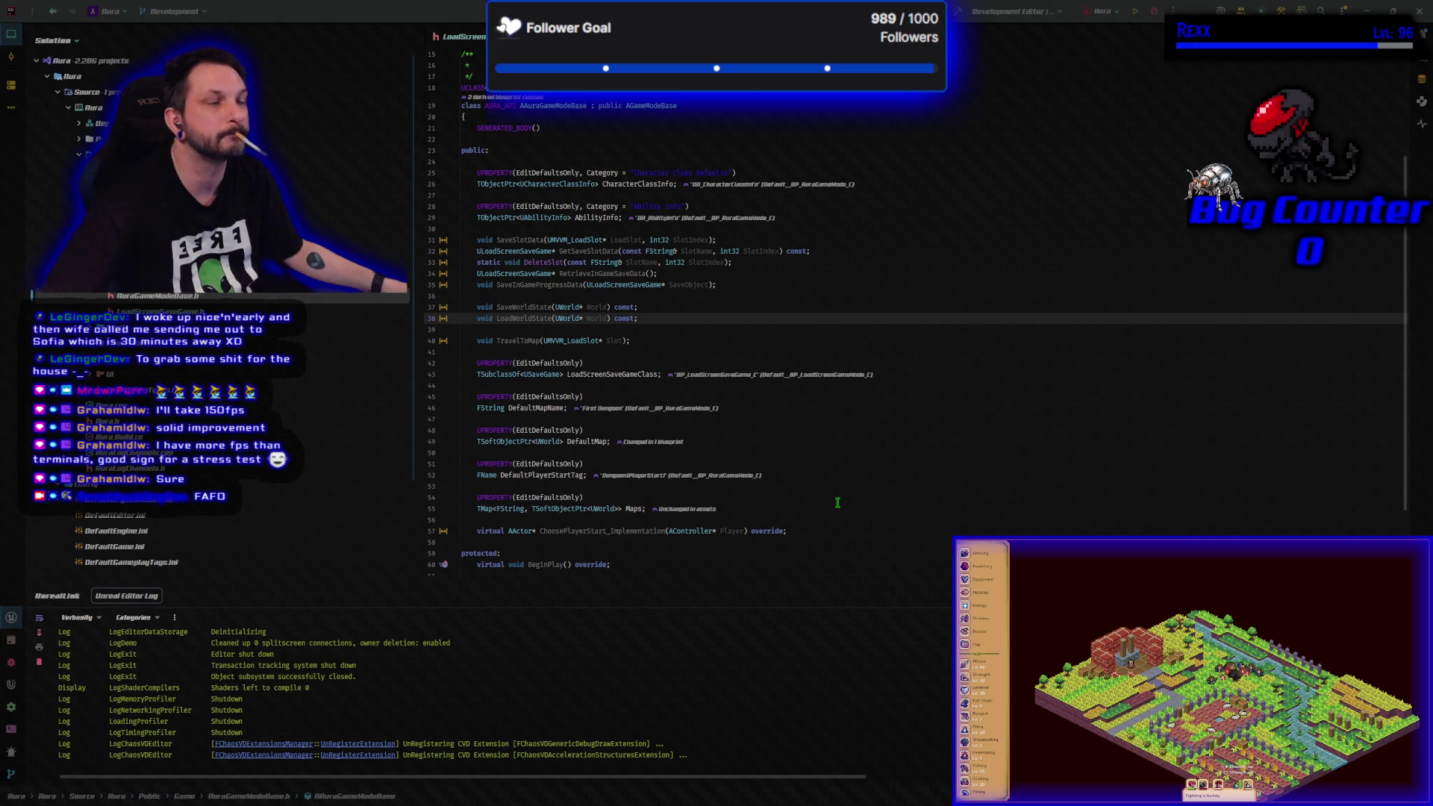
{"action": "scroll", "coordinate": [837, 503], "scroll_direction": "up", "scroll_amount": 2}
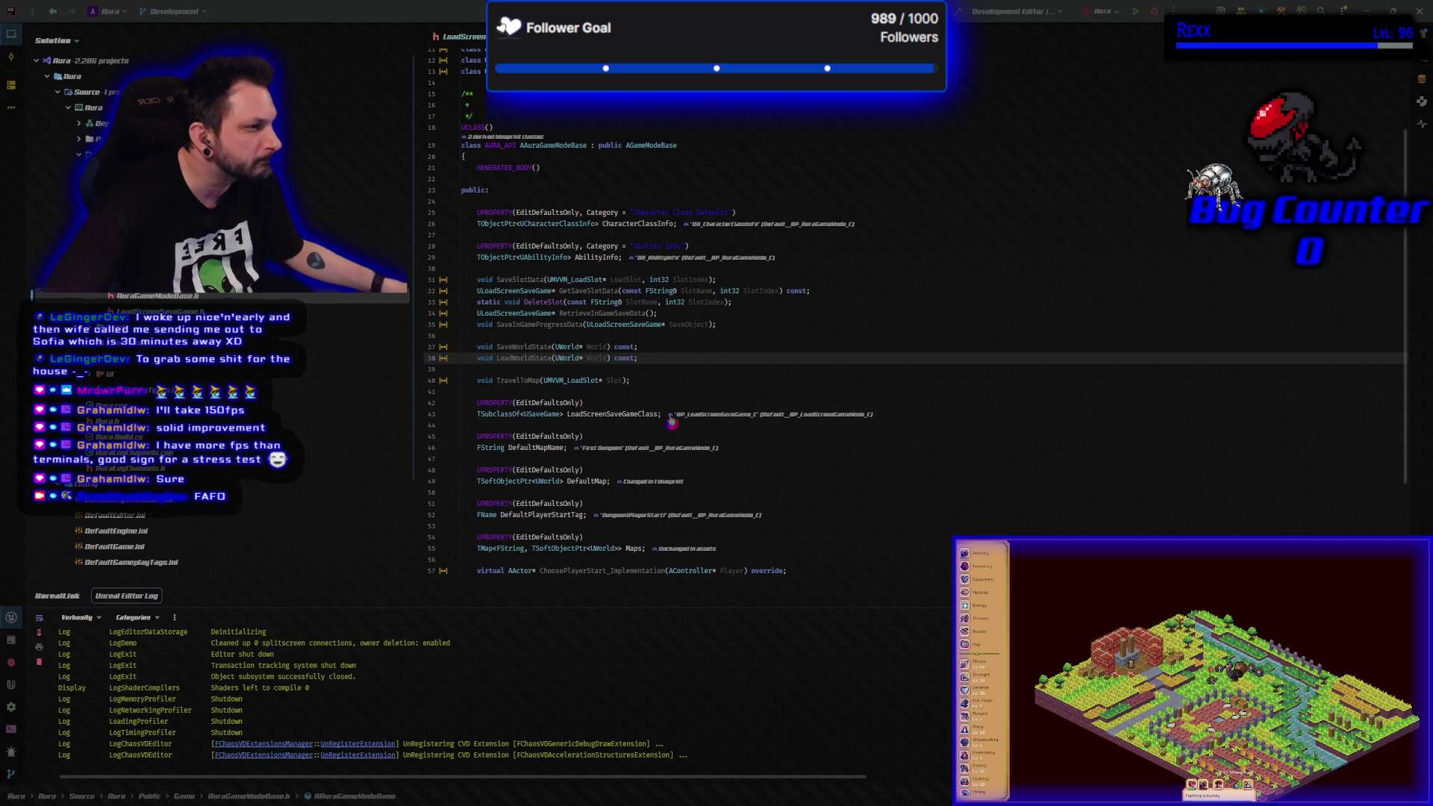
{"action": "left_click", "coordinate": [546, 346]}
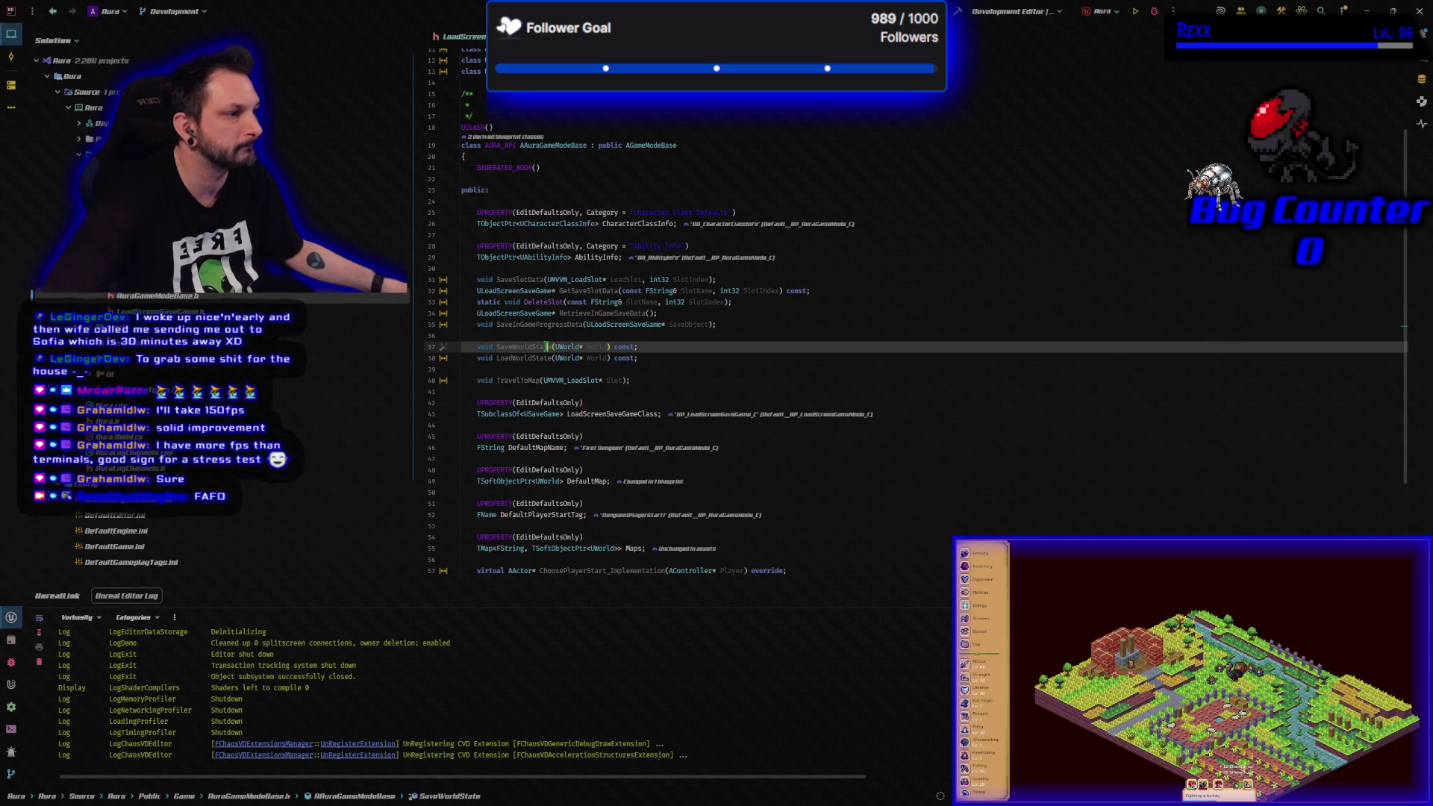
{"action": "key", "text": "ctrl+z"}
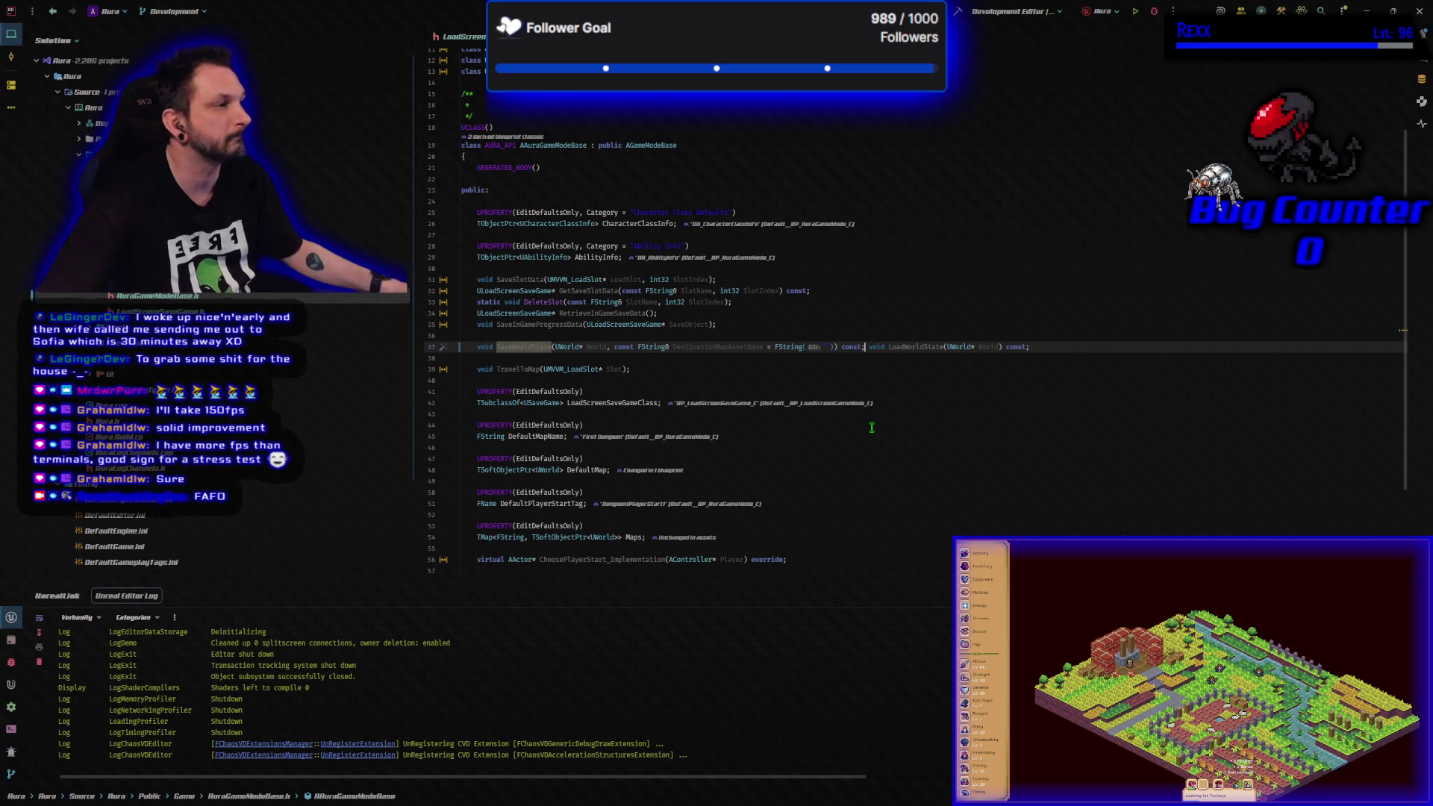
{"action": "key", "text": "Return"}
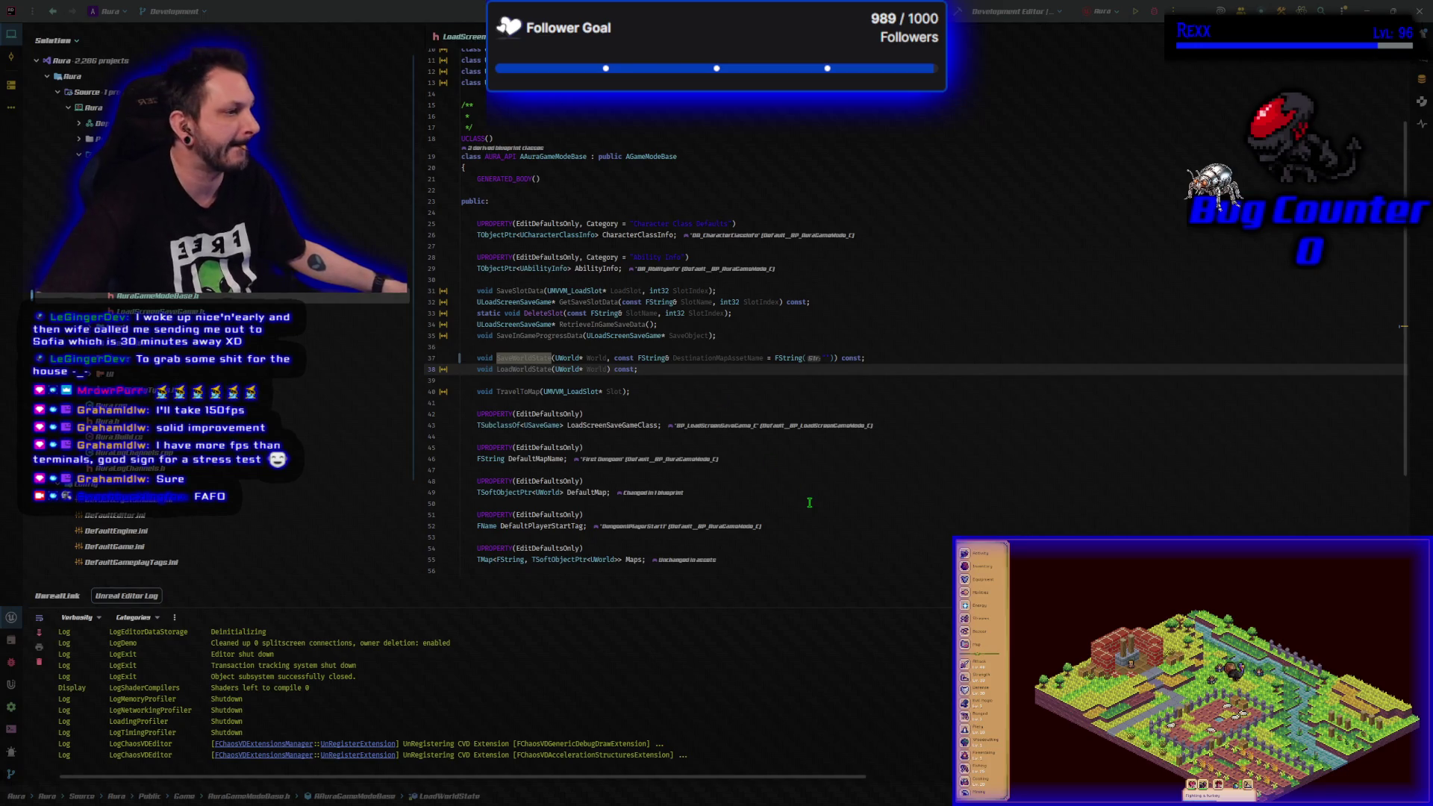
- Declare FString GetMapNameFromMapAssetName(const FString& MapAssetName) const below the Maps property
{"action": "scroll", "coordinate": [809, 502], "scroll_direction": "down", "scroll_amount": 2}
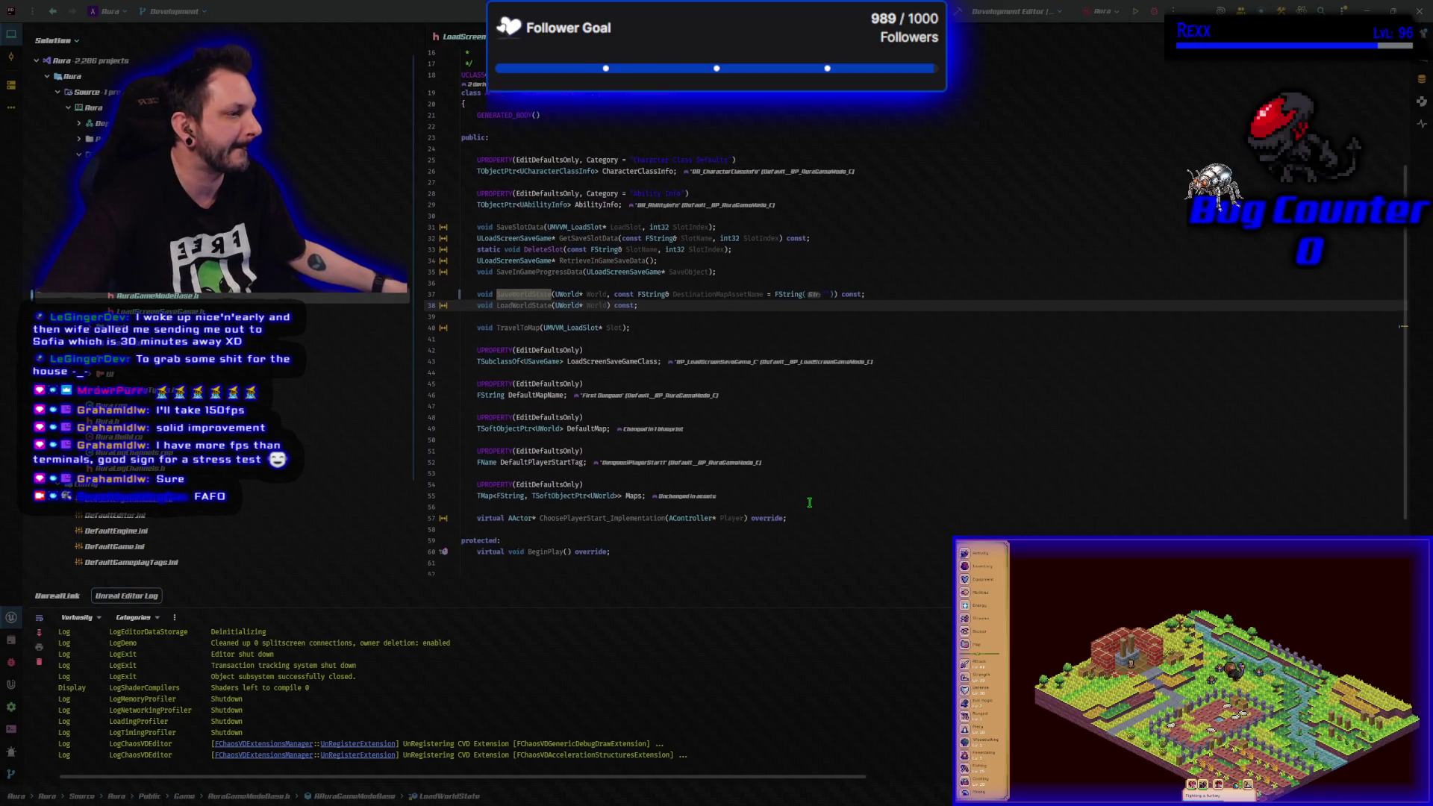
{"action": "left_click", "coordinate": [568, 503]}
{"action": "key", "text": "Return"}
{"action": "key", "text": "Return"}
{"action": "key", "text": "Up"}
{"action": "type", "text": "FString GetMapNameFromMapAssetName(const FString& MapAssetName) const;"}
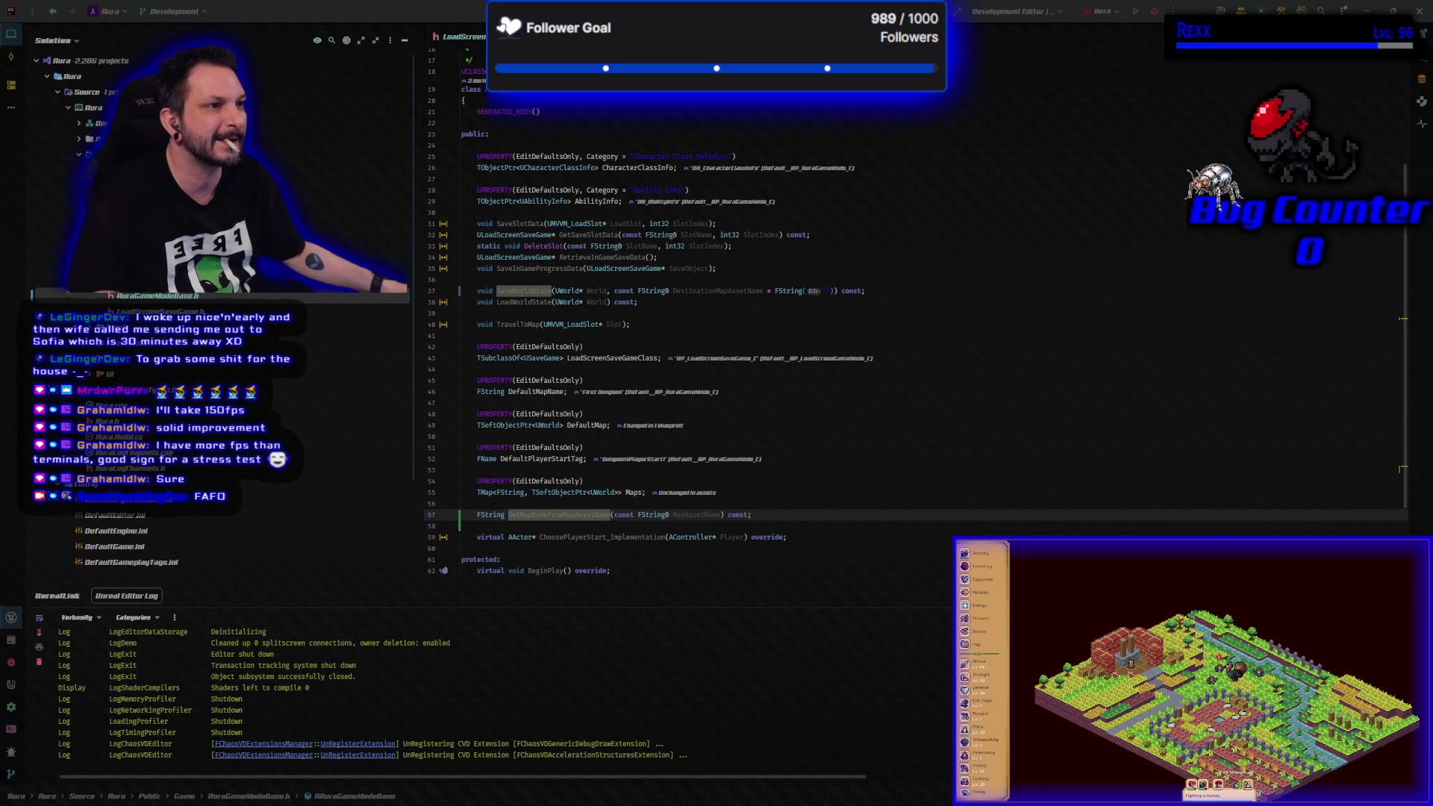
- Create a MapEntrance Unreal class in the Checkpoint folder with ACheckpoint as its parent class
{"action": "left_click", "coordinate": [112, 232]}
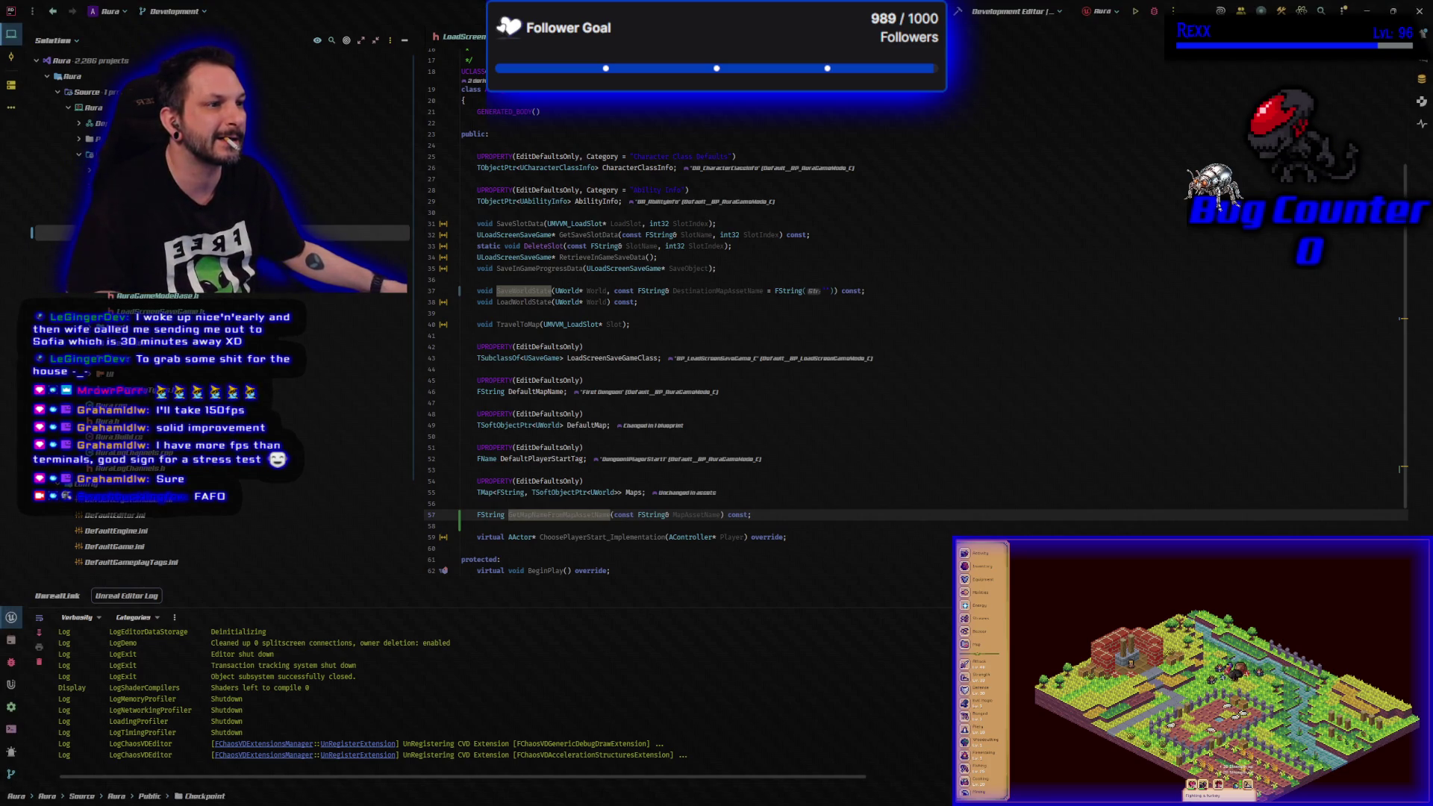
{"action": "right_click", "coordinate": [159, 233]}
{"action": "mouse_move", "coordinate": [224, 236]}
{"action": "left_click", "coordinate": [366, 326]}
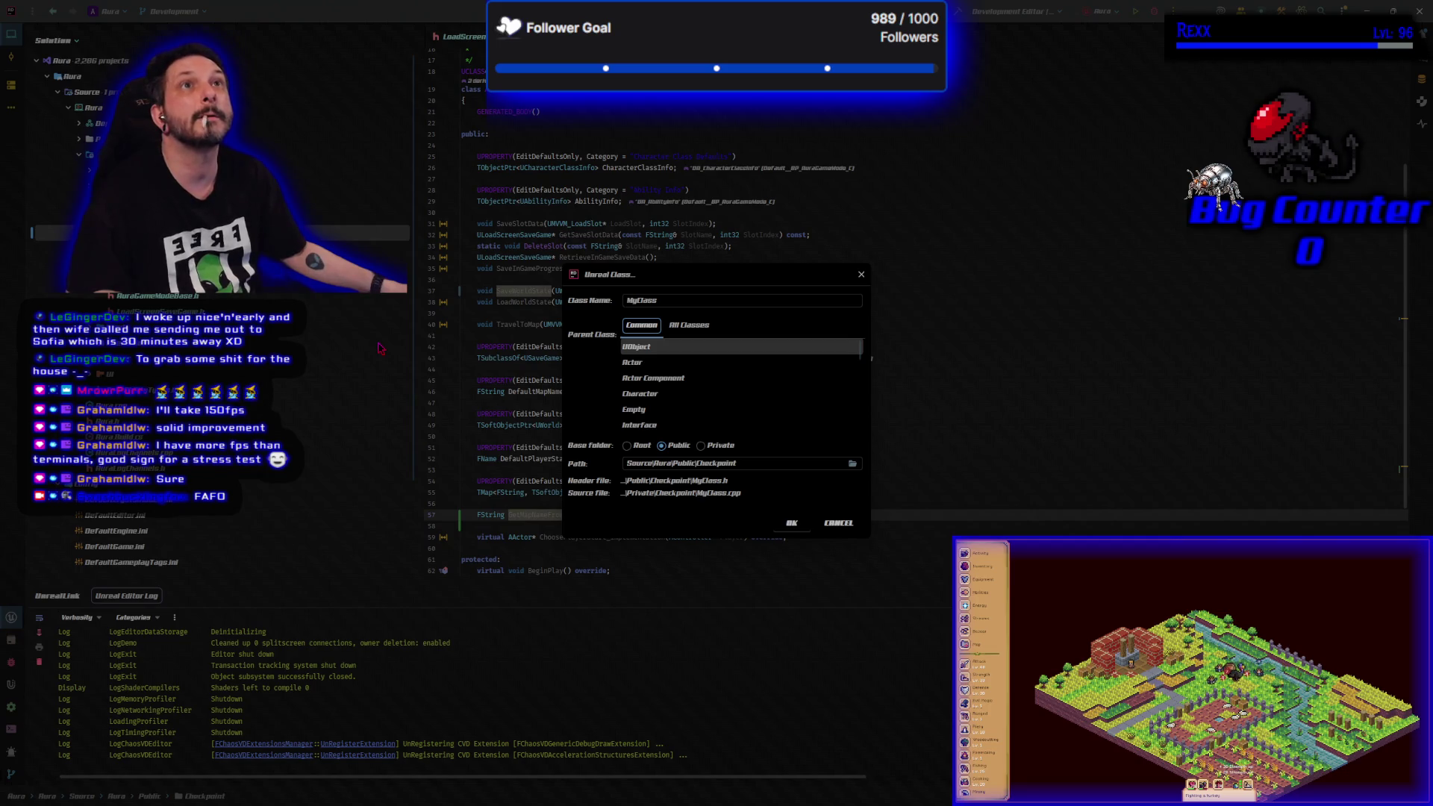
{"action": "left_click", "coordinate": [688, 325]}
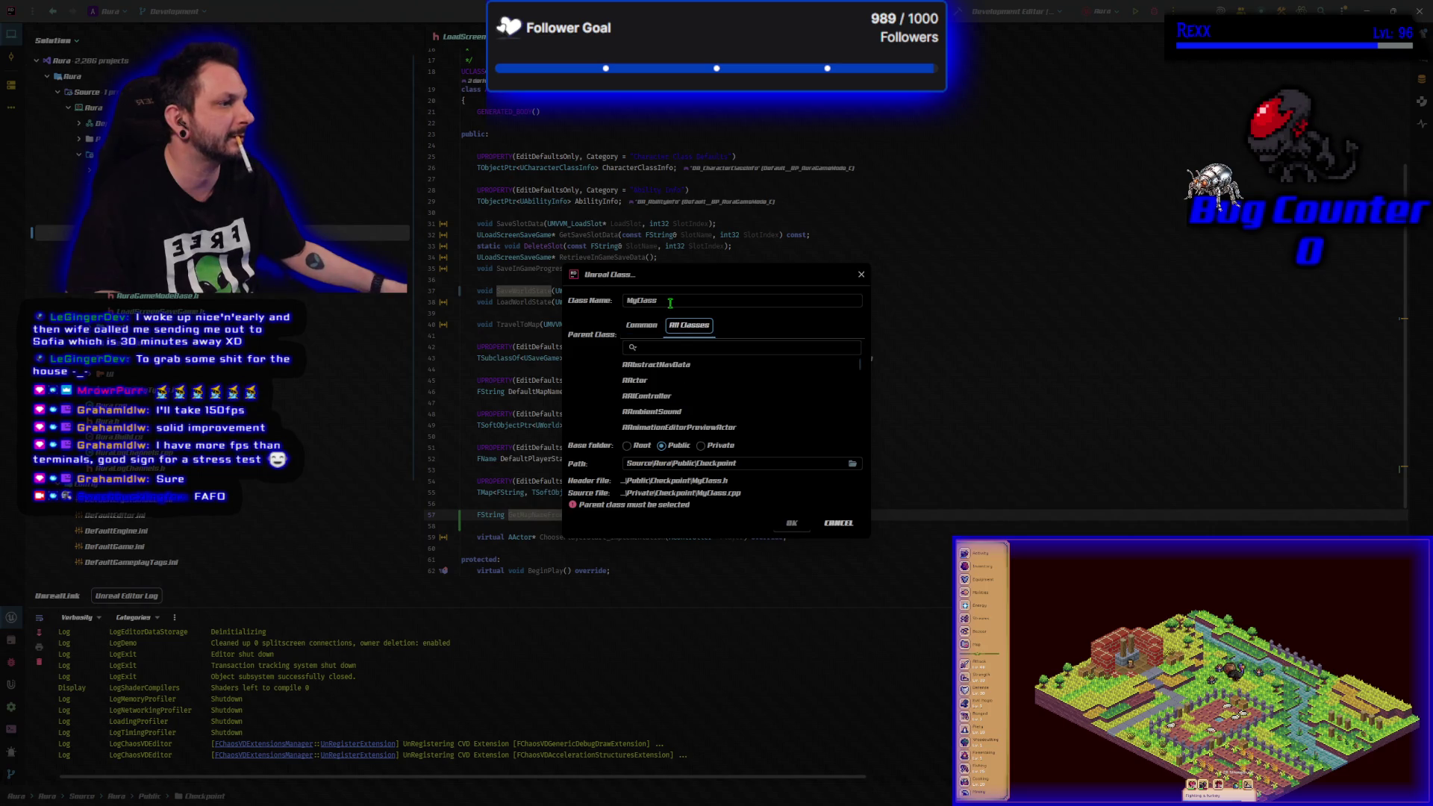
{"action": "type", "text": "A"}
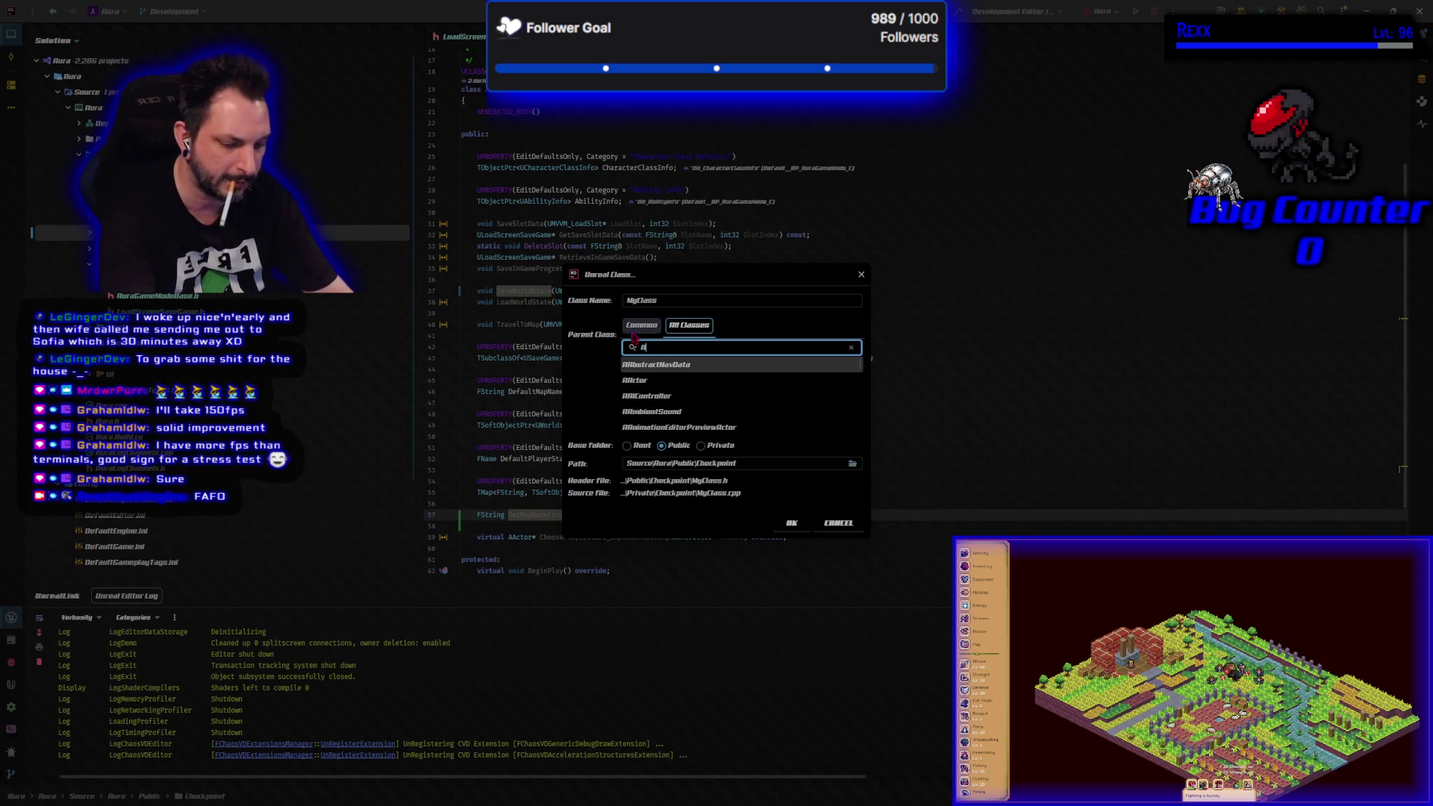
{"action": "type", "text": "Checkpoint"}
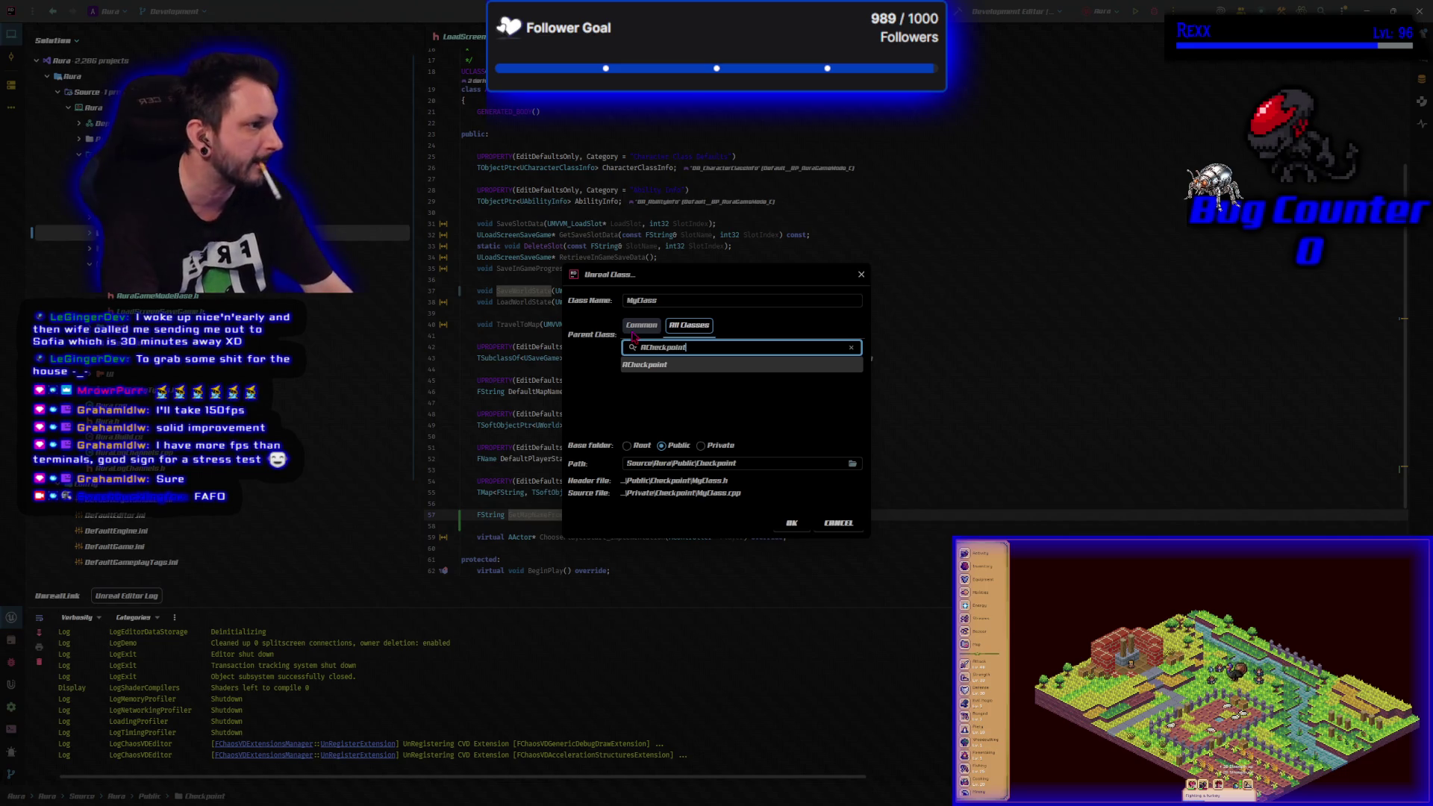
{"action": "left_click", "coordinate": [651, 365]}
{"action": "double_click", "coordinate": [642, 300]}
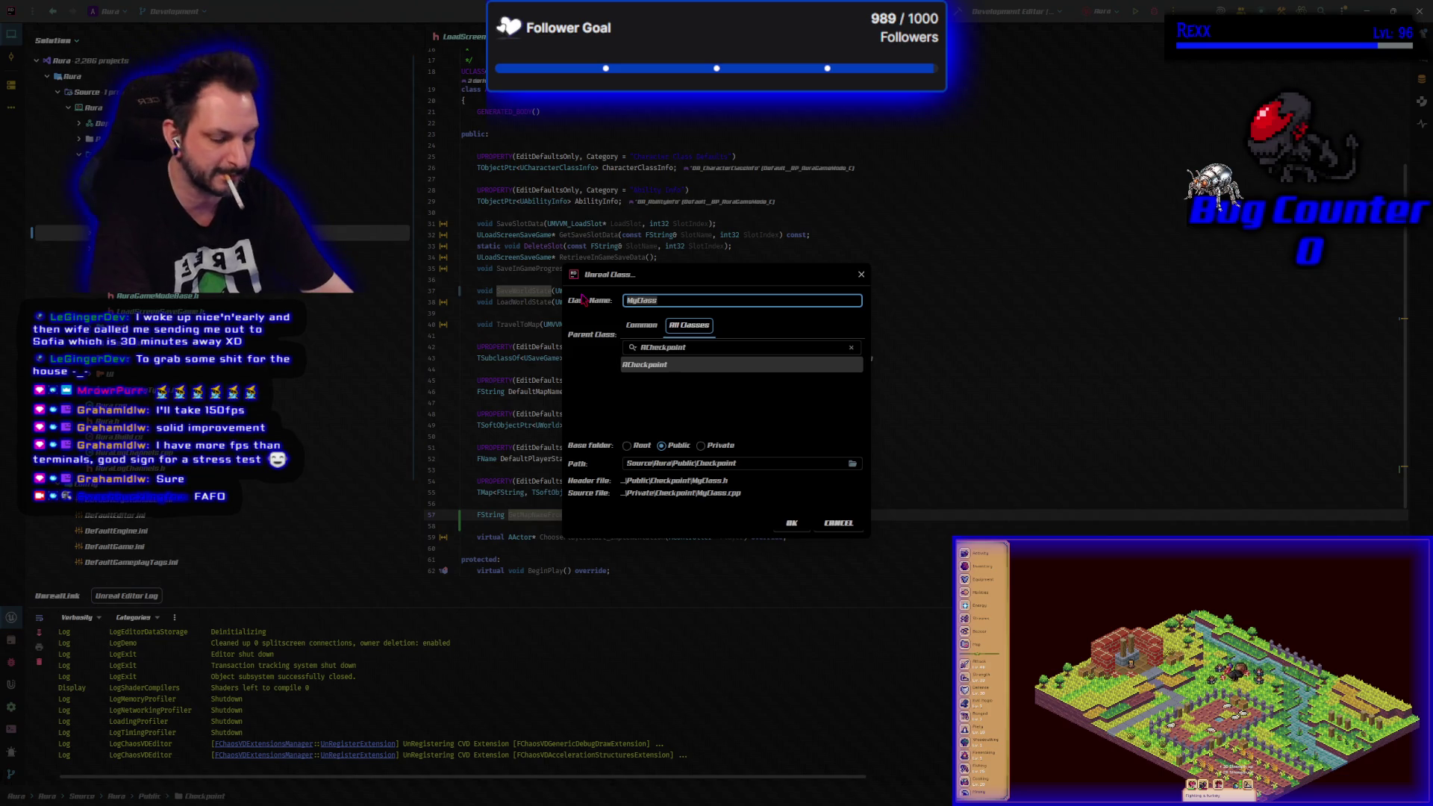
{"action": "type", "text": "MapEntrance"}
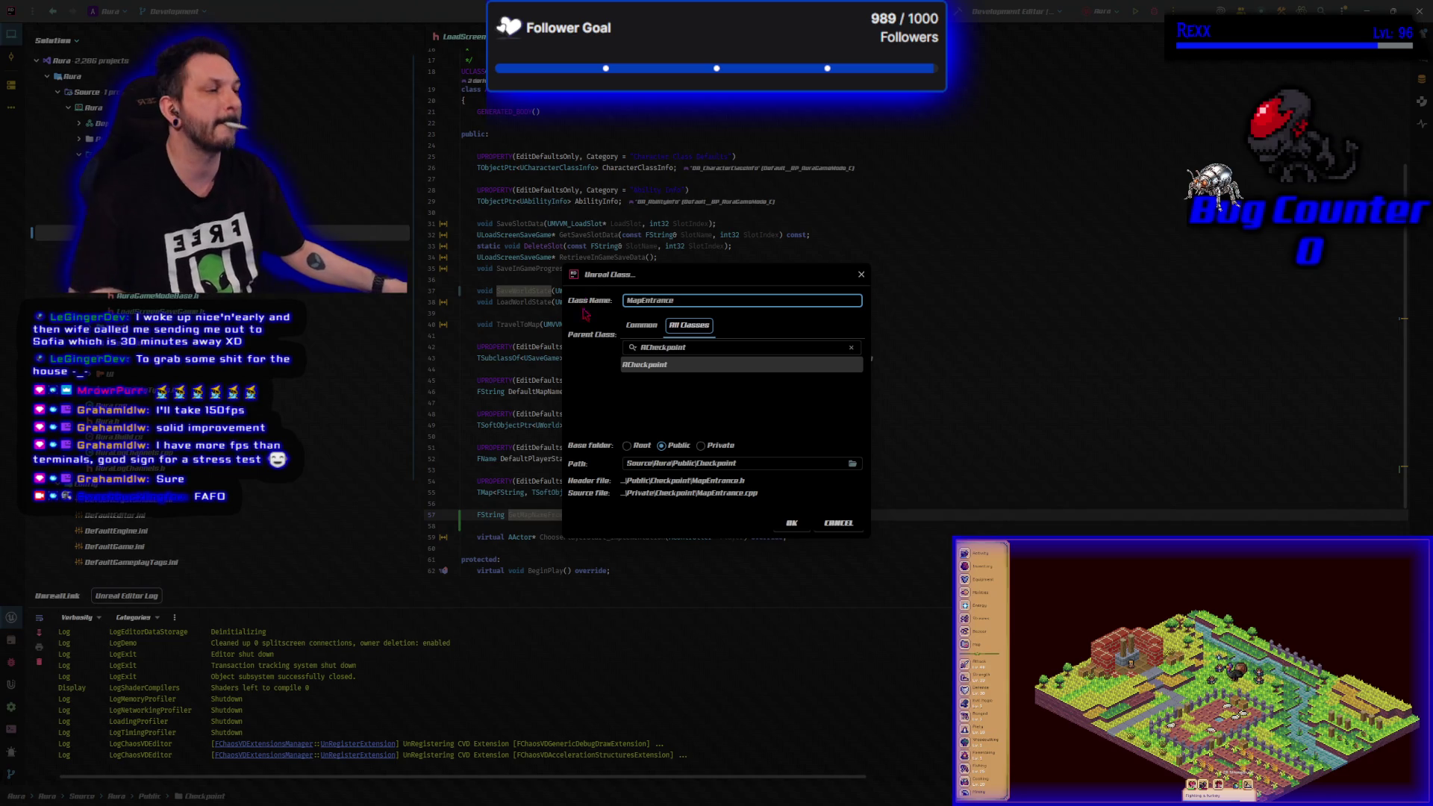
{"action": "left_click", "coordinate": [792, 523]}
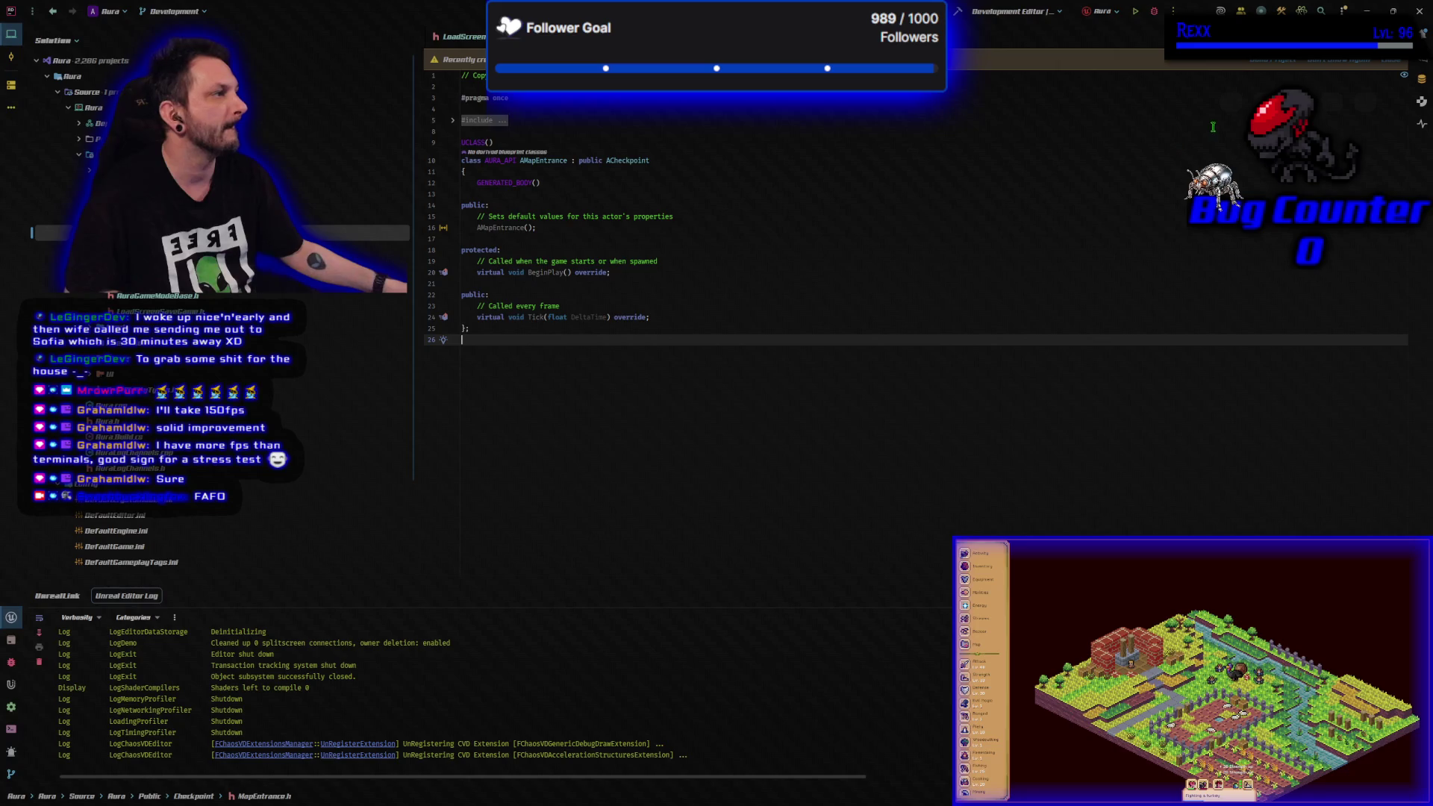
- Dismiss the 'Recently created' notice, build, and scroll Build Output up to MapEntrance.cpp's C2512 error
{"action": "left_click", "coordinate": [1255, 67]}
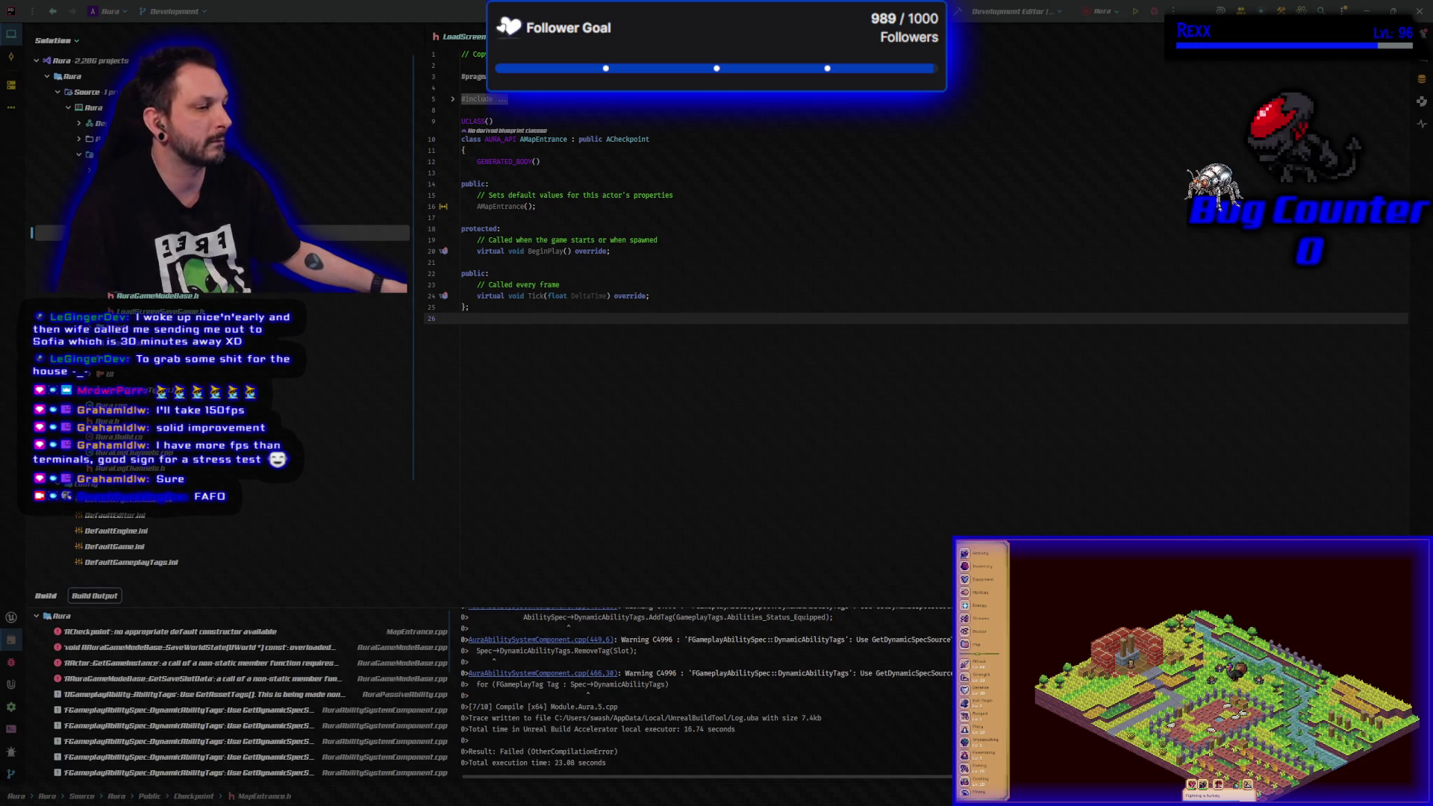
{"action": "scroll", "coordinate": [734, 663], "scroll_direction": "up", "scroll_amount": 1}
{"action": "scroll", "coordinate": [735, 663], "scroll_direction": "up", "scroll_amount": 10}
{"action": "scroll", "coordinate": [737, 674], "scroll_direction": "up", "scroll_amount": 8}
{"action": "scroll", "coordinate": [737, 674], "scroll_direction": "up", "scroll_amount": 8}
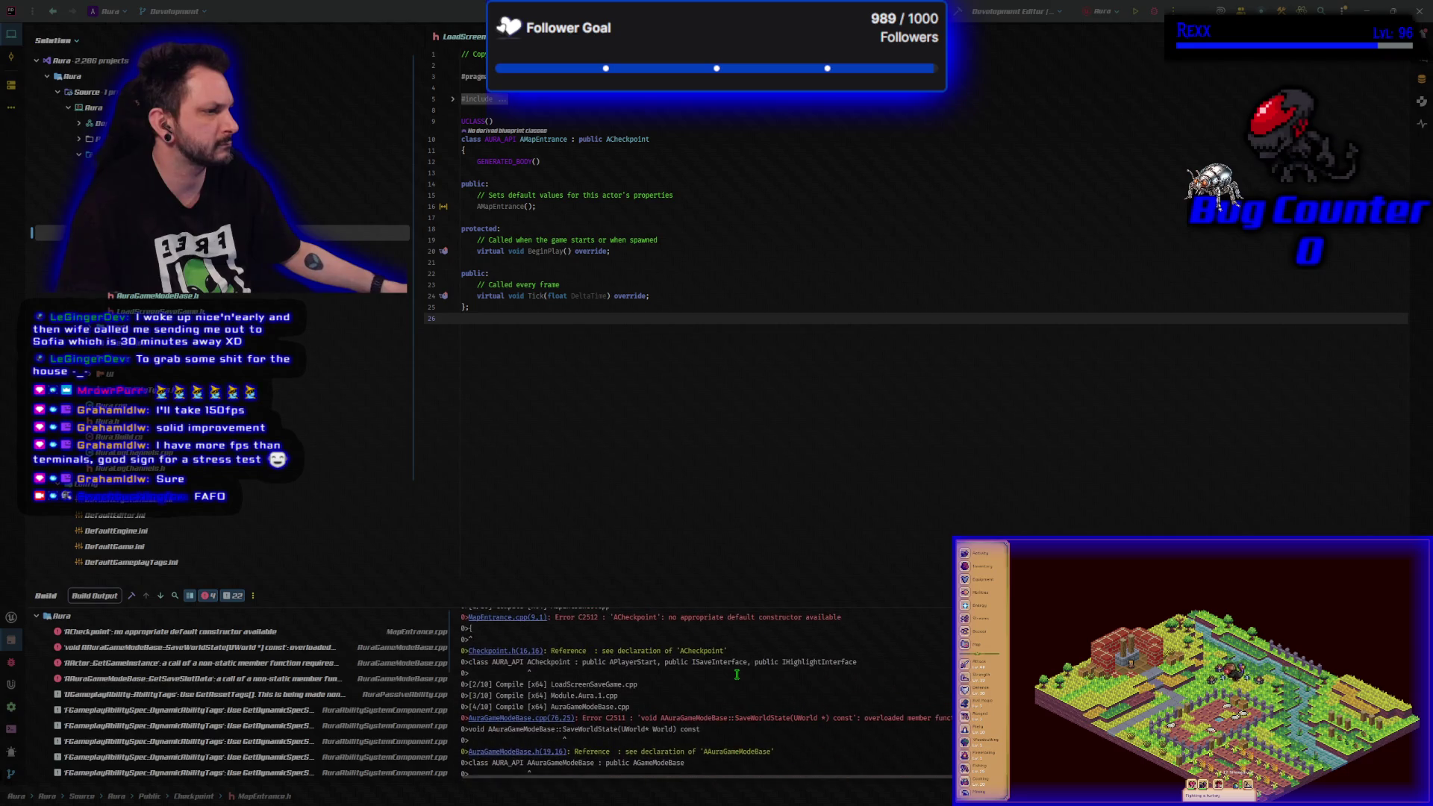
{"action": "scroll", "coordinate": [737, 674], "scroll_direction": "up", "scroll_amount": 2}
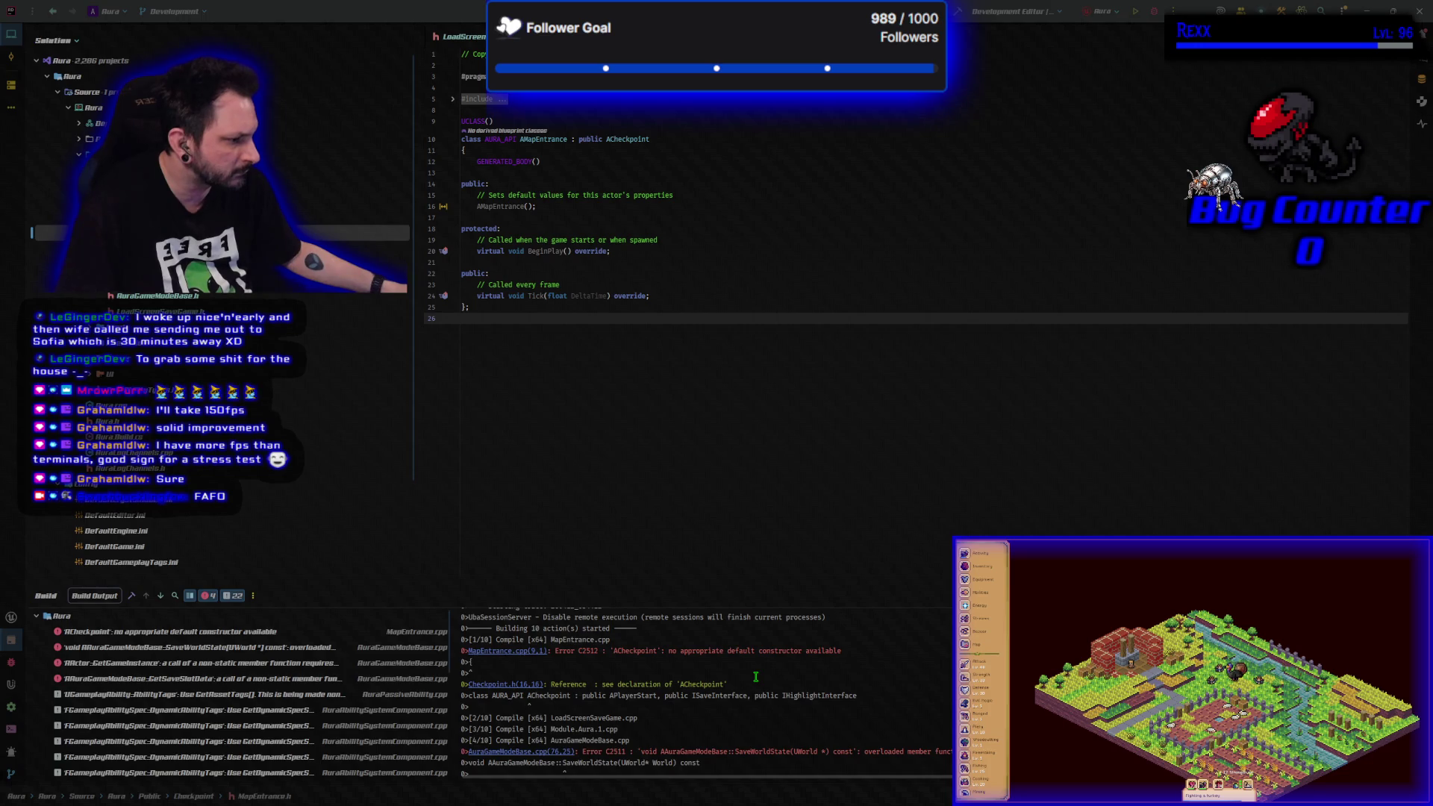
{"action": "scroll", "coordinate": [755, 676], "scroll_direction": "up", "scroll_amount": 1}
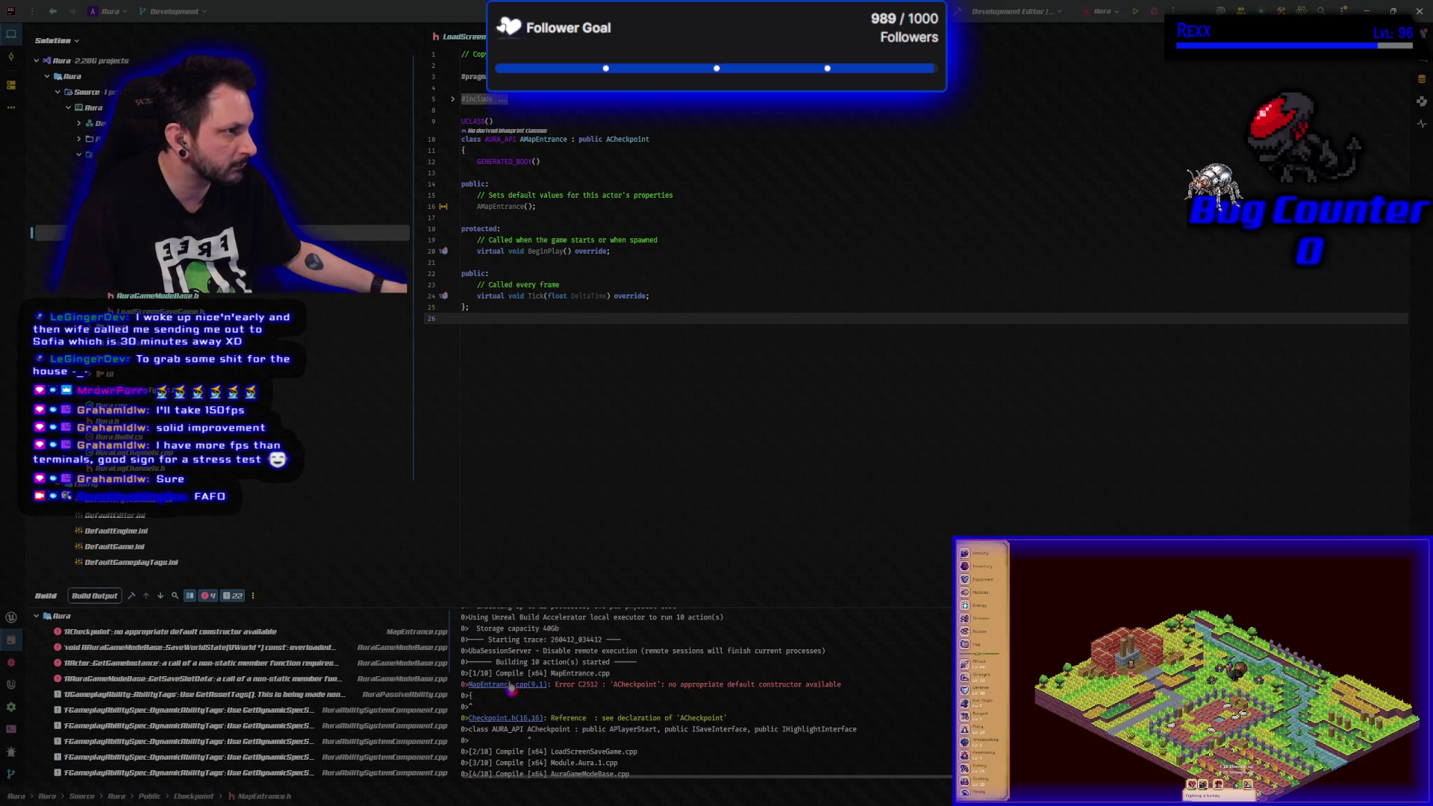
- Replace the constructor, BeginPlay and Tick declarations in MapEntrance.h with the copied class body
{"action": "left_click", "coordinate": [510, 686]}
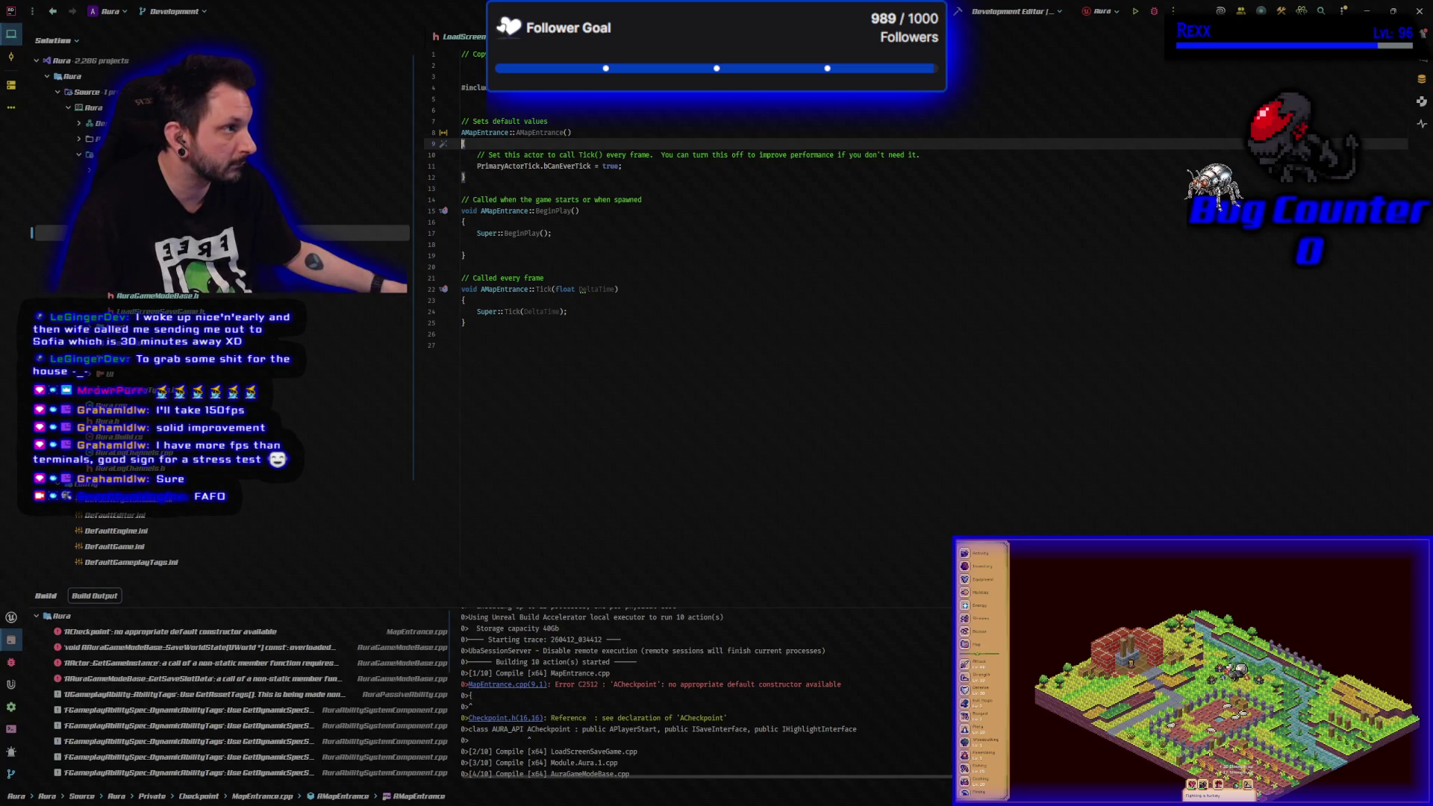
{"action": "key", "text": "ctrl+alt+Home"}
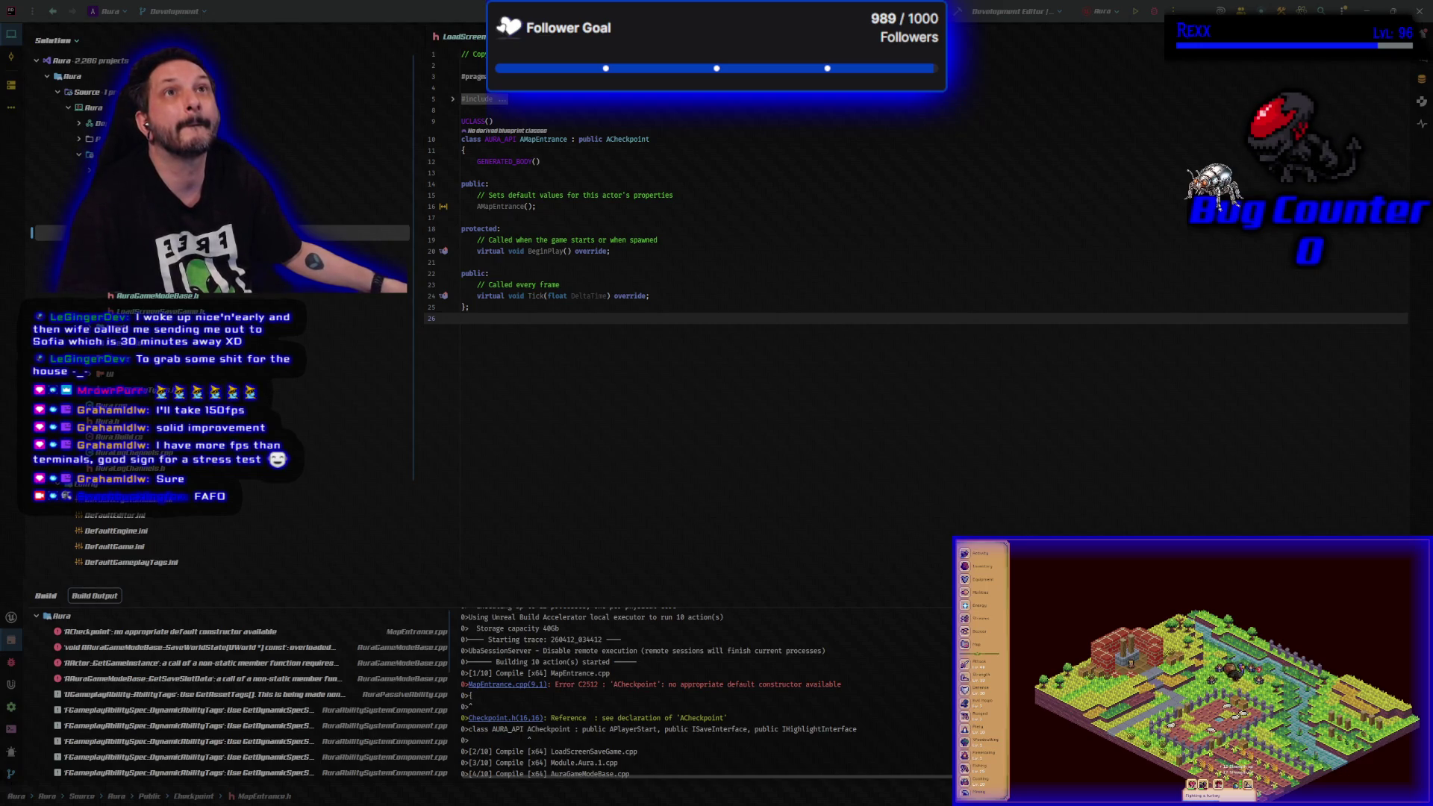
{"action": "mouse_move", "coordinate": [489, 335]}
{"action": "left_mouse_down"}
{"action": "mouse_move", "coordinate": [446, 206]}
{"action": "mouse_move", "coordinate": [447, 108]}
{"action": "mouse_move", "coordinate": [451, 127]}
{"action": "left_mouse_up"}
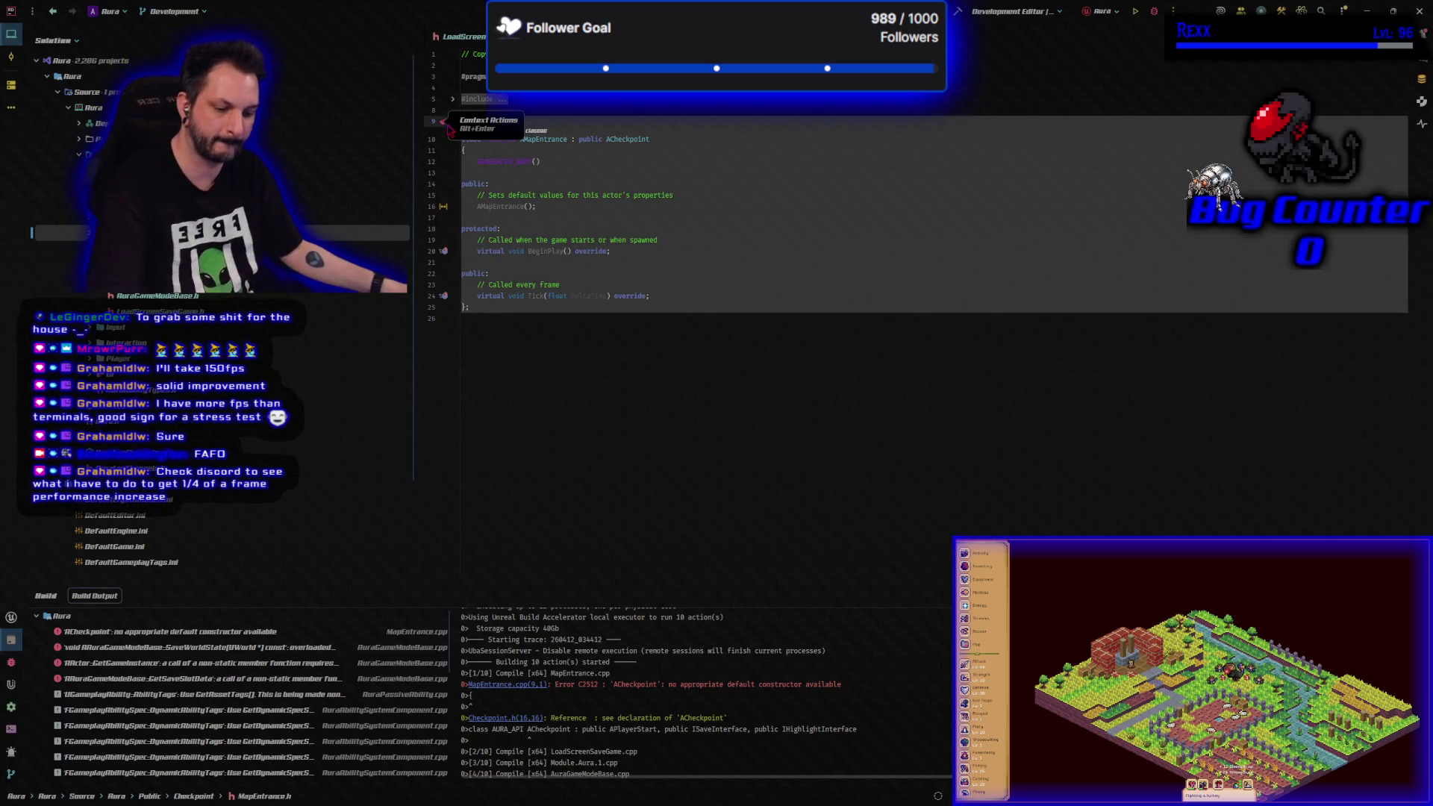
{"action": "key", "text": "ctrl+v"}
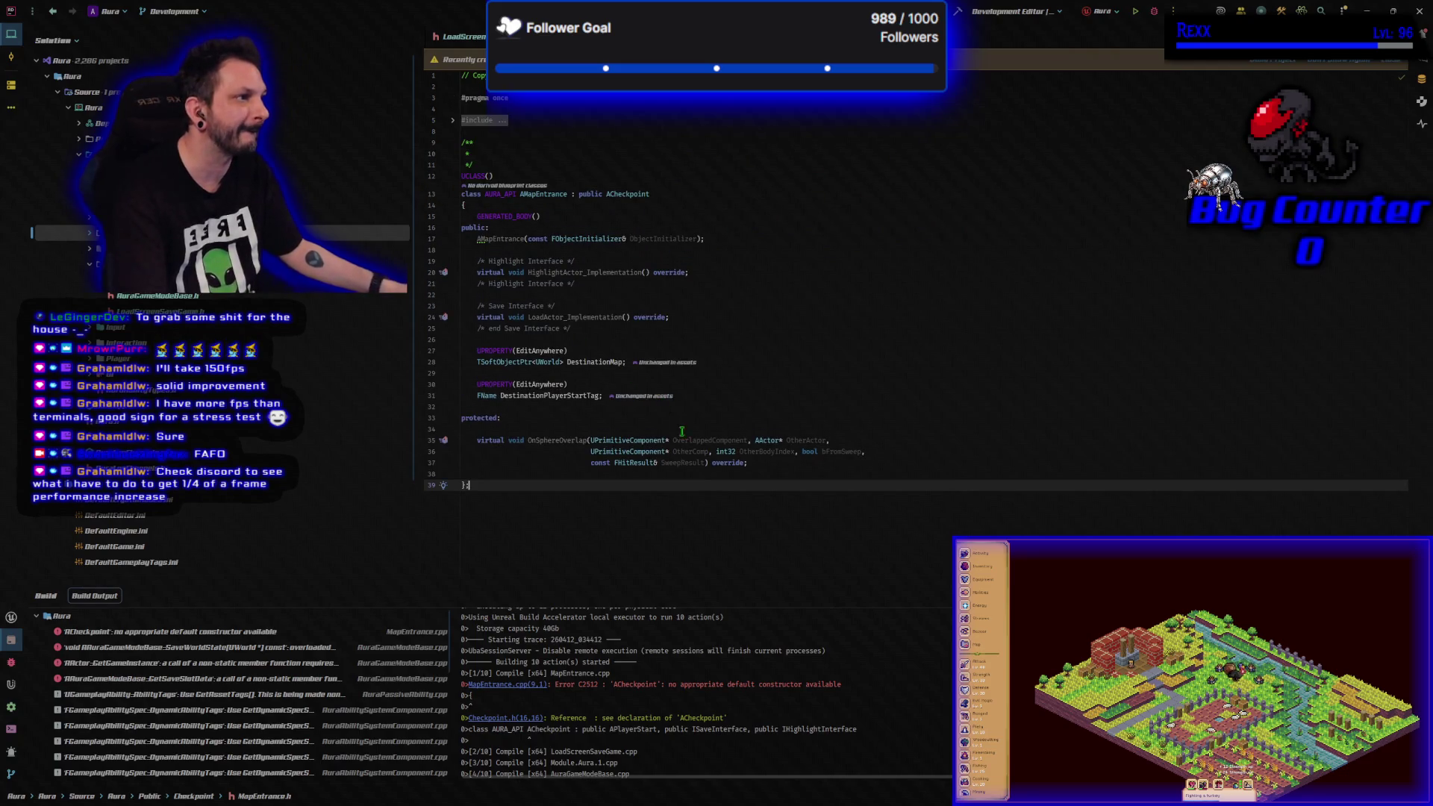
- Paste the map entrance implementation over the lines 7–27 boilerplate in MapEntrance.cpp
{"action": "key", "text": "ctrl+alt+Home"}
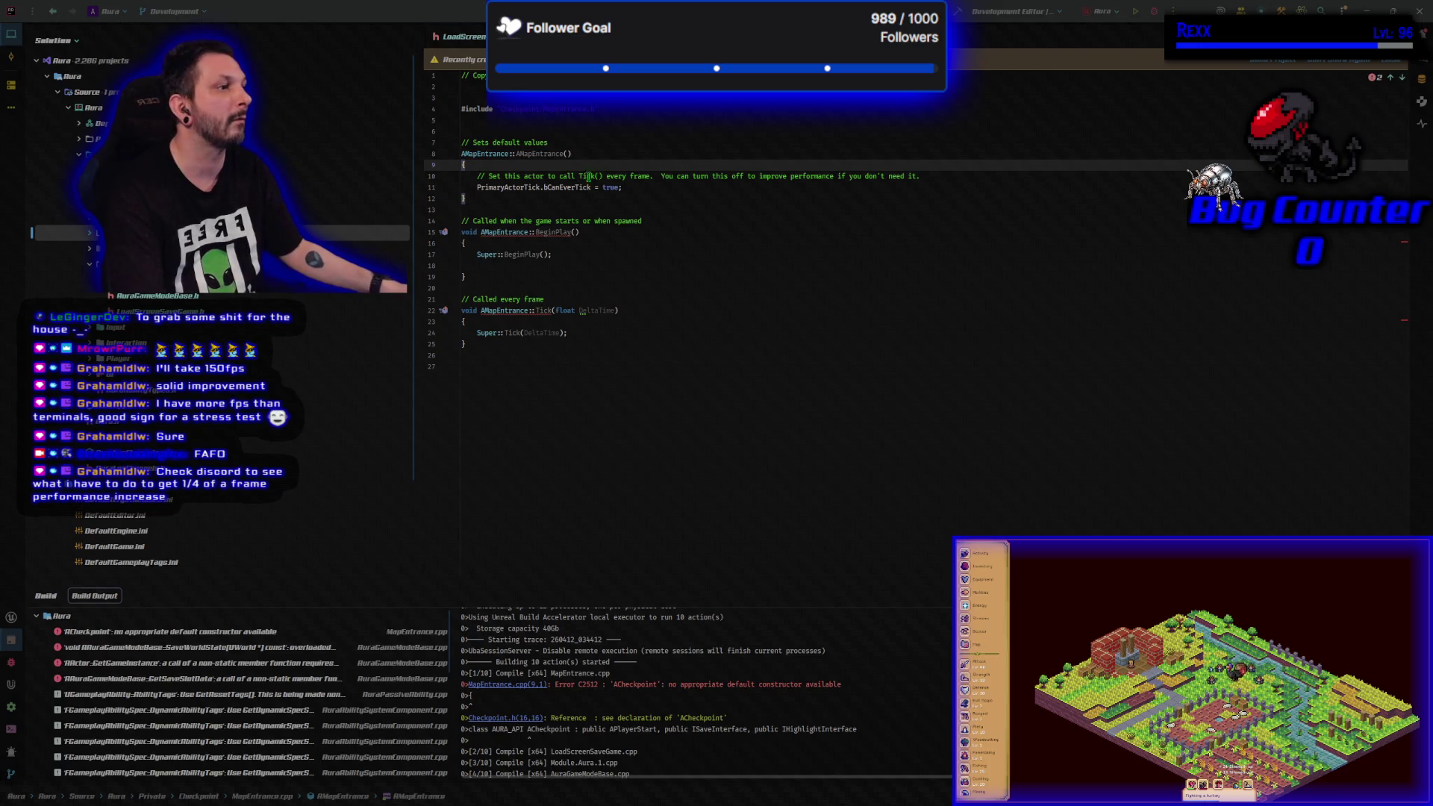
{"action": "left_click", "coordinate": [513, 365]}
{"action": "key", "text": "shift+Up"}
{"action": "key", "text": "shift+Up"}
{"action": "key", "text": "shift+Up"}
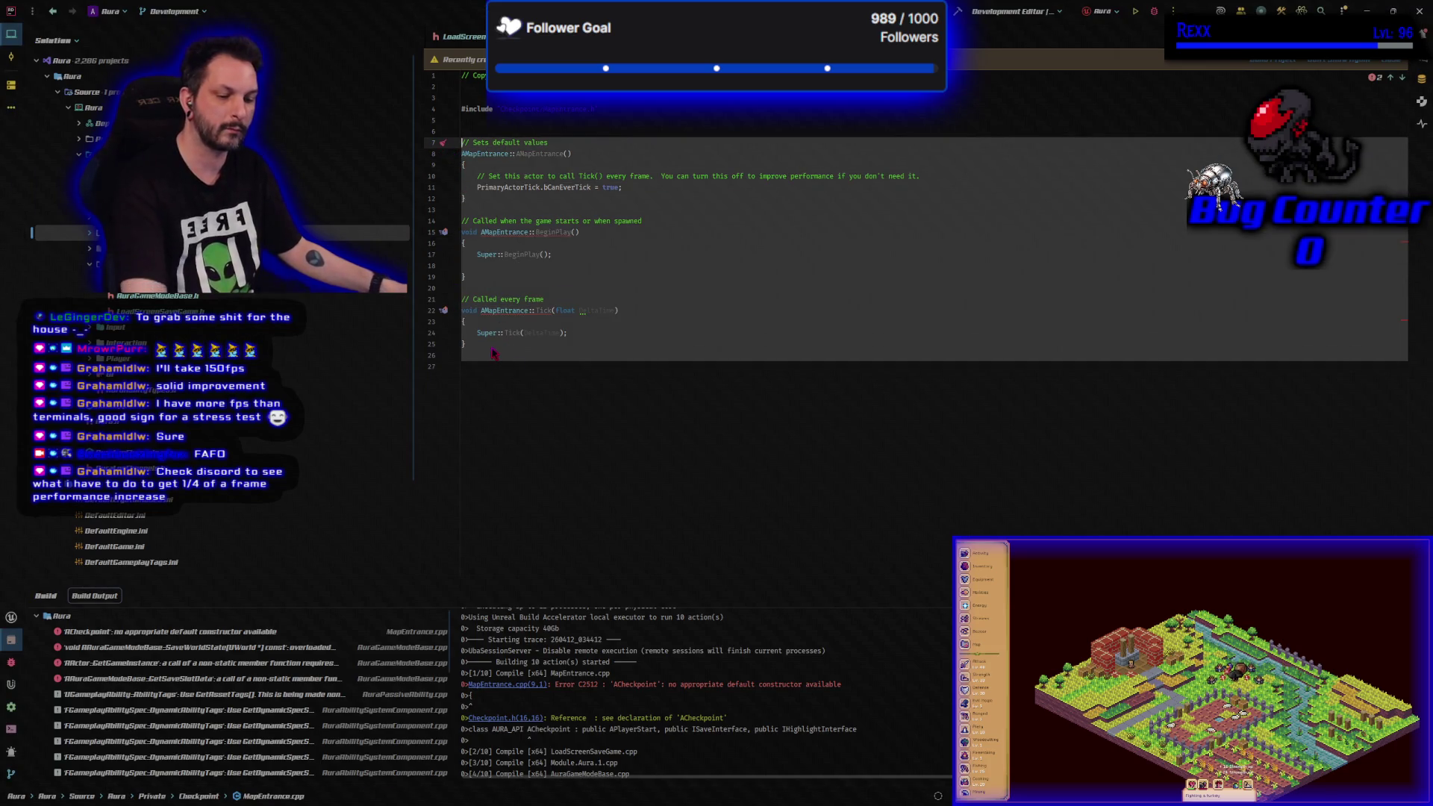
{"action": "key", "text": "ctrl+v"}
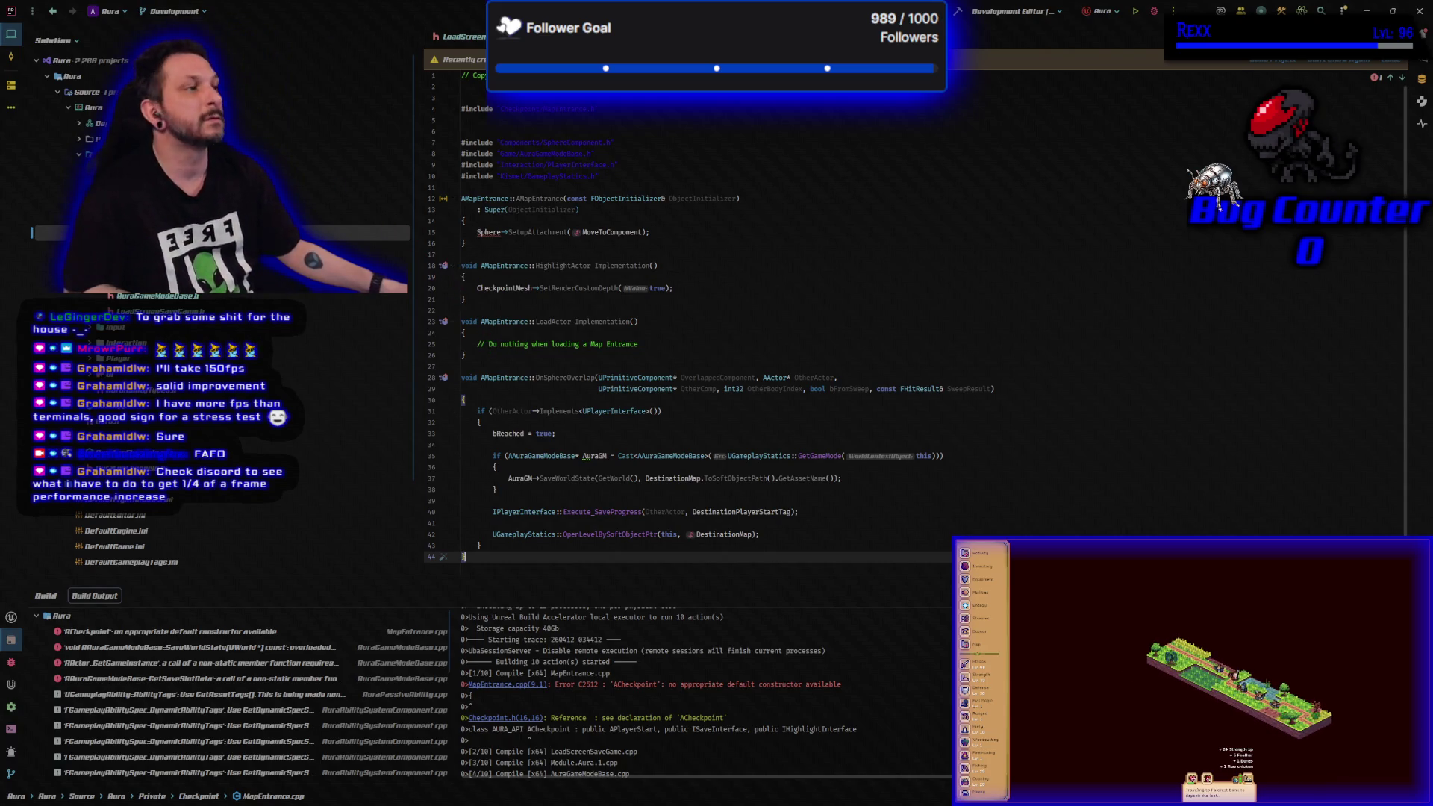
- Rebuild the project, then unfold MapEntrance.h's #include block and put the caret on line 6
{"action": "left_click", "coordinate": [684, 232]}
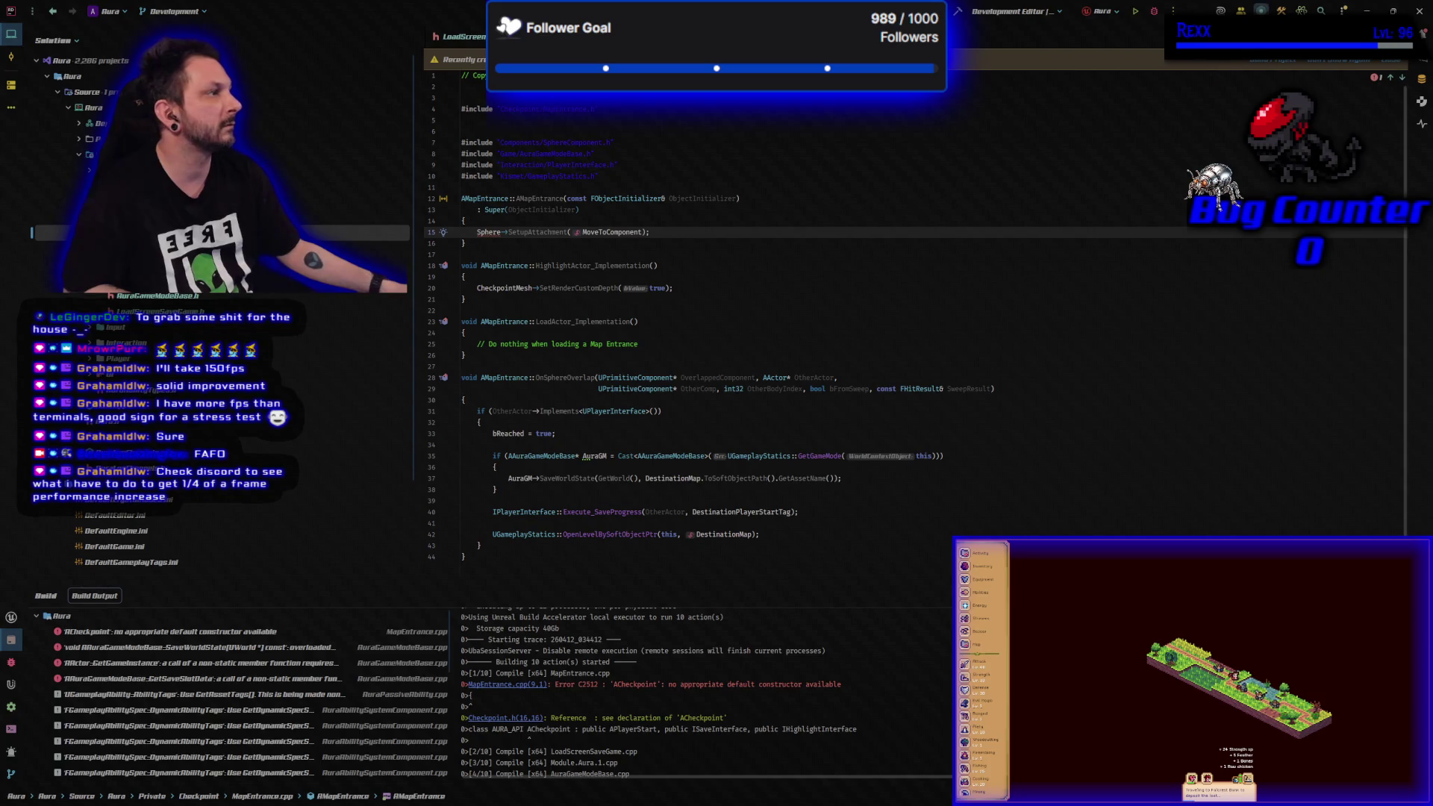
{"action": "left_click", "coordinate": [1281, 11]}
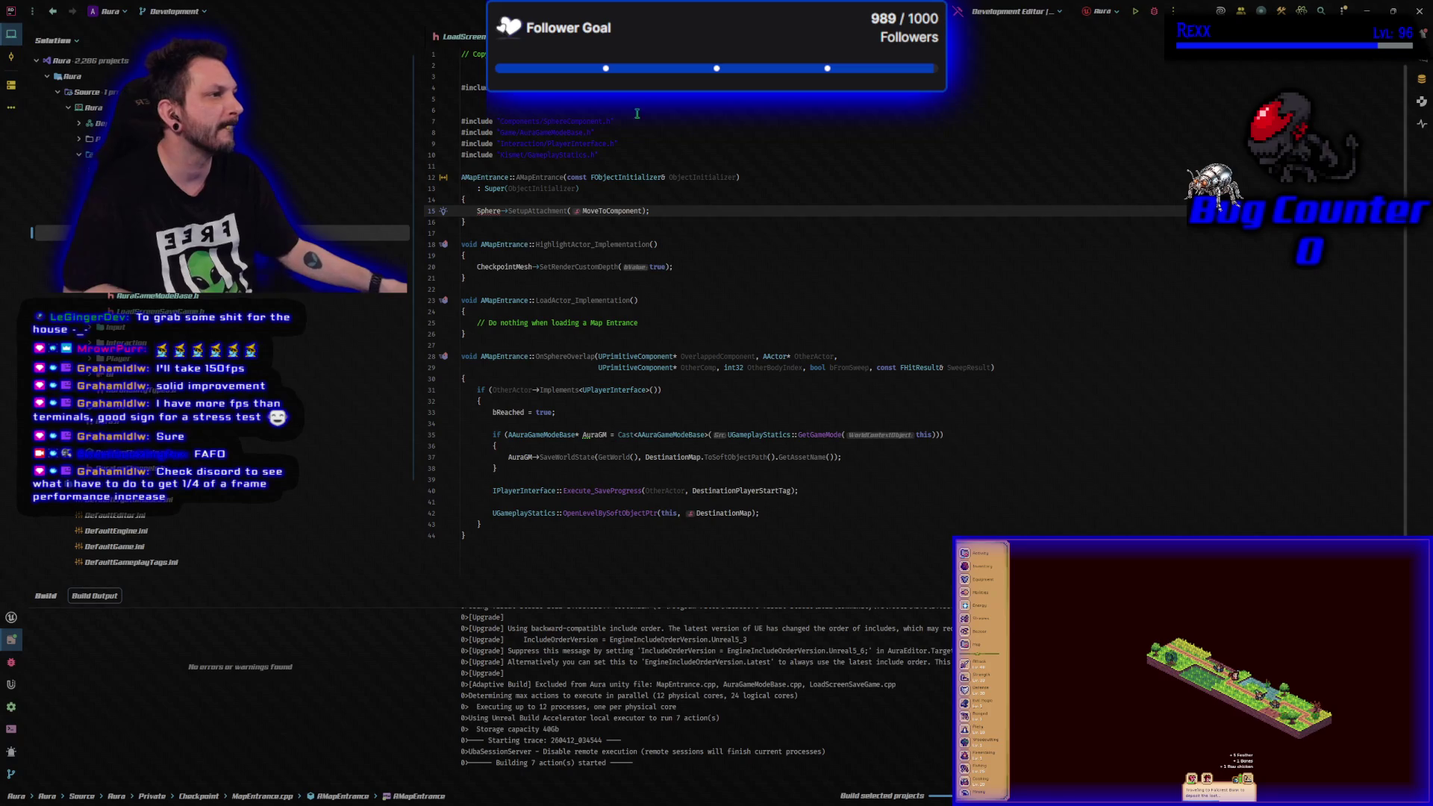
{"action": "key", "text": "alt+o"}
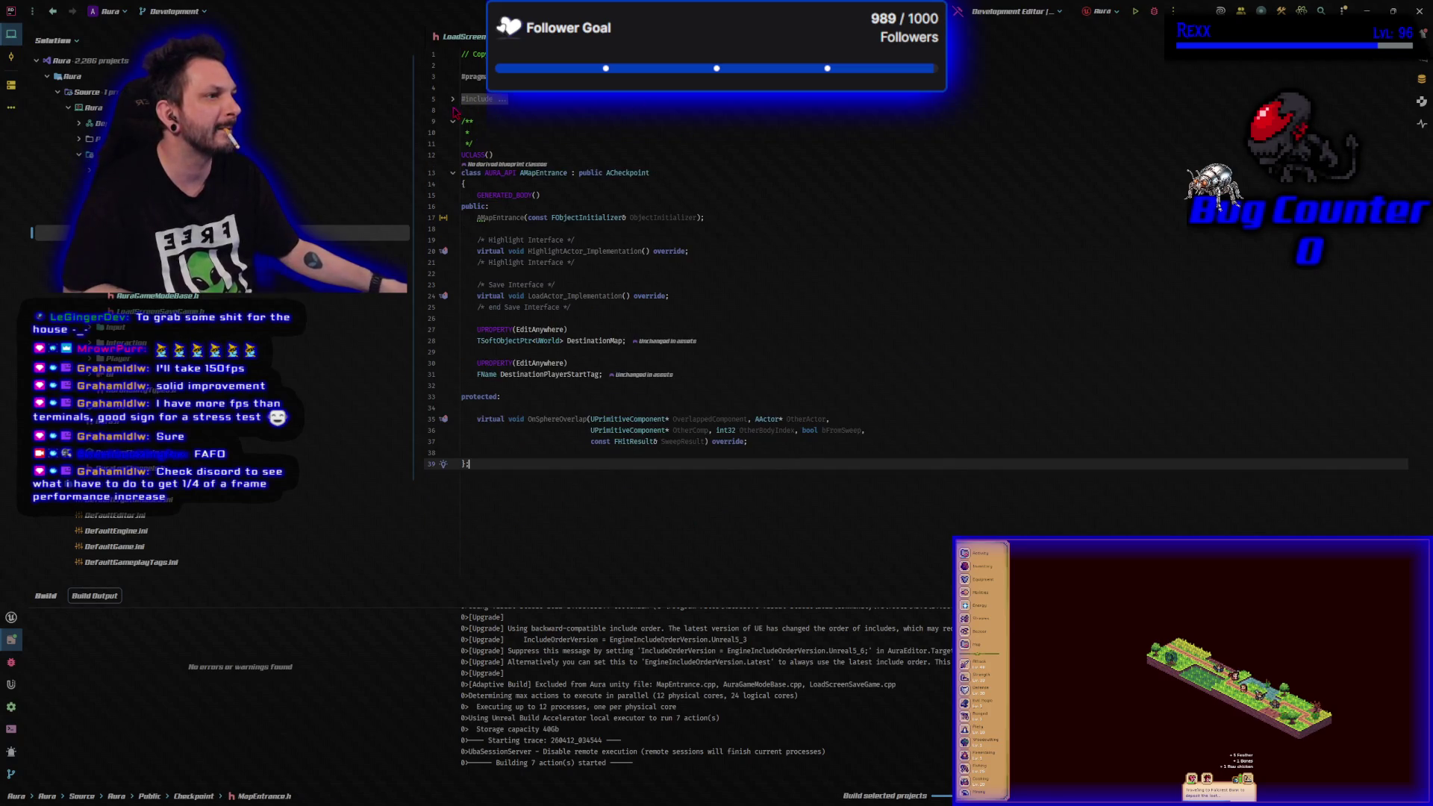
{"action": "left_click", "coordinate": [452, 98]}
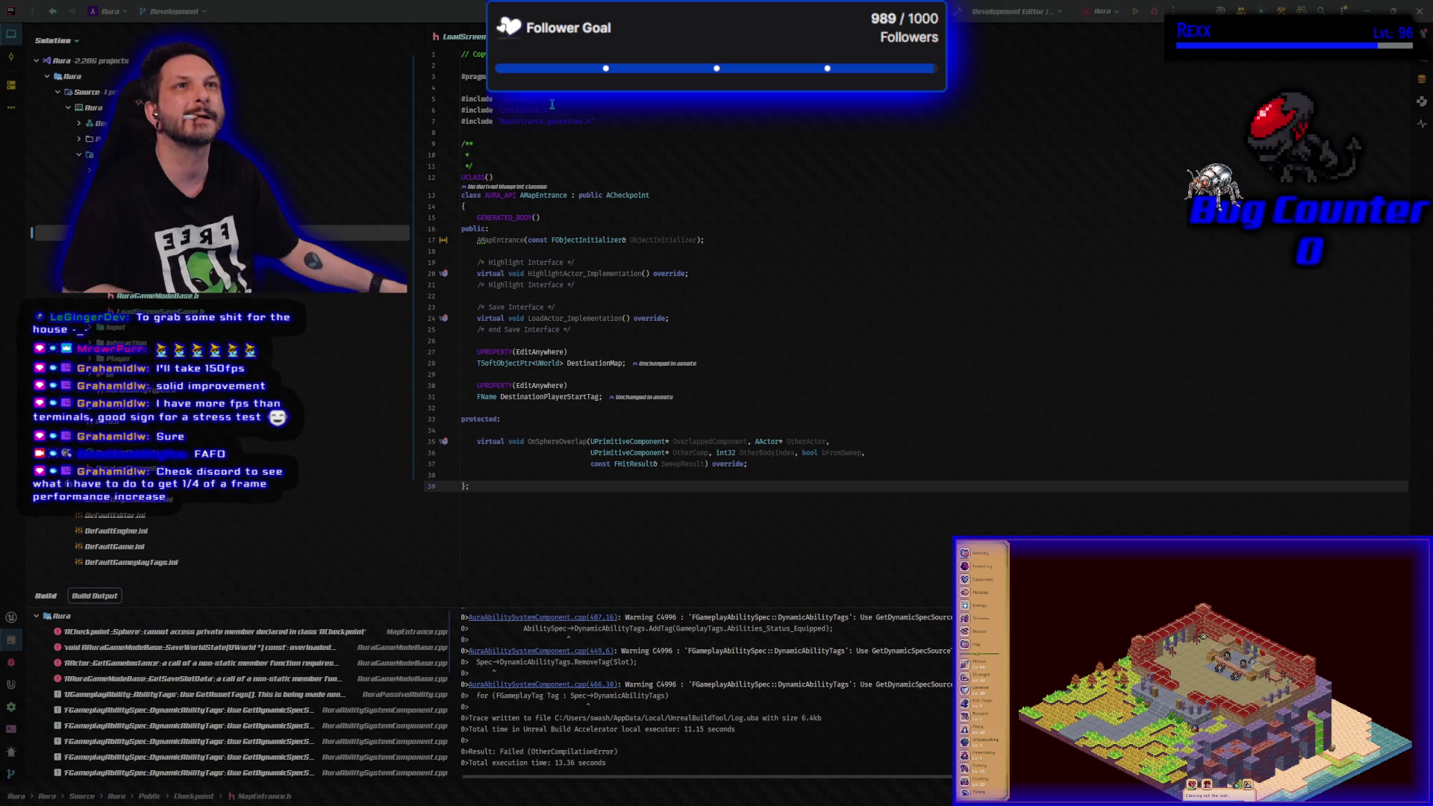
{"action": "left_click", "coordinate": [500, 110]}
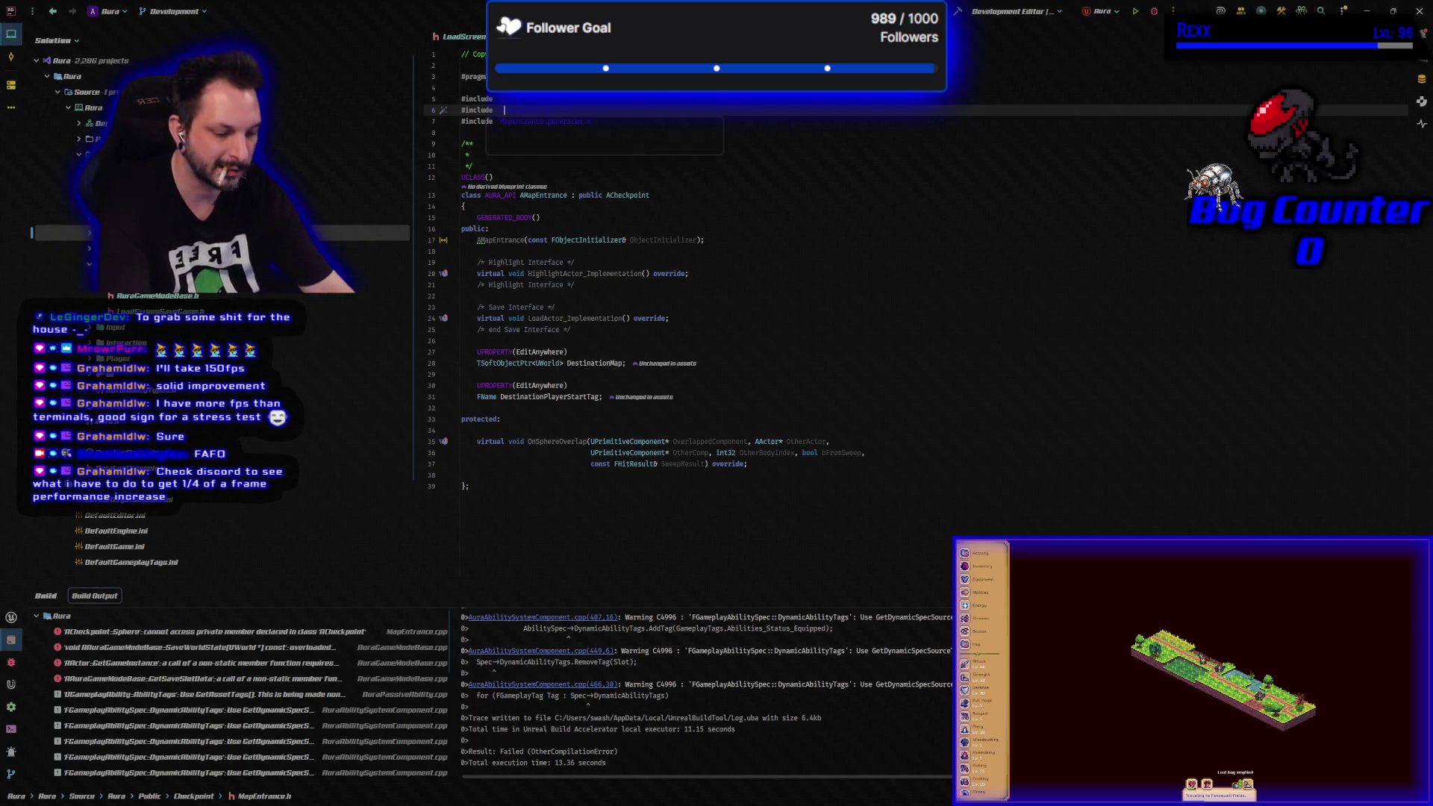
- Add #include "Checkpoint.h" on line 6 of MapEntrance.h and go back to MapEntrance.cpp
{"action": "type", "text": "Chec"}
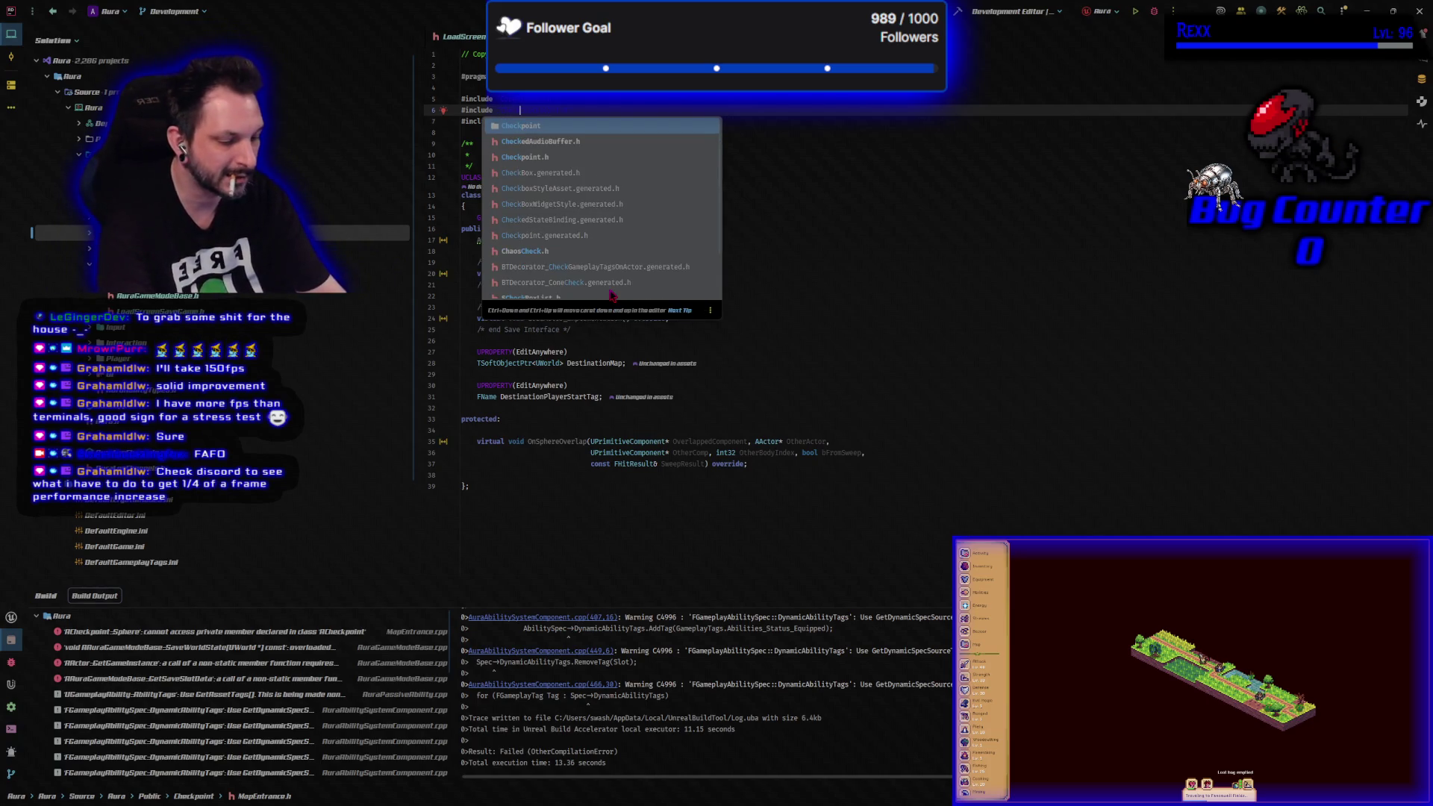
{"action": "key", "text": "Return"}
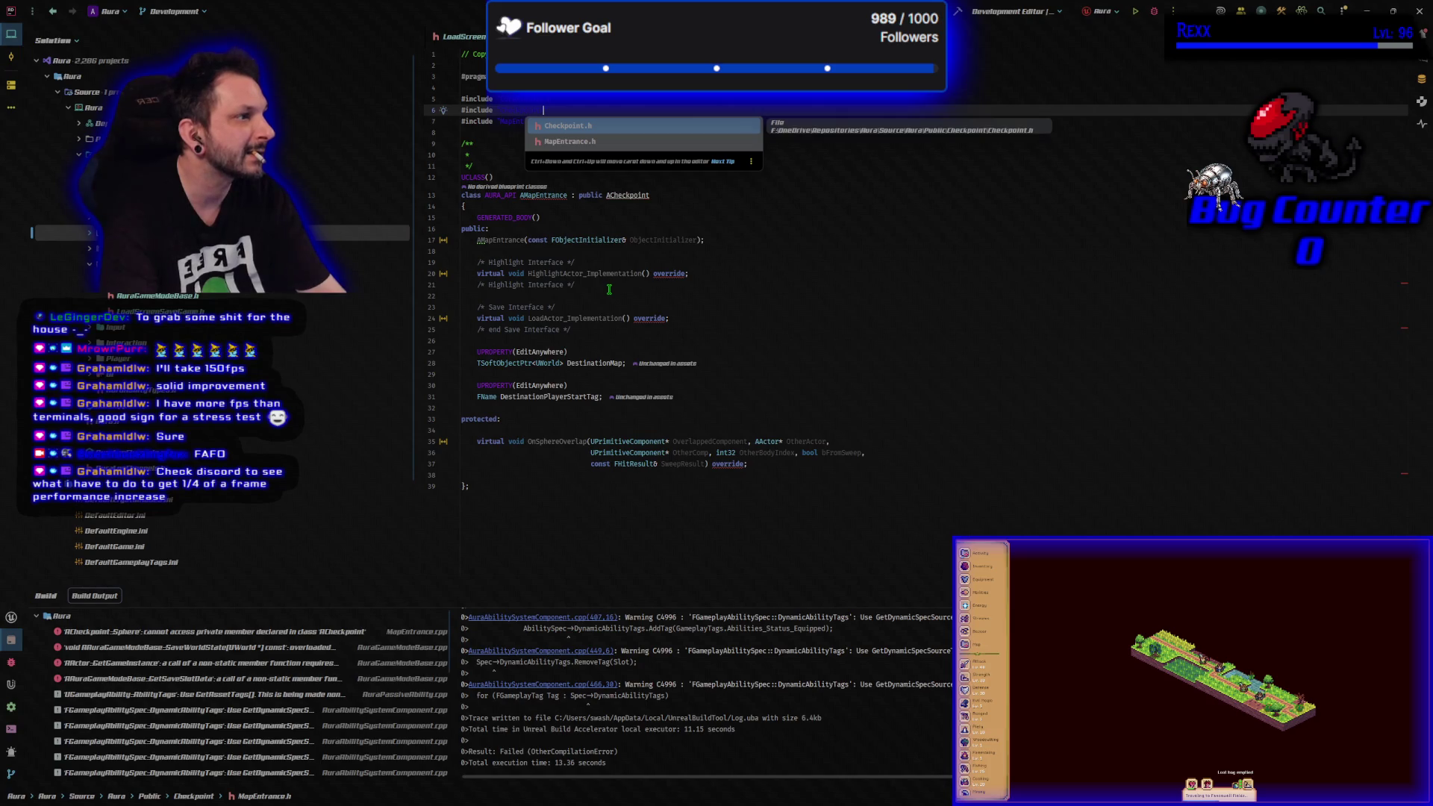
{"action": "key", "text": "Return"}
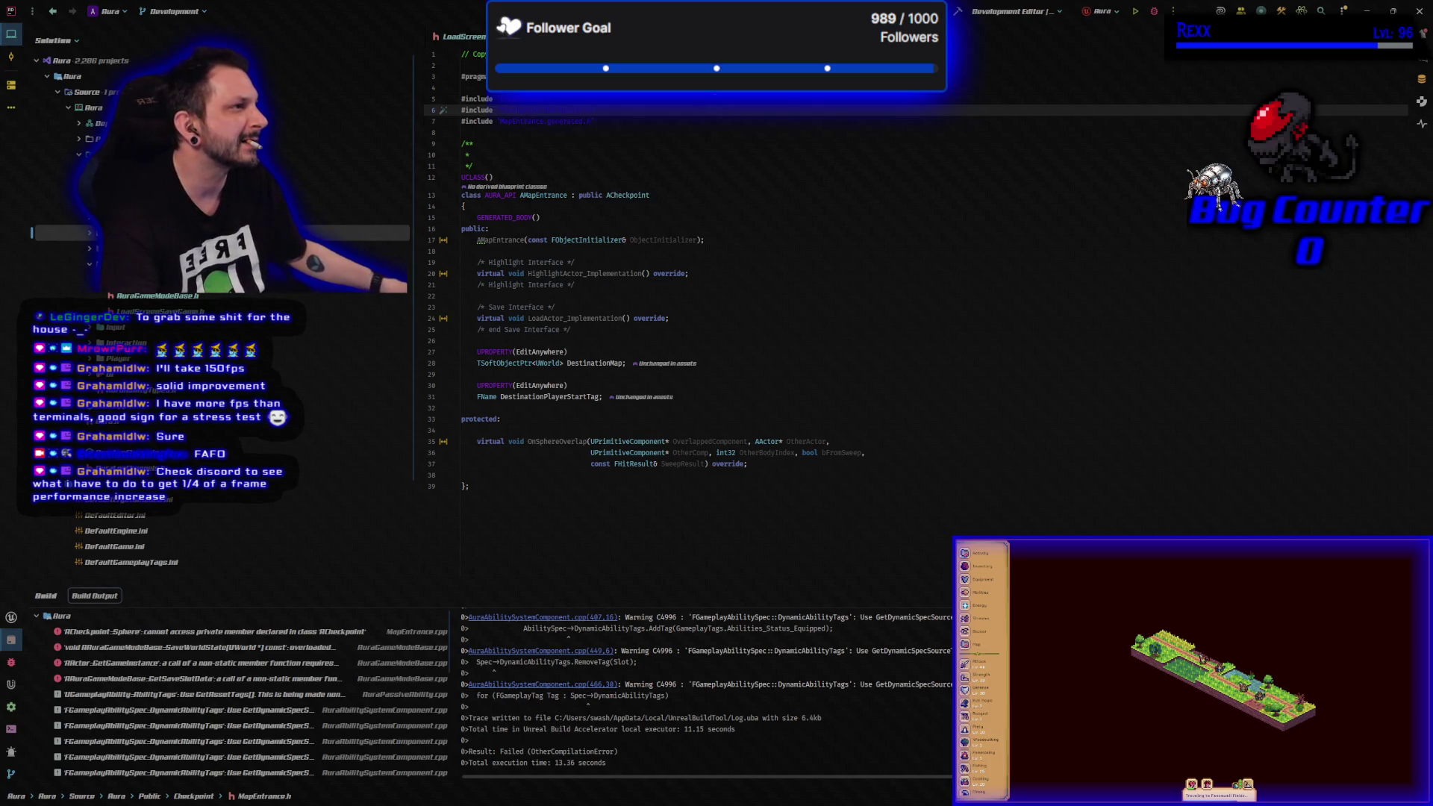
{"action": "key", "text": "ctrl+alt+Home"}
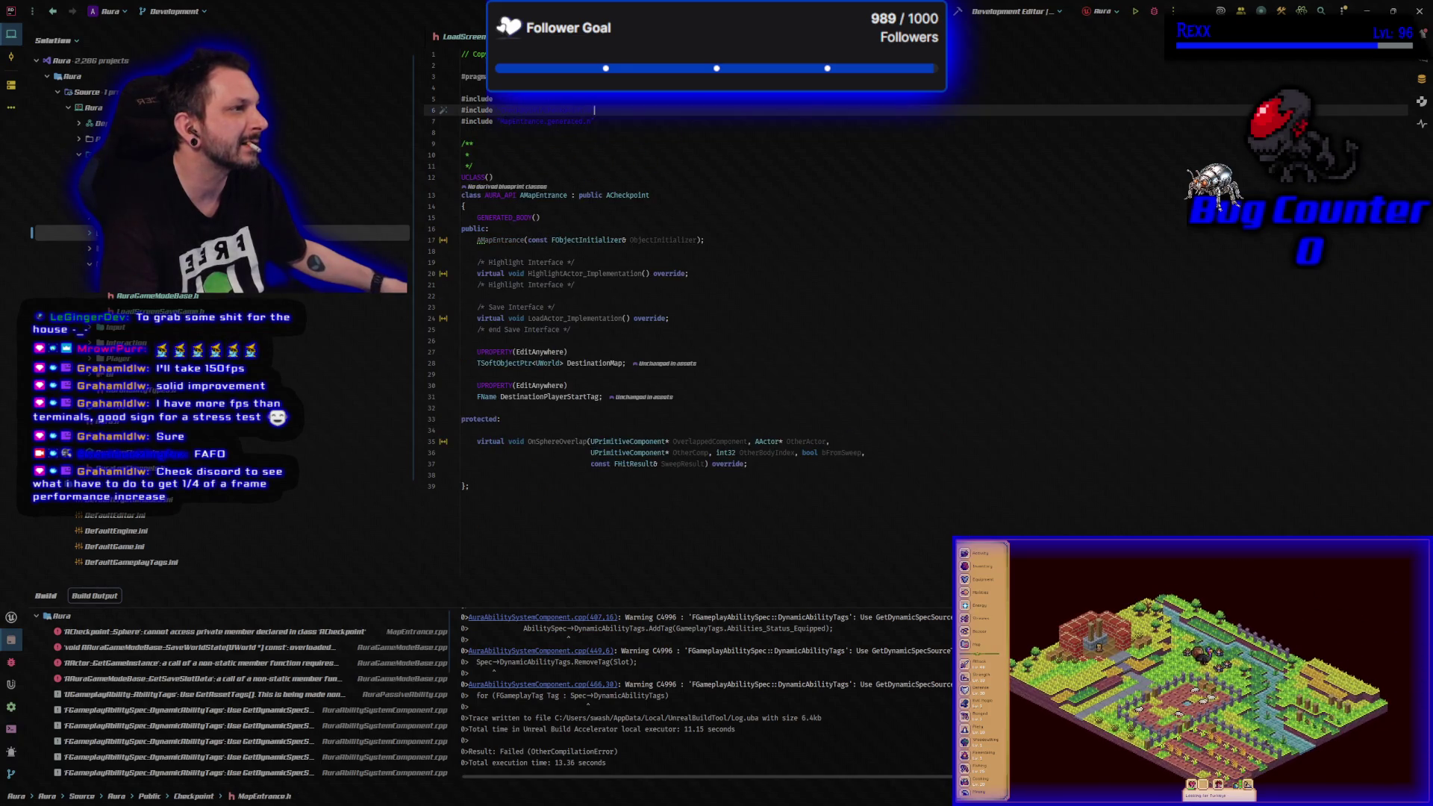
{"action": "key", "text": "ctrl+alt+Home"}
{"action": "key", "text": "Home"}
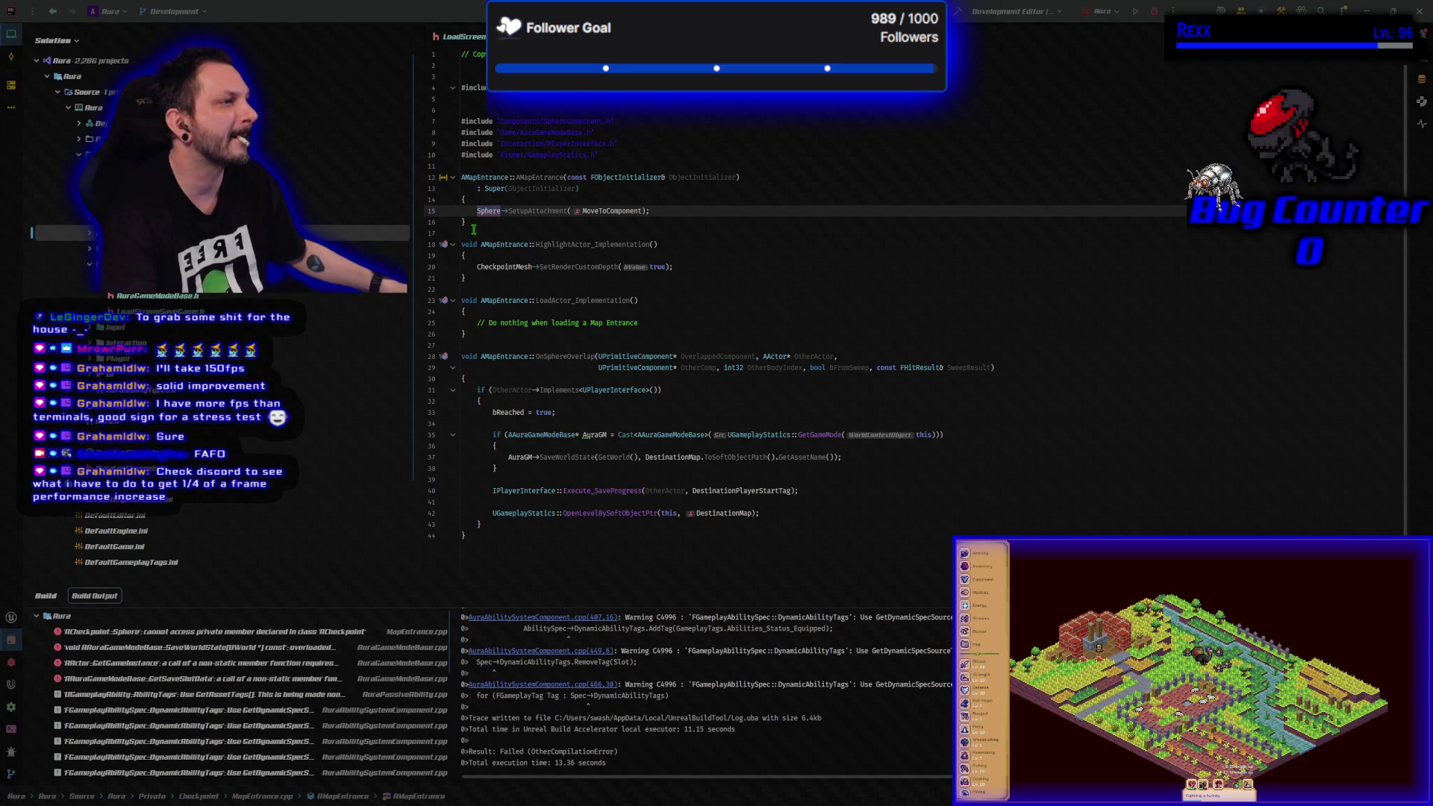
{"action": "left_click", "coordinate": [539, 121]}
{"action": "mouse_move", "coordinate": [616, 352]}
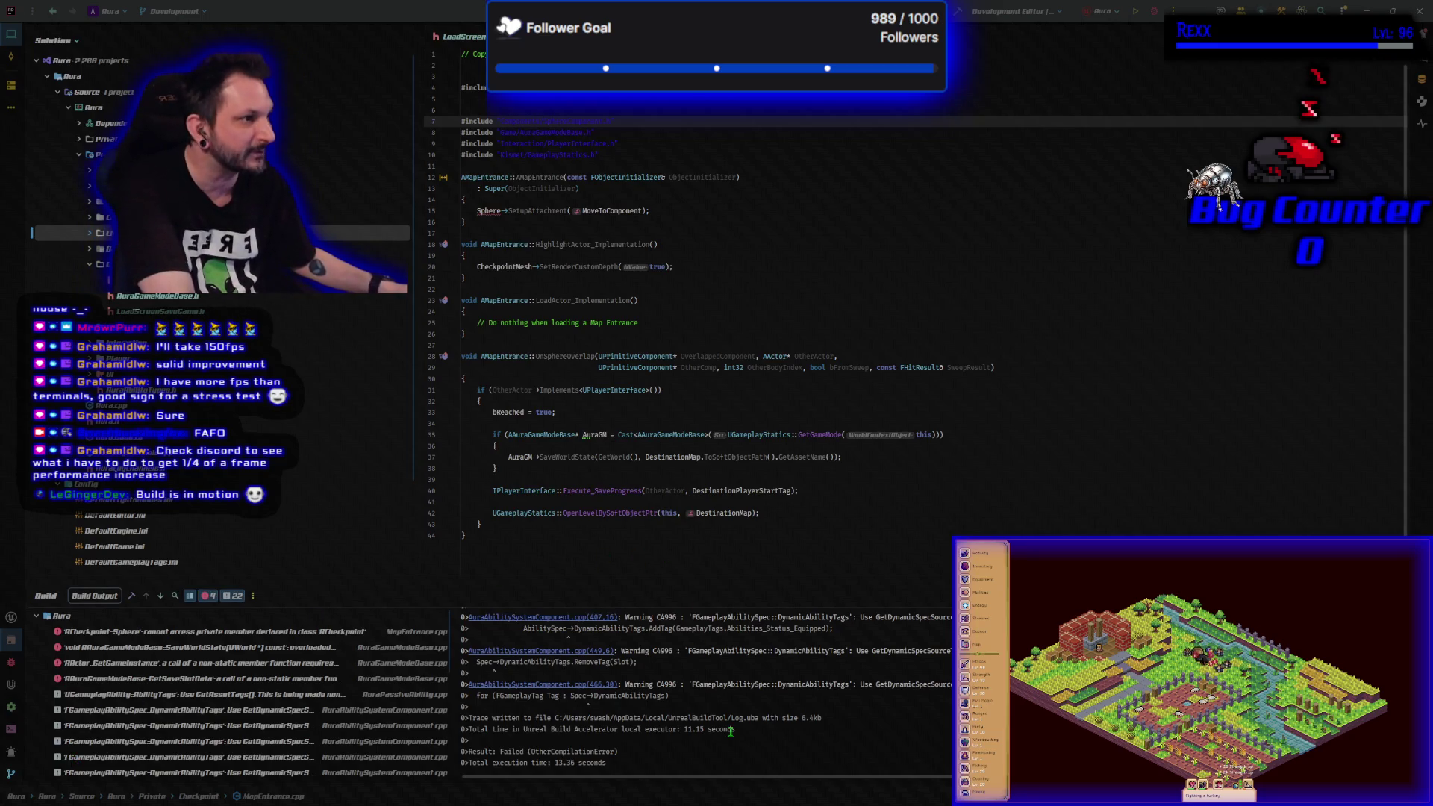
{"action": "left_click", "coordinate": [490, 210]}
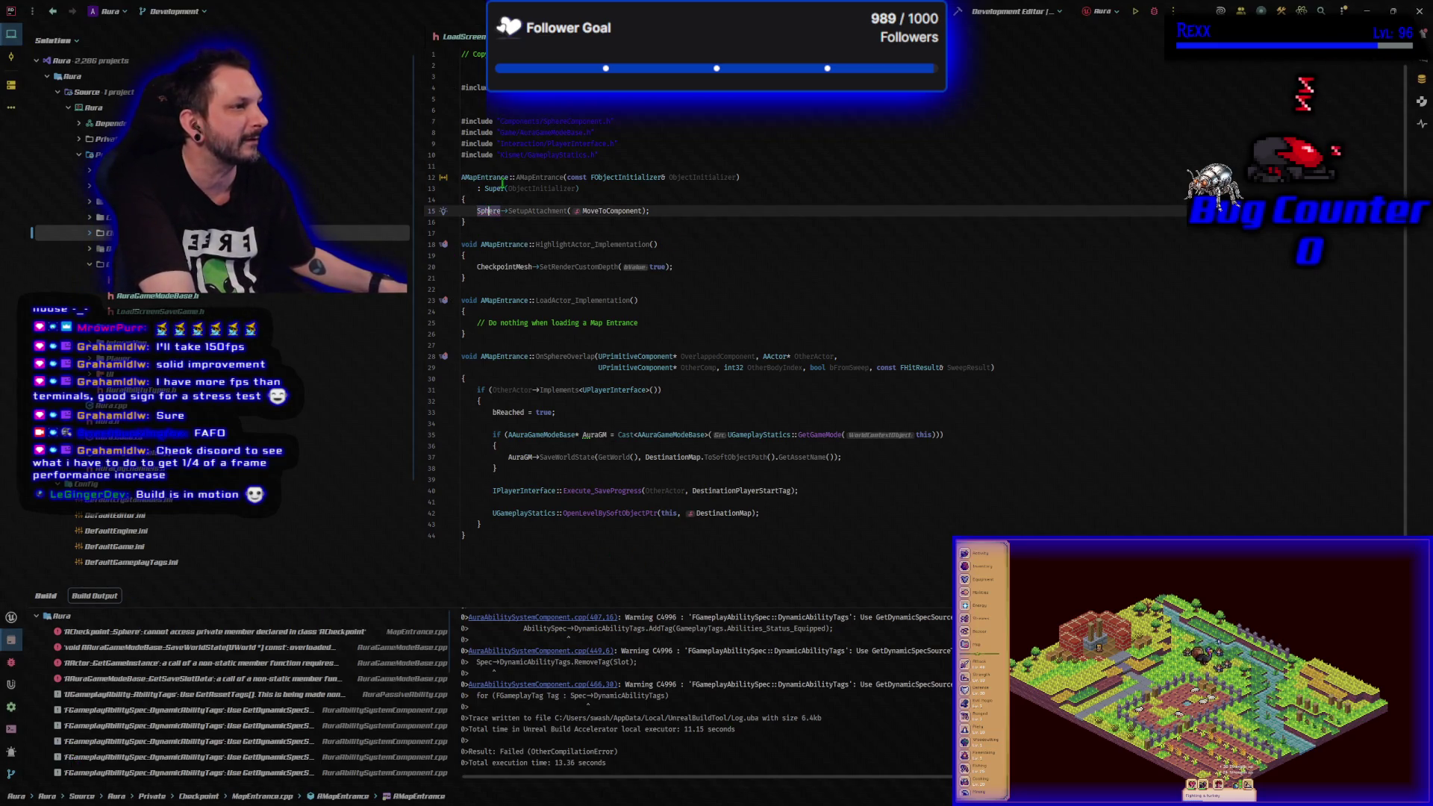
{"action": "key", "text": "ctrl+alt+Left"}
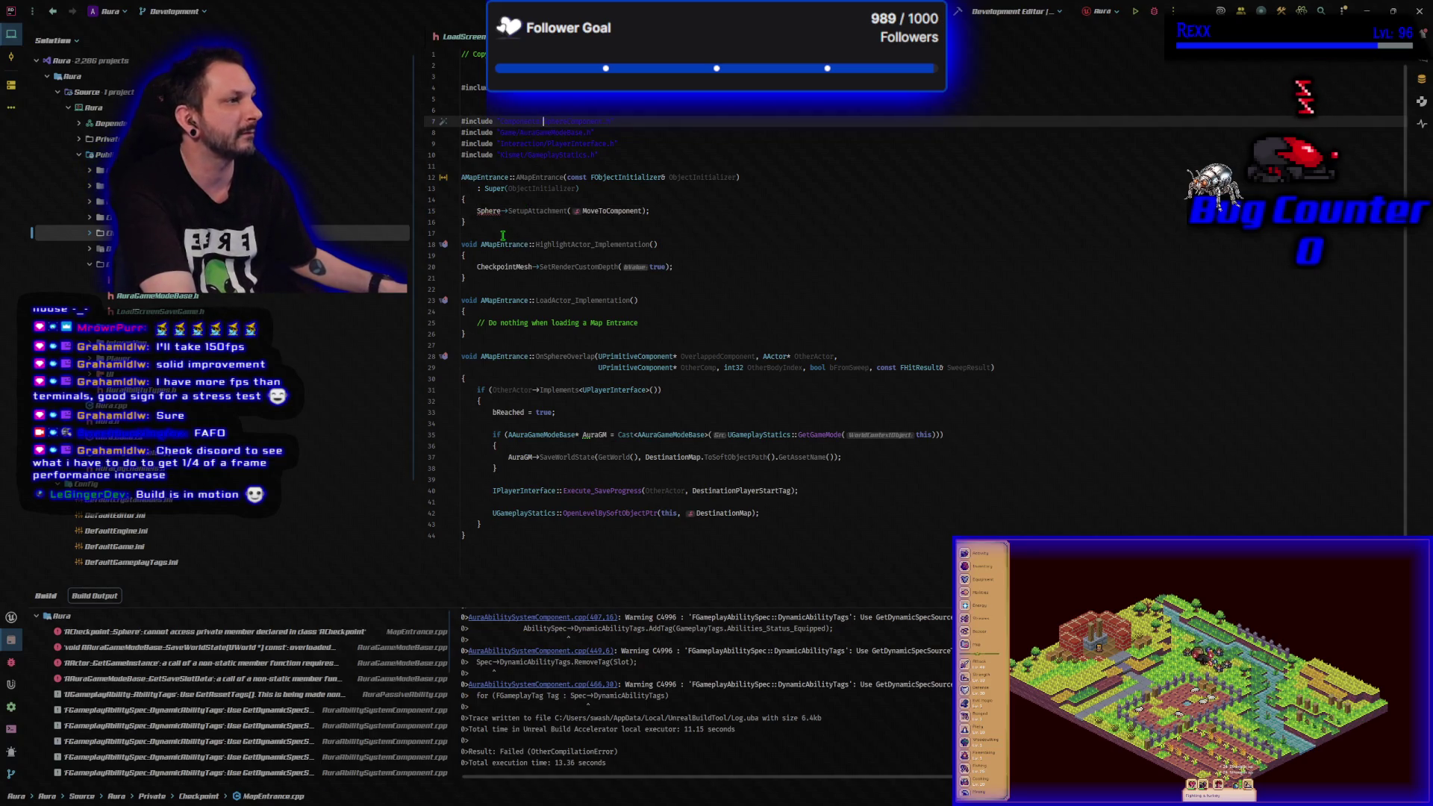
{"action": "left_click", "coordinate": [501, 212]}
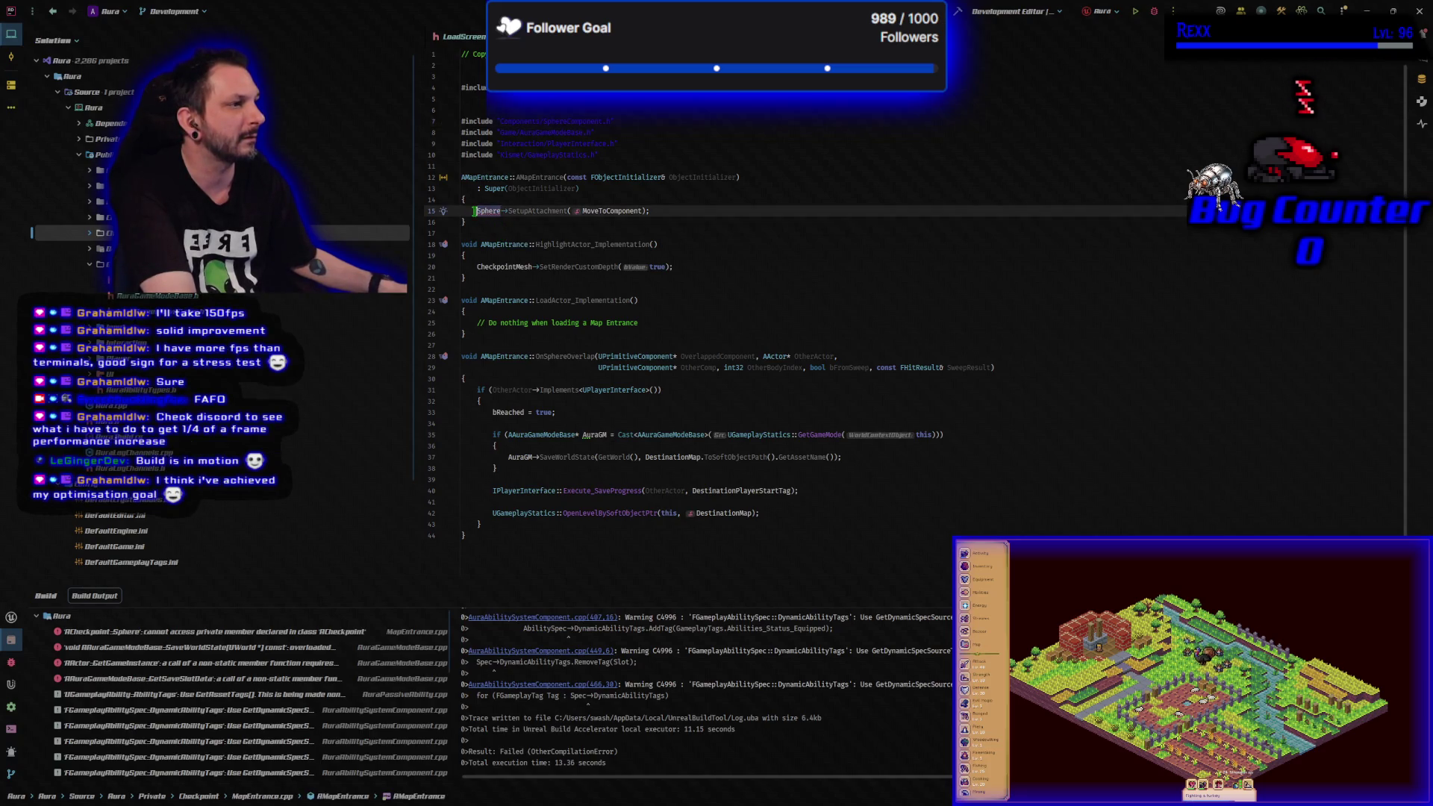
{"action": "left_click", "coordinate": [536, 122]}
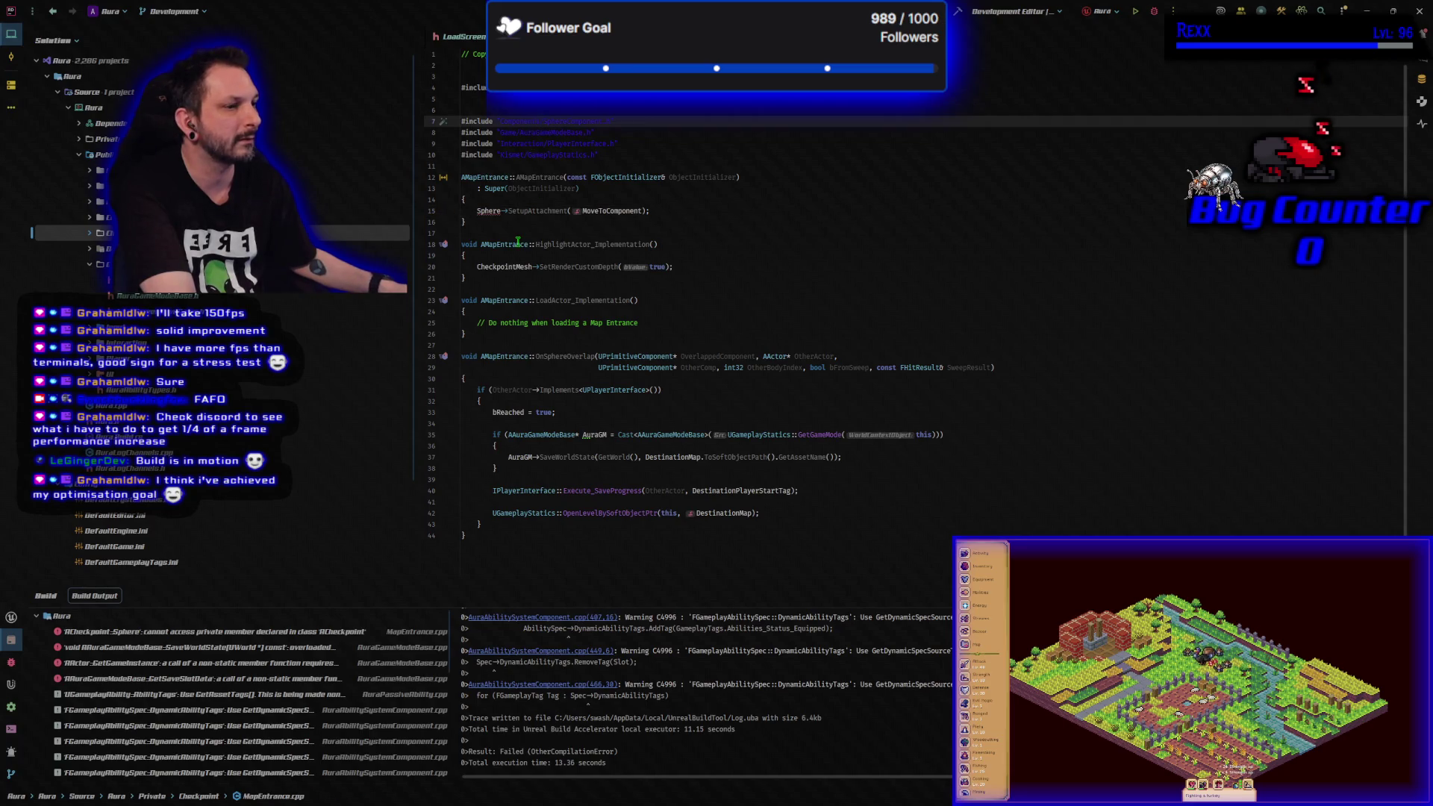
{"action": "mouse_move", "coordinate": [518, 242]}
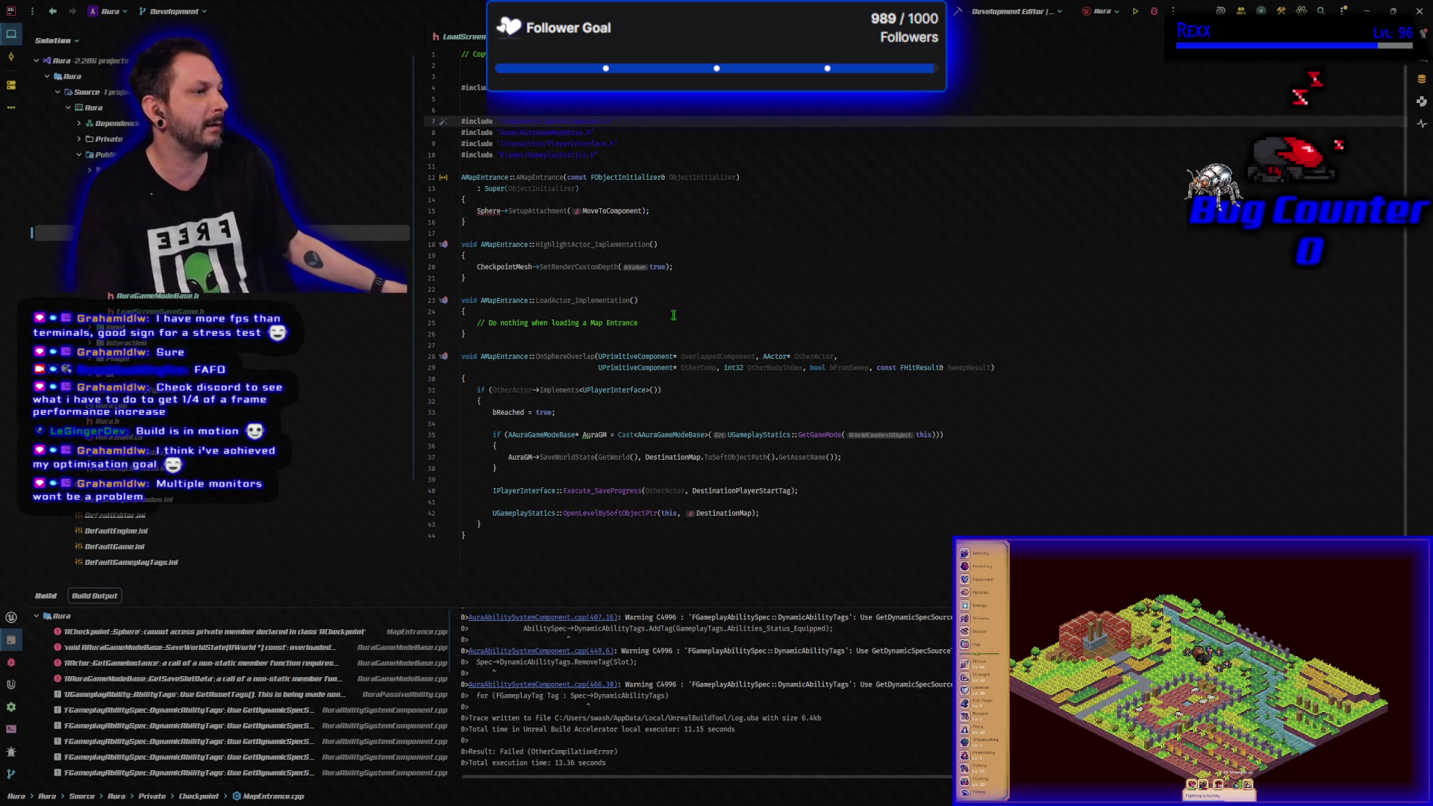
{"action": "key", "text": "alt+o"}
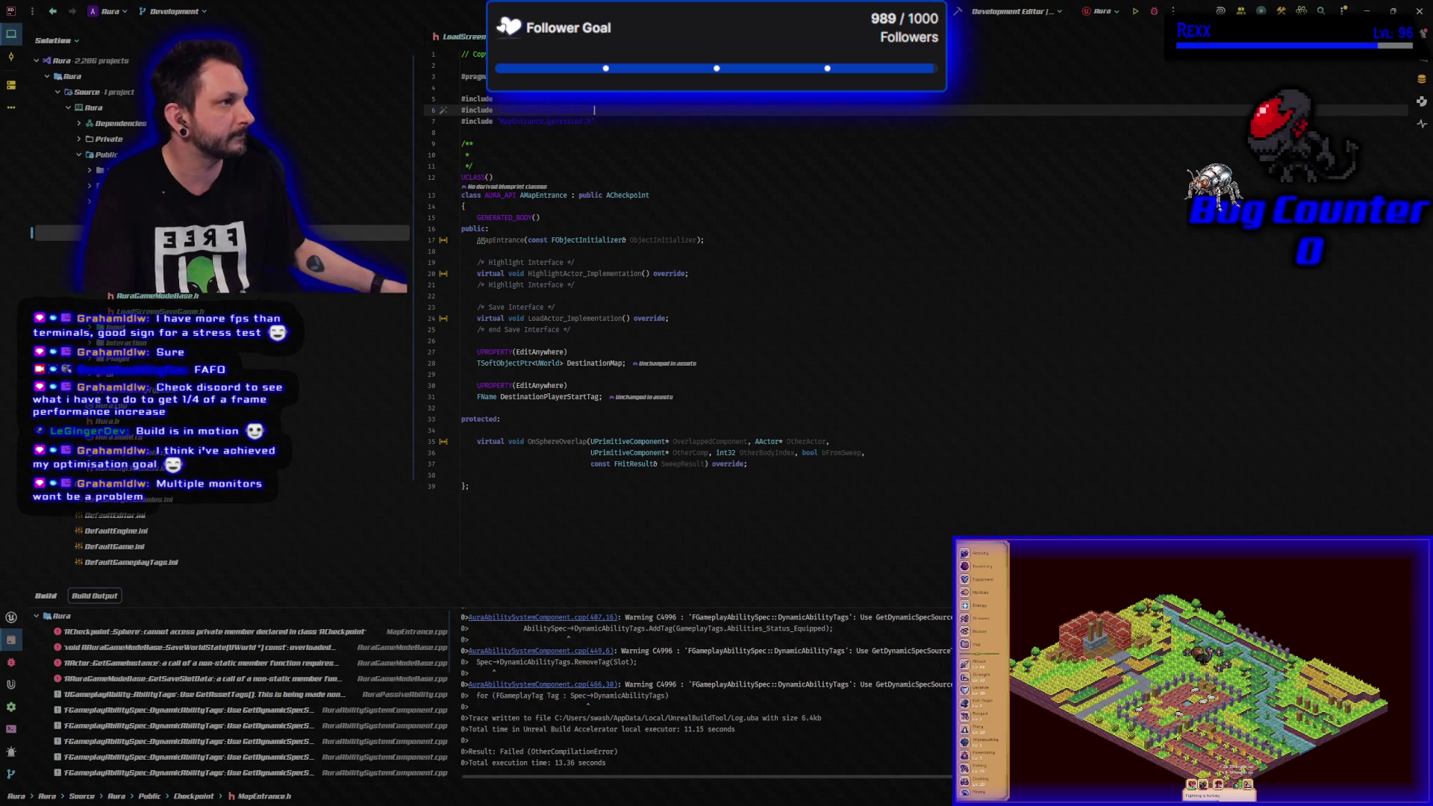
{"action": "key", "text": "ctrl+alt+Home"}
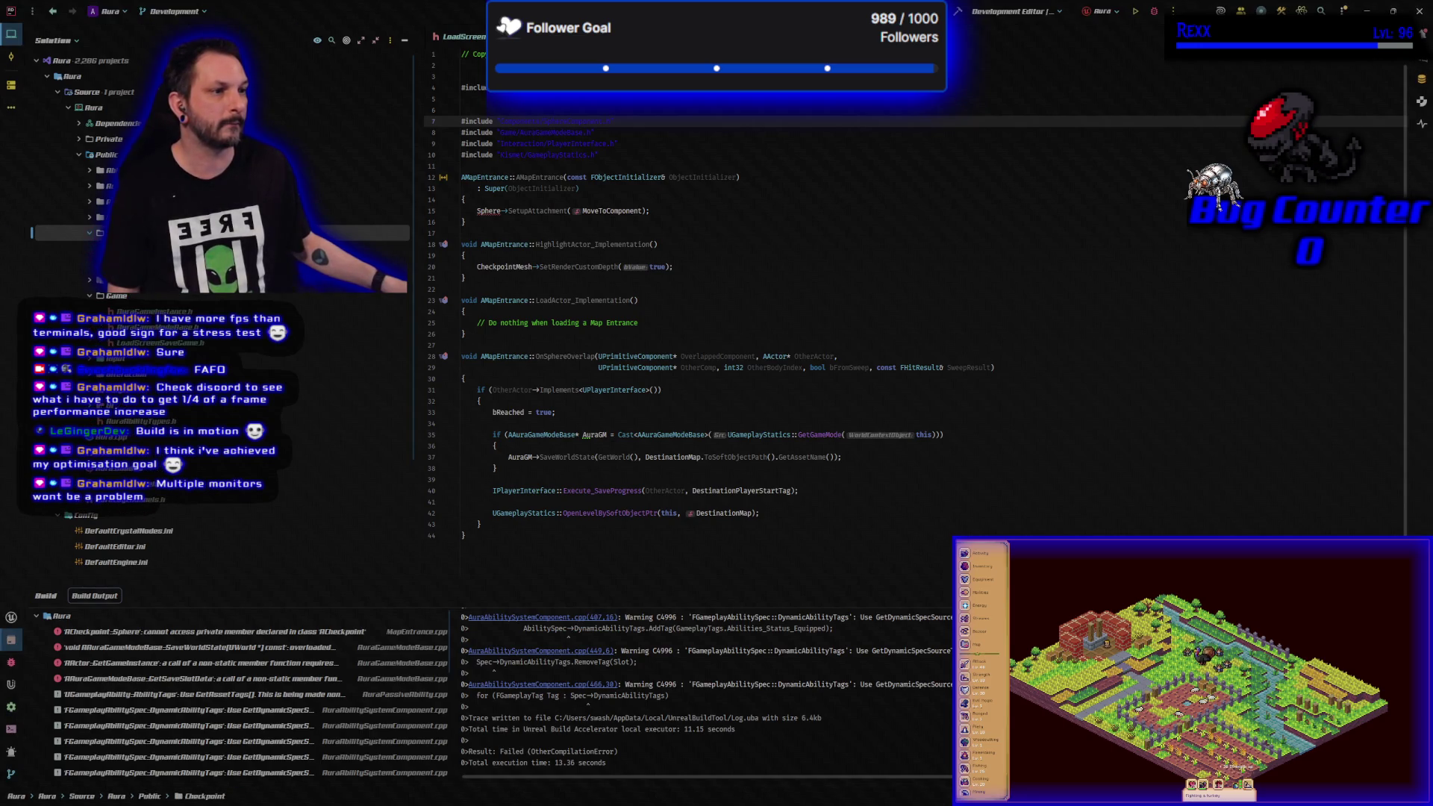
- Delete the private: specifier in Checkpoint.h so Sphere falls under protected
{"action": "left_click", "coordinate": [104, 249]}
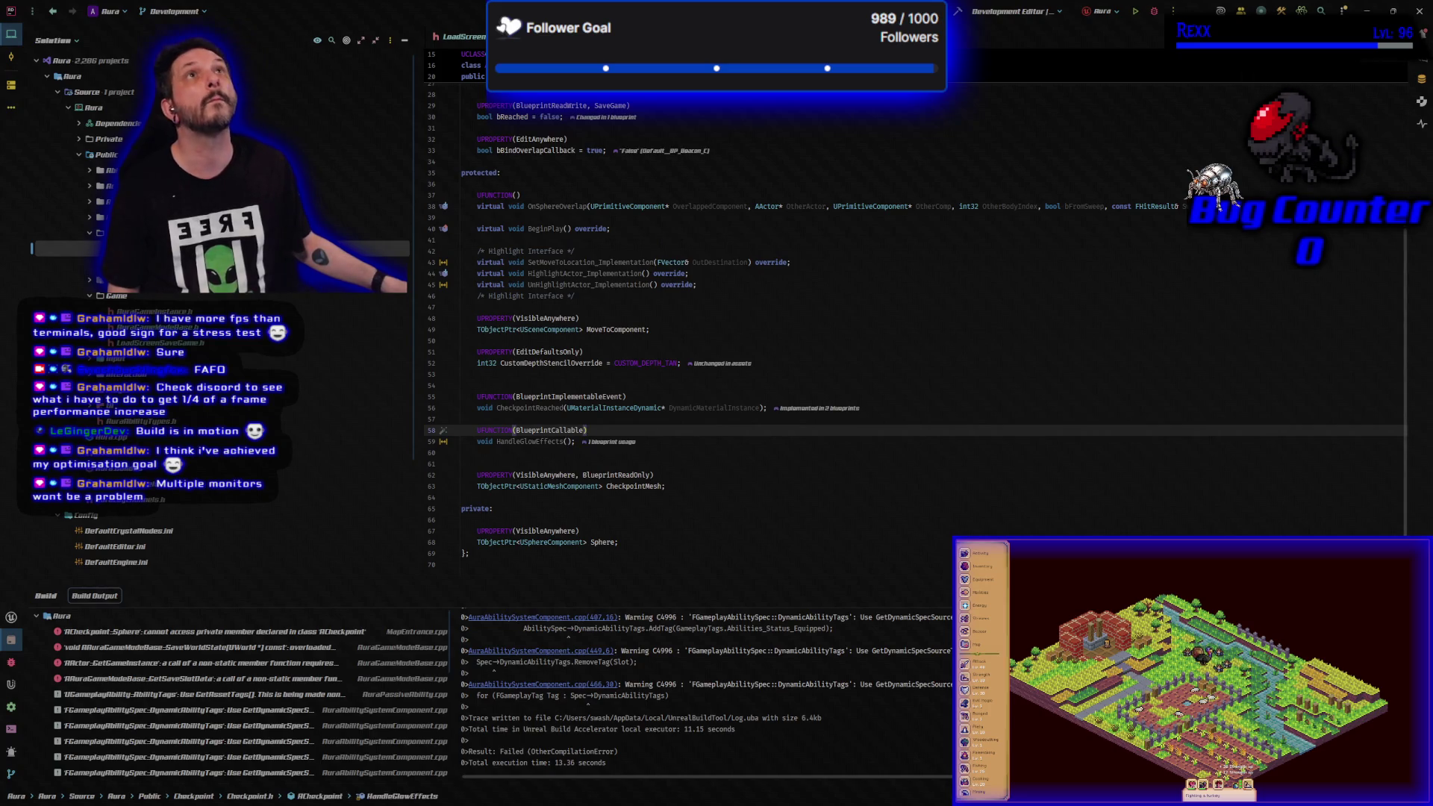
{"action": "left_click", "coordinate": [465, 509]}
{"action": "key", "text": "shift+End"}
{"action": "key", "text": "Delete"}
{"action": "key", "text": "BackSpace"}
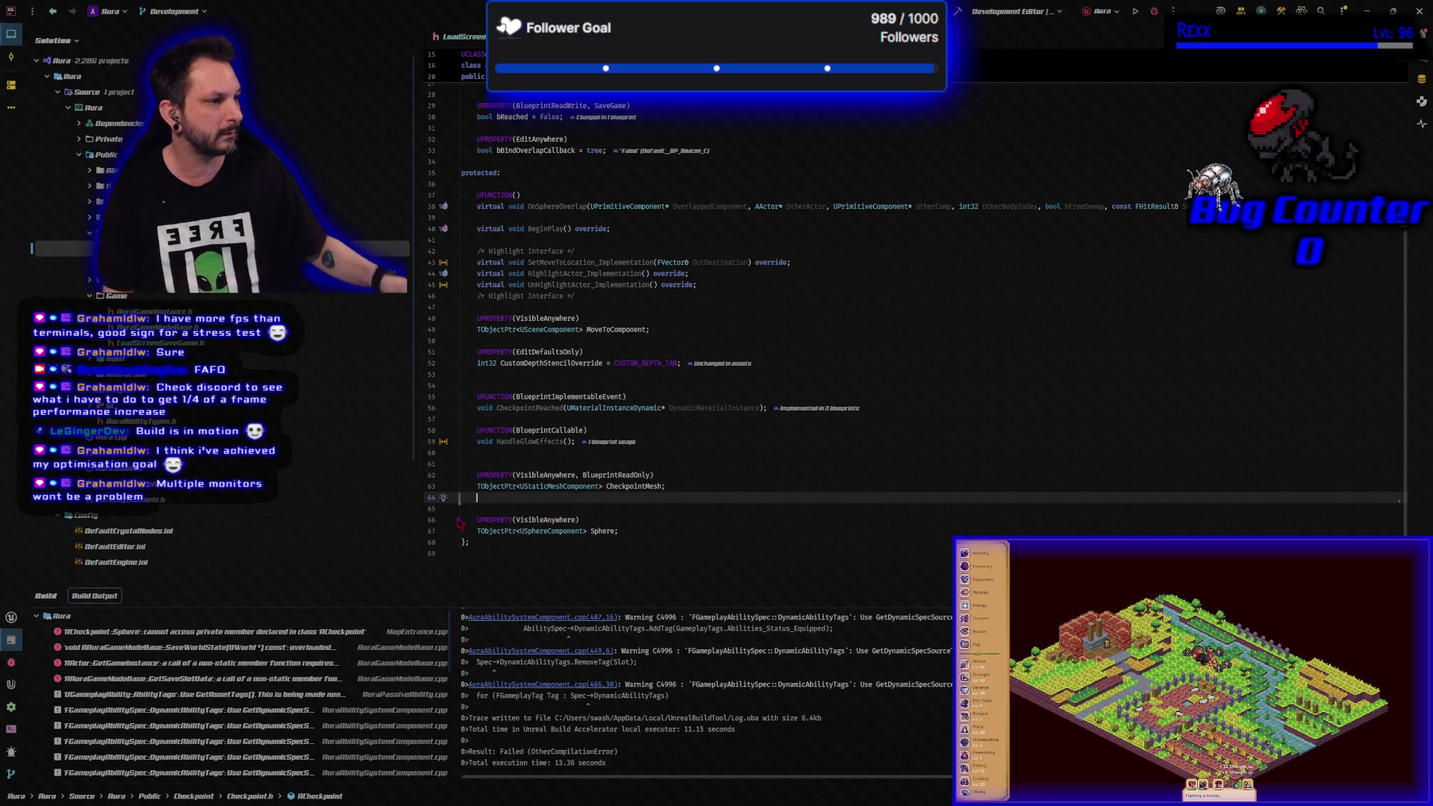
- Rebuild the project, then expand the Private source folder in the Solution tree
{"action": "key", "text": "ctrl+shift+b"}
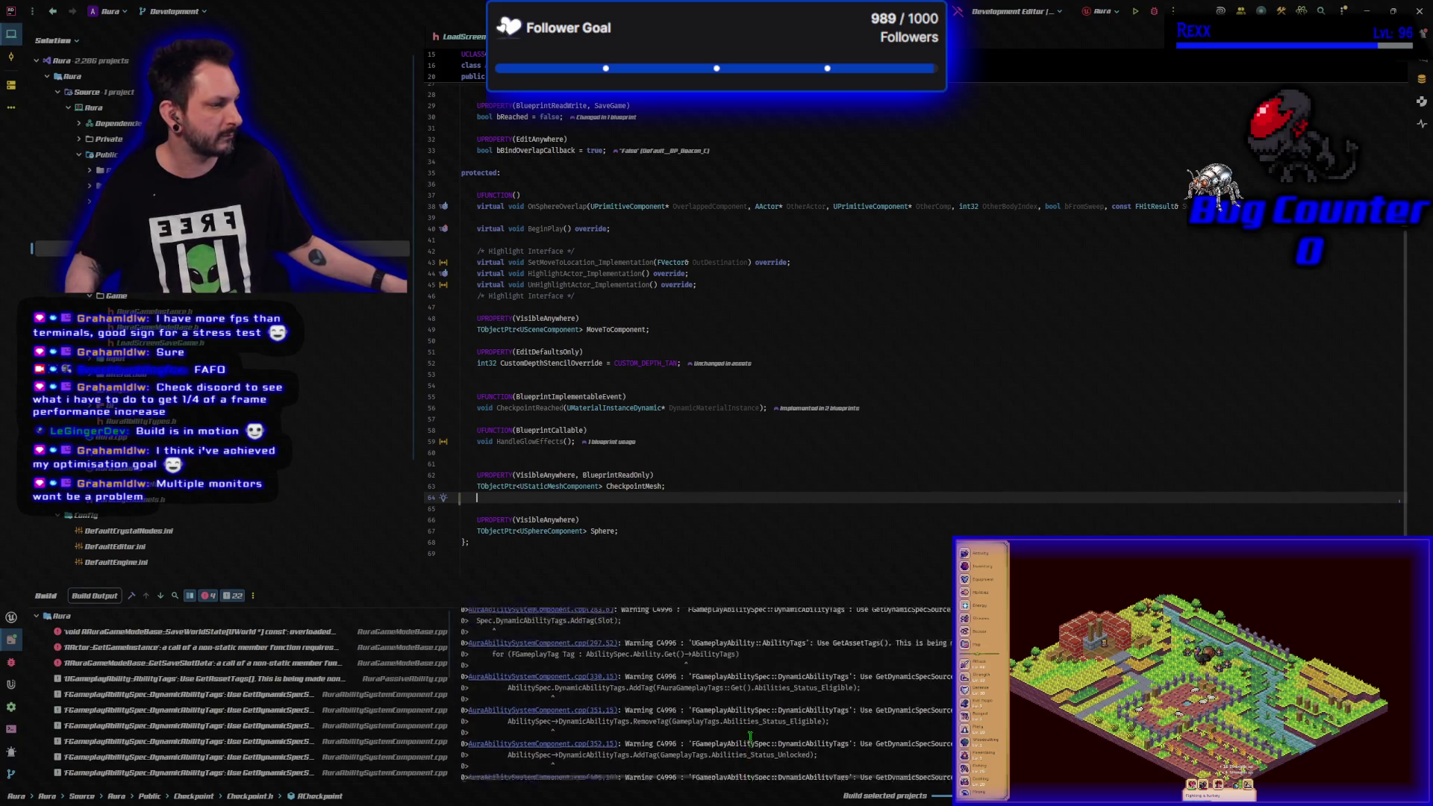
{"action": "scroll", "coordinate": [750, 735], "scroll_direction": "down", "scroll_amount": 10}
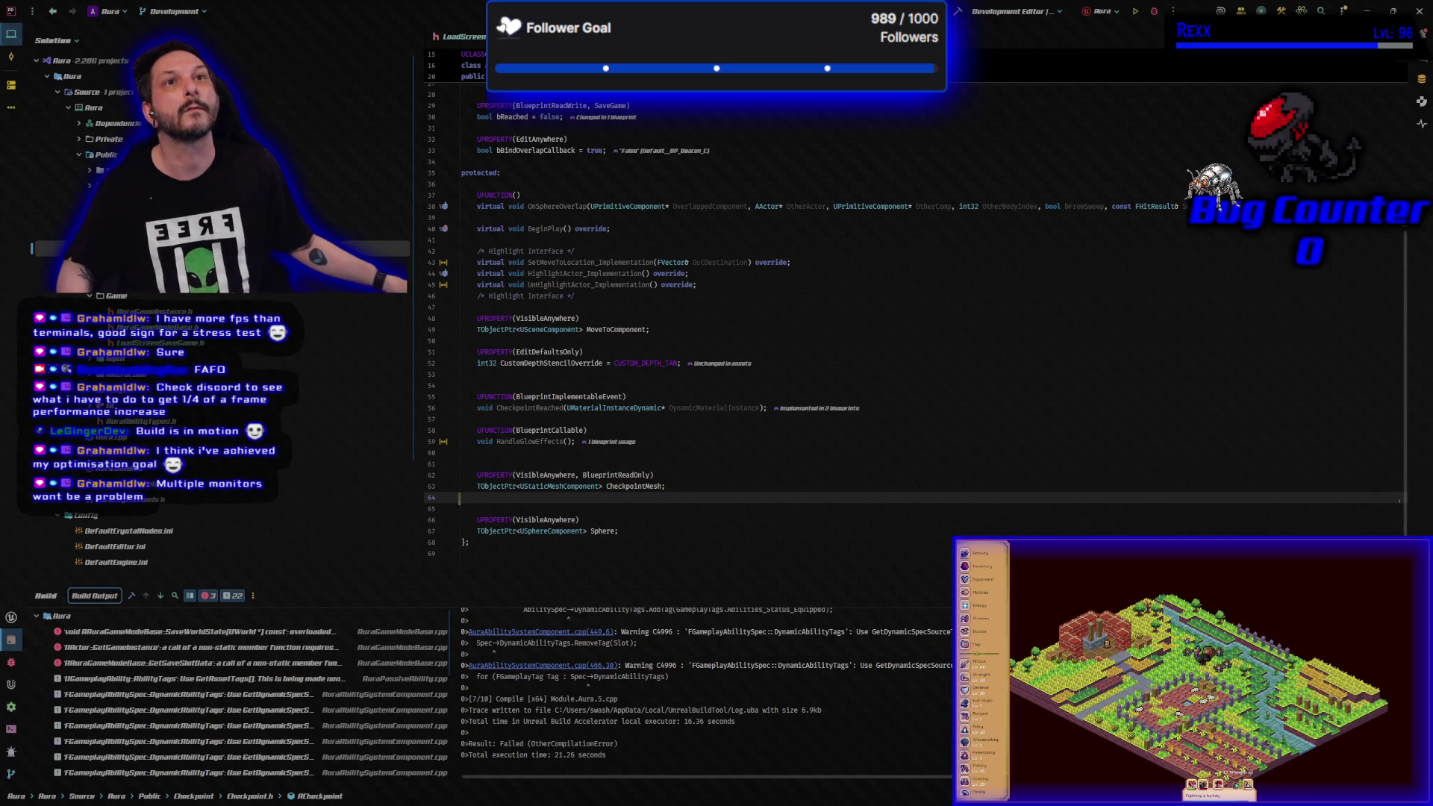
{"action": "key", "text": "alt+Tab"}
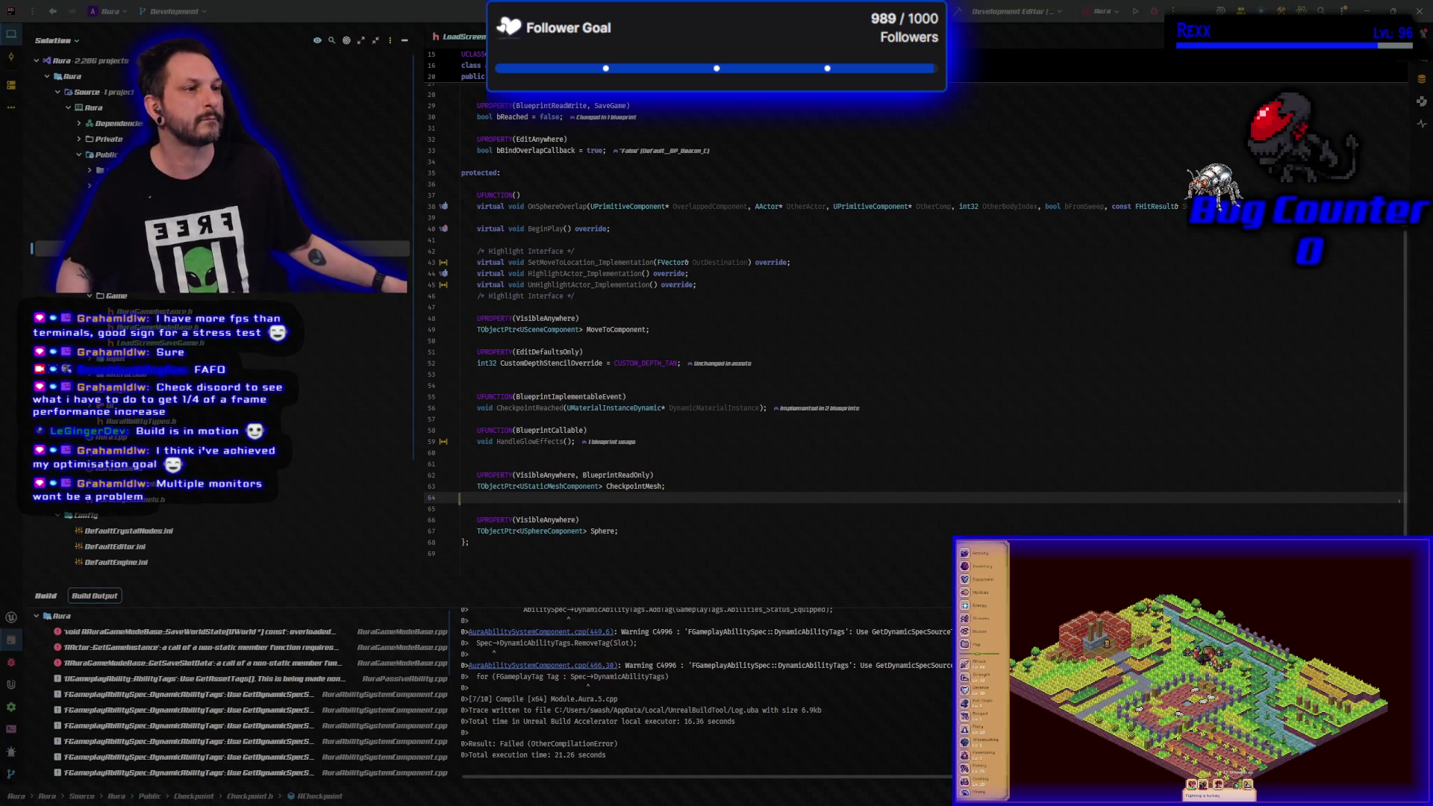
{"action": "left_click", "coordinate": [79, 140]}
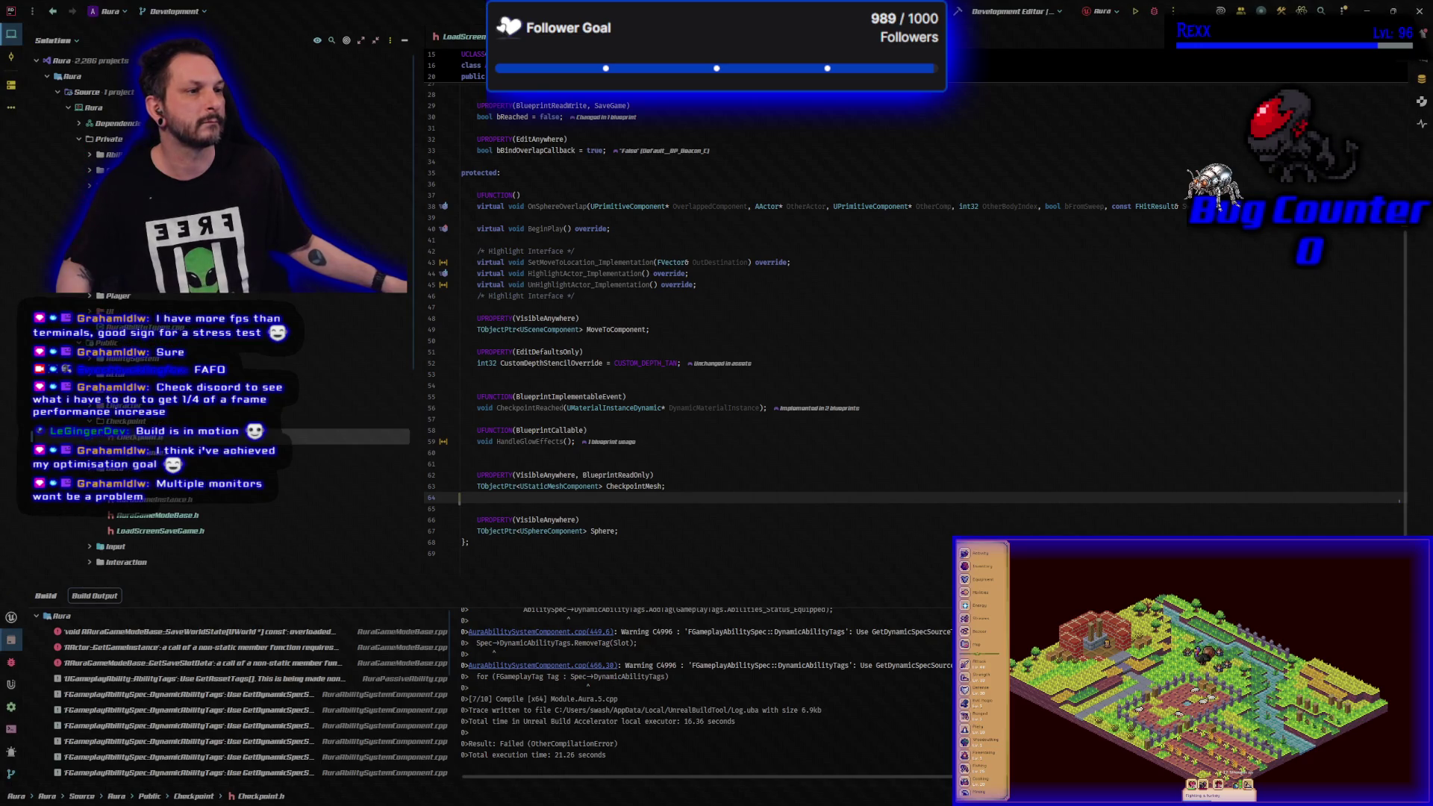
- Open AuraGameModeBase.cpp from the Private > Game folder
{"action": "left_click", "coordinate": [91, 249]}
{"action": "double_click", "coordinate": [160, 280]}
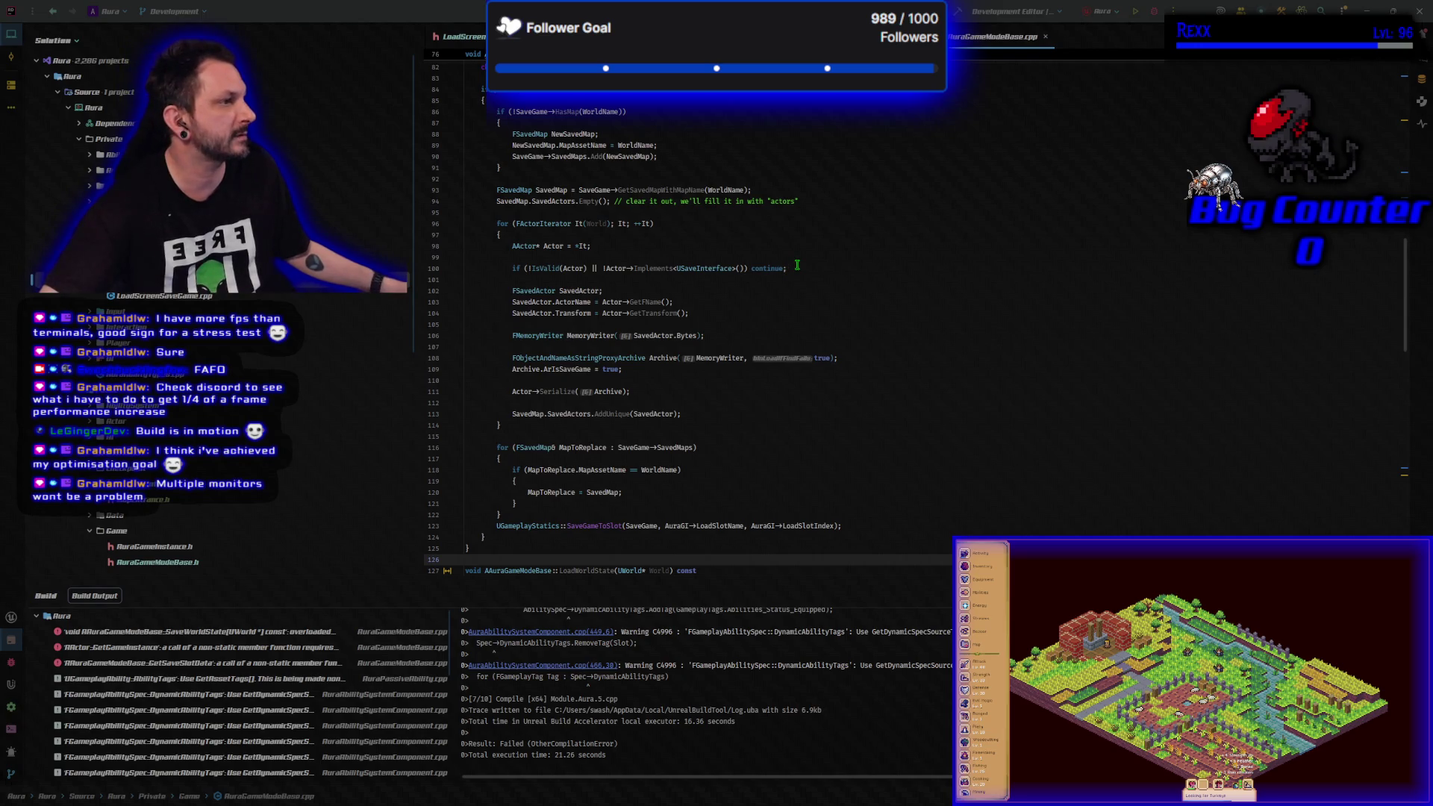
{"action": "scroll", "coordinate": [797, 265], "scroll_direction": "up", "scroll_amount": 20}
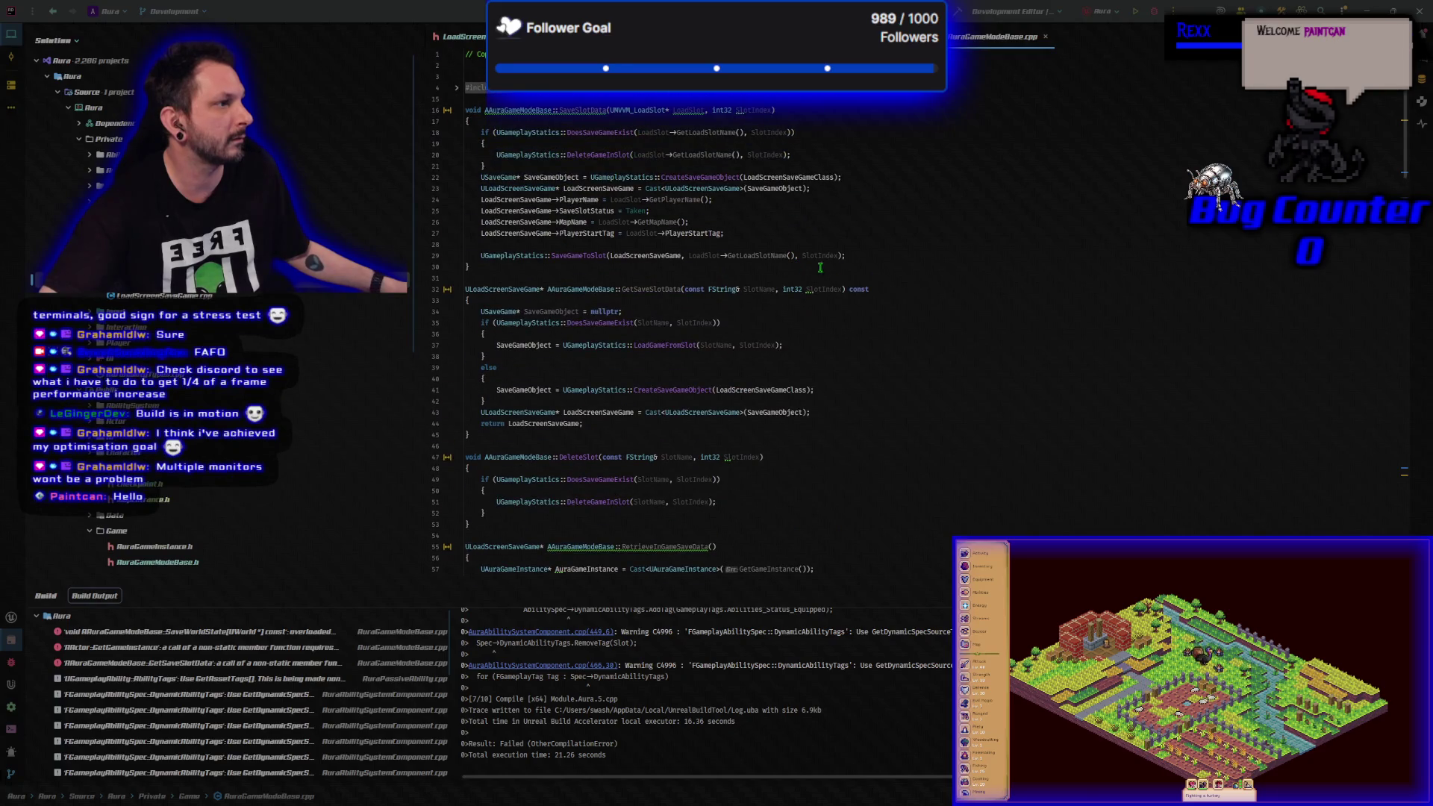
{"action": "scroll", "coordinate": [924, 352], "scroll_direction": "down", "scroll_amount": 1}
{"action": "scroll", "coordinate": [924, 353], "scroll_direction": "down", "scroll_amount": 6}
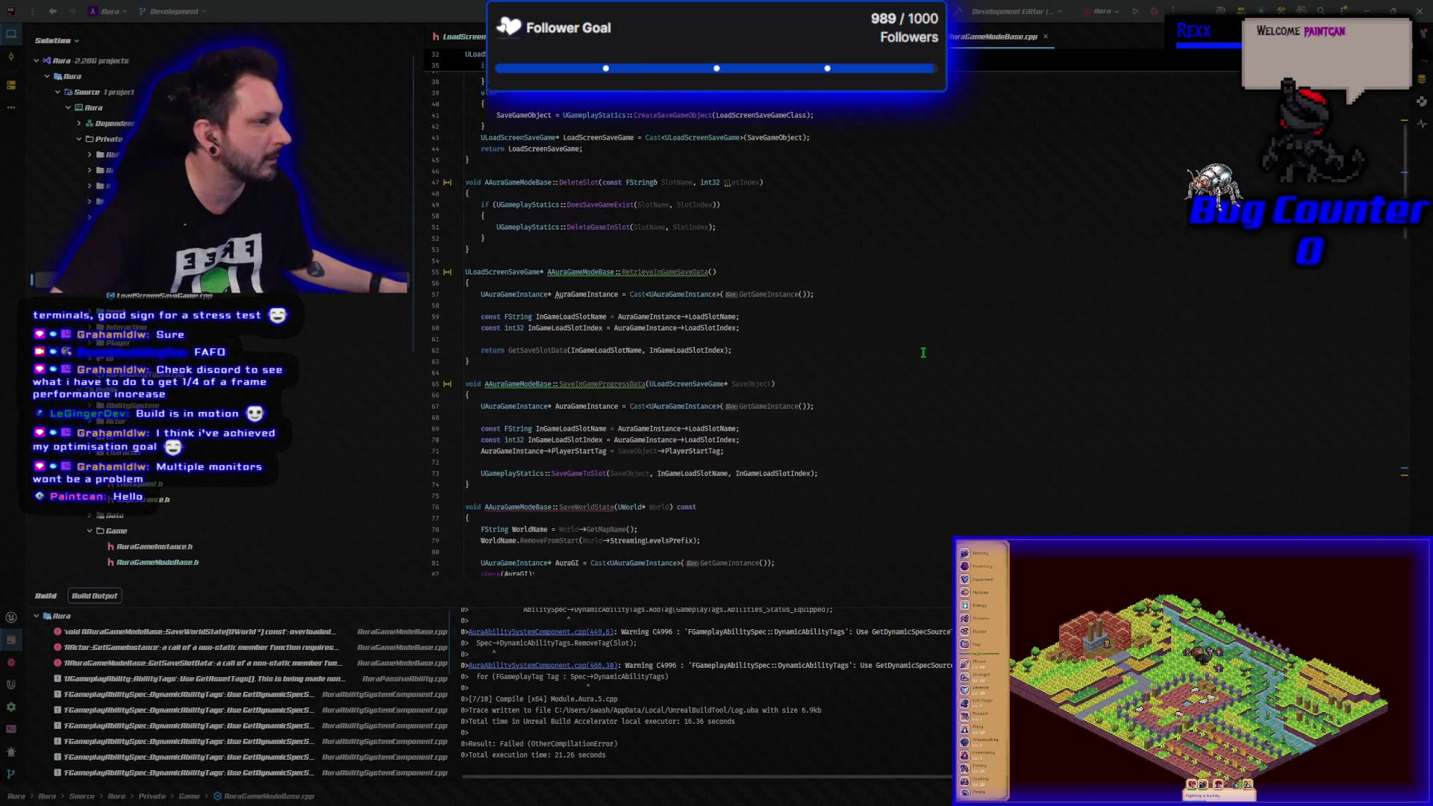
- Add a DestinationMapAssetName parameter to SaveWorldState via quick-fix, moving its brace onto its own line
{"action": "left_click", "coordinate": [810, 289]}
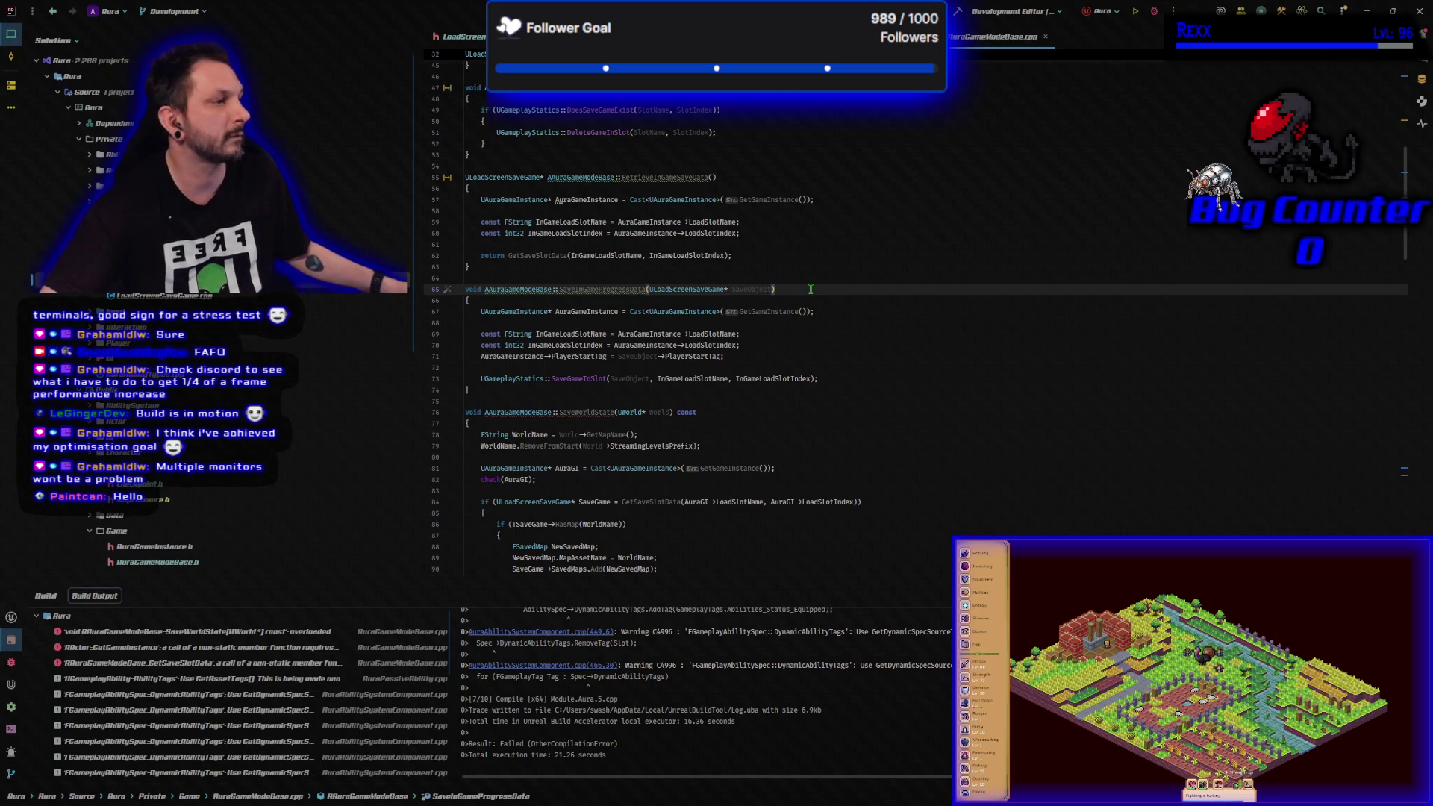
{"action": "left_click", "coordinate": [630, 412]}
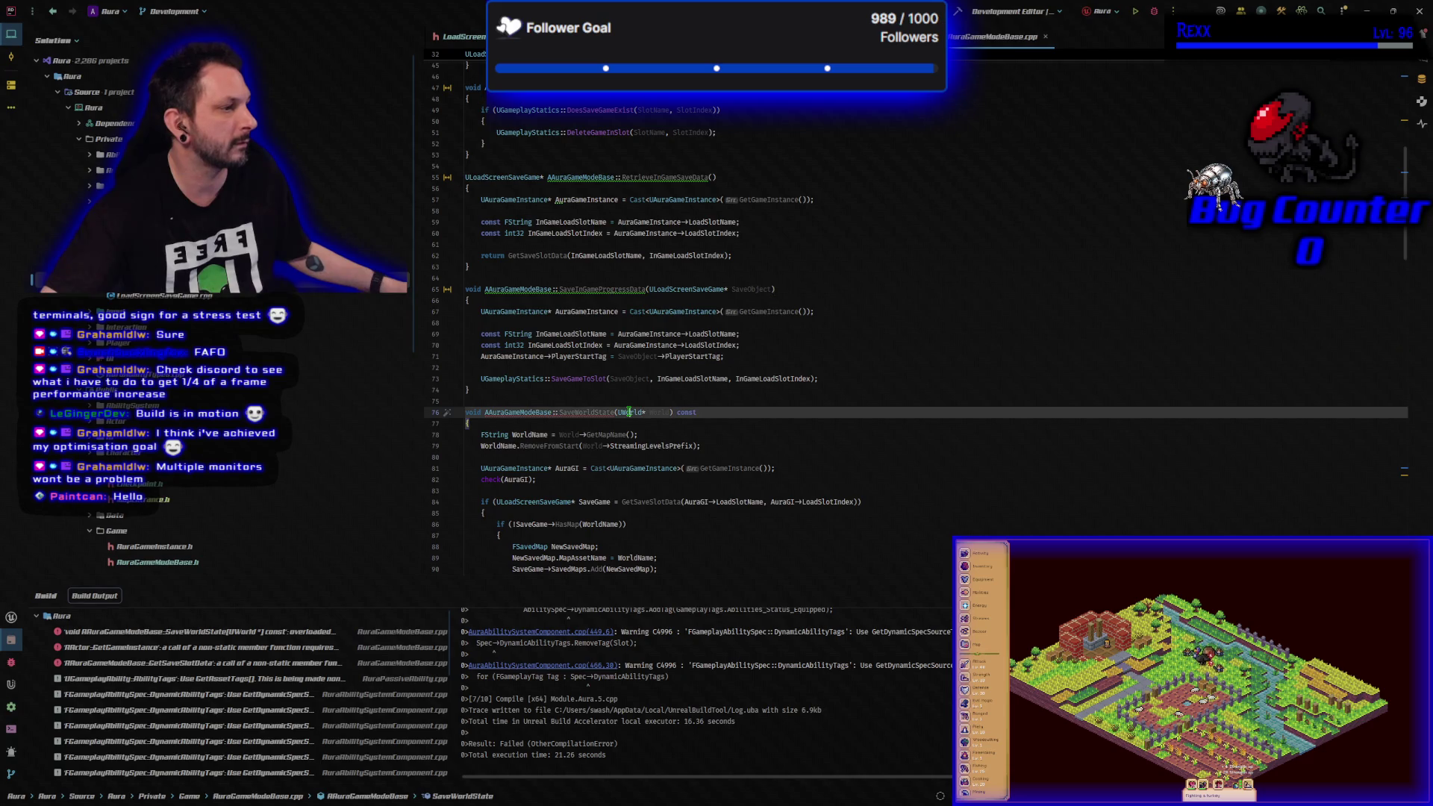
{"action": "mouse_move", "coordinate": [630, 415]}
{"action": "left_click", "coordinate": [651, 446]}
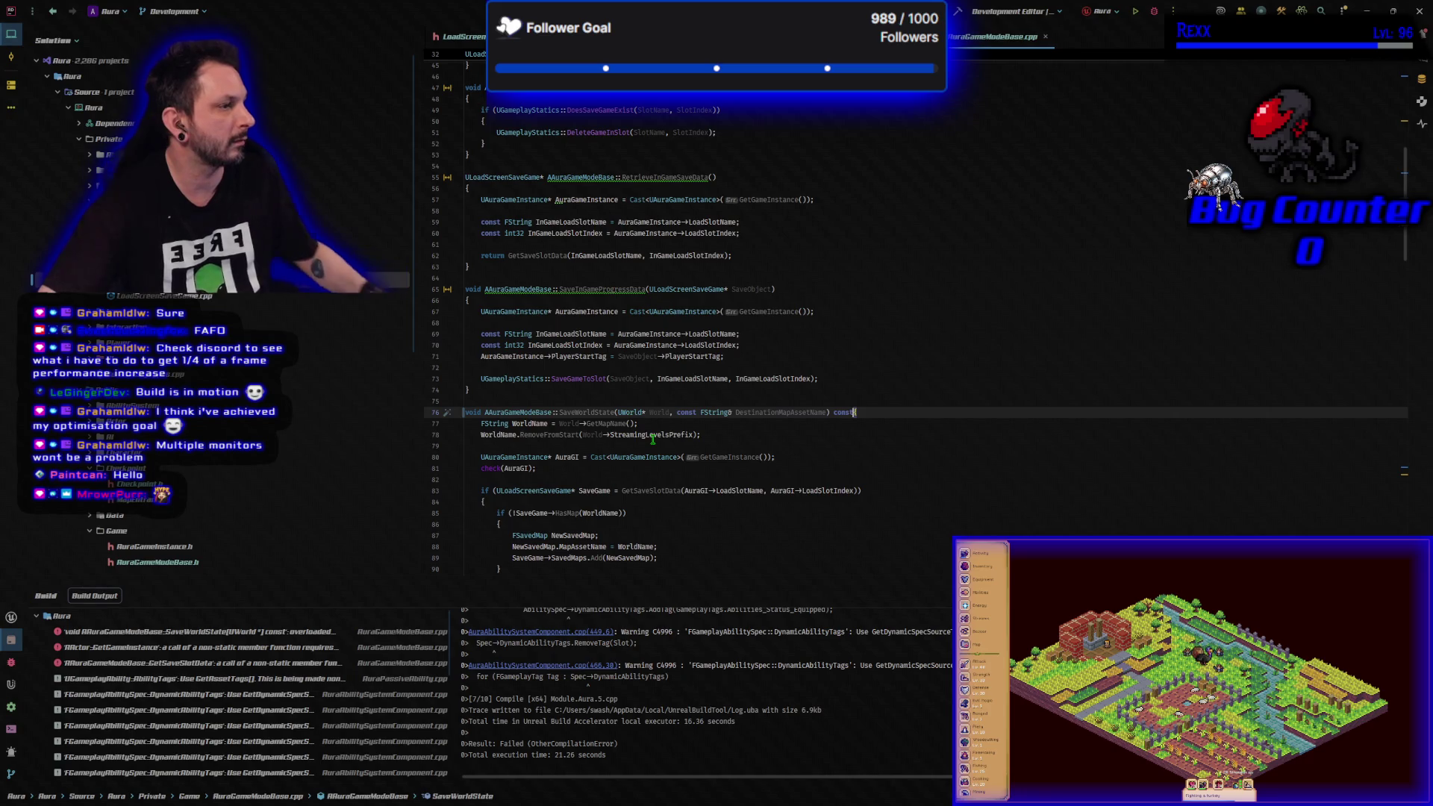
{"action": "mouse_move", "coordinate": [653, 440]}
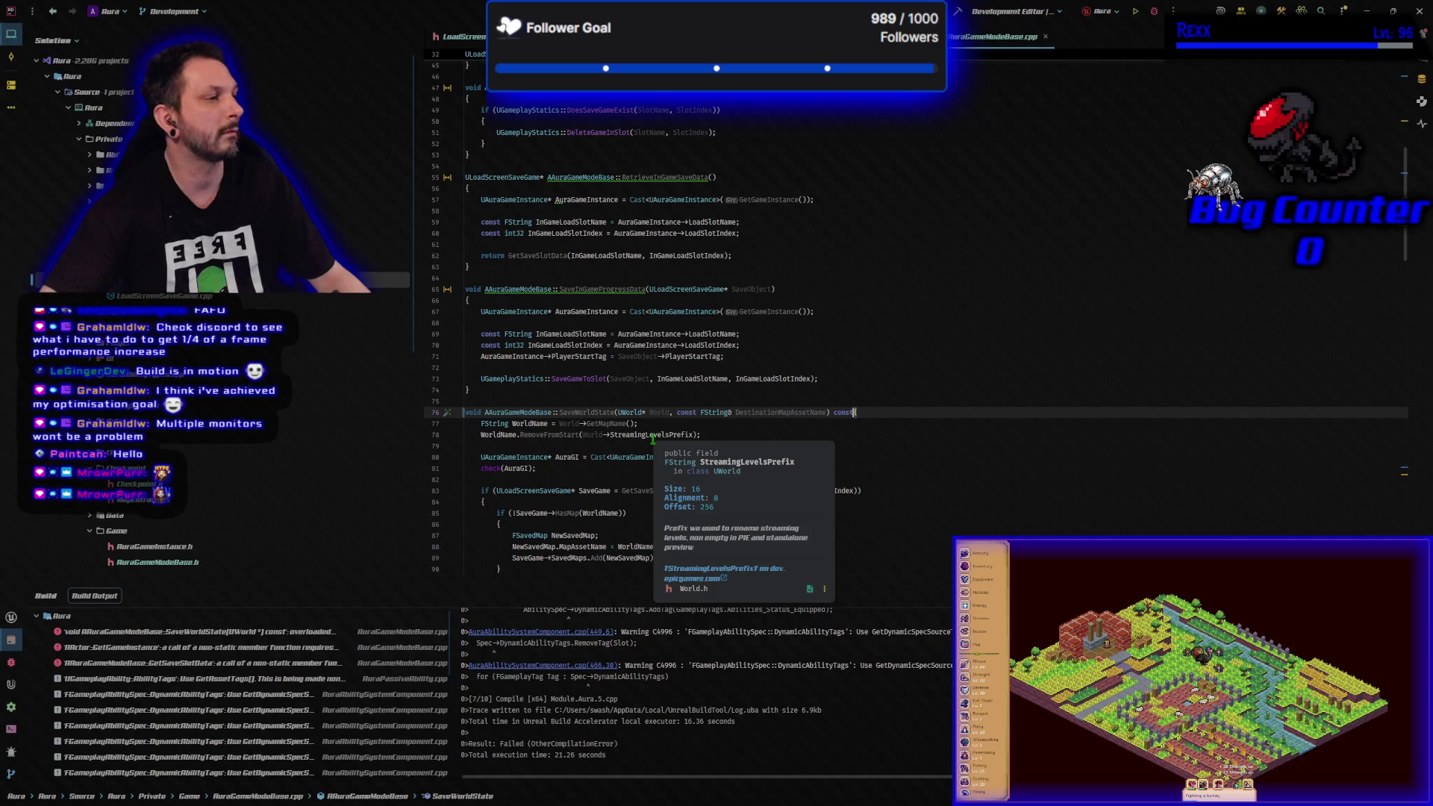
{"action": "key", "text": "Return"}
{"action": "type", "text": "{"}
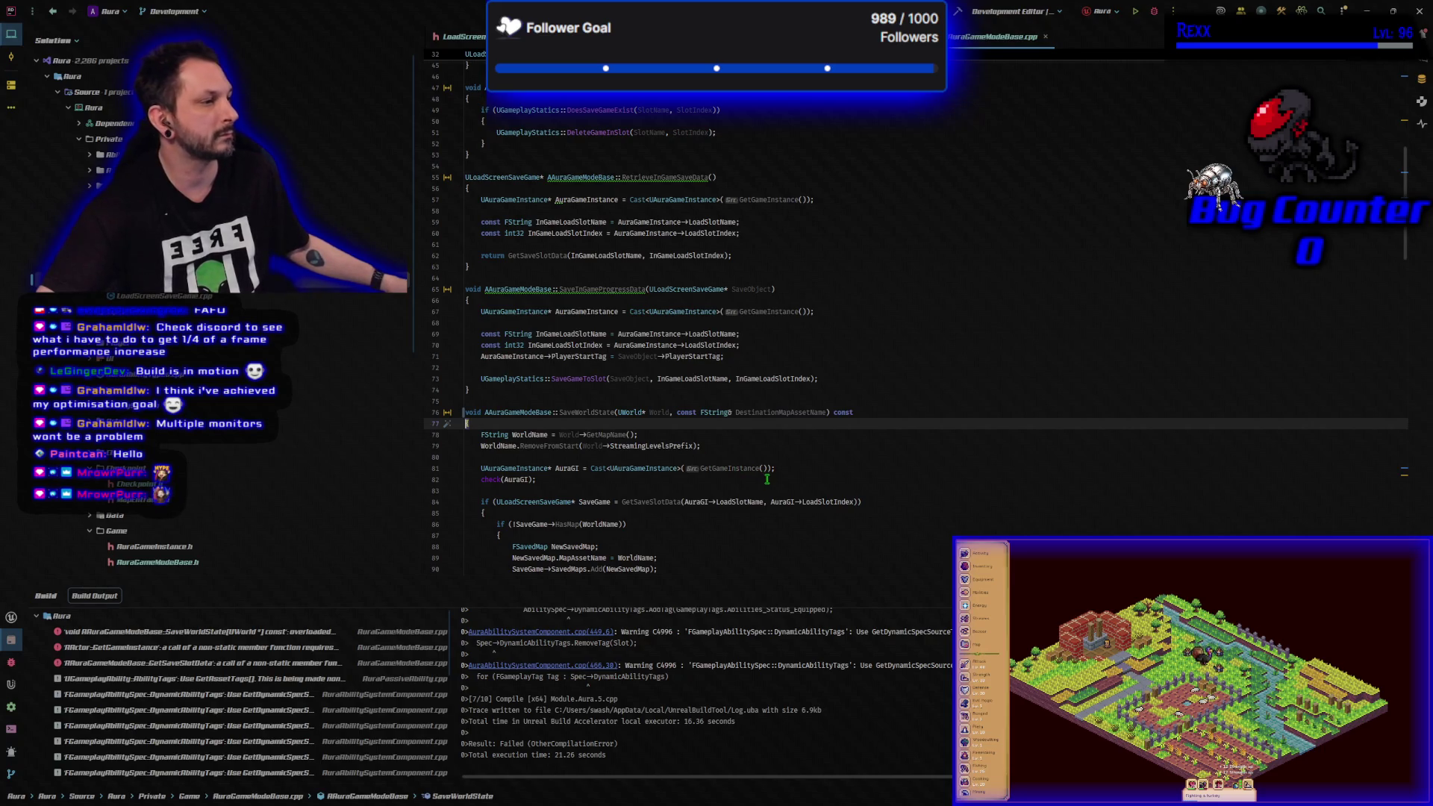
{"action": "scroll", "coordinate": [766, 479], "scroll_direction": "down", "scroll_amount": 3}
{"action": "scroll", "coordinate": [766, 480], "scroll_direction": "down", "scroll_amount": 1}
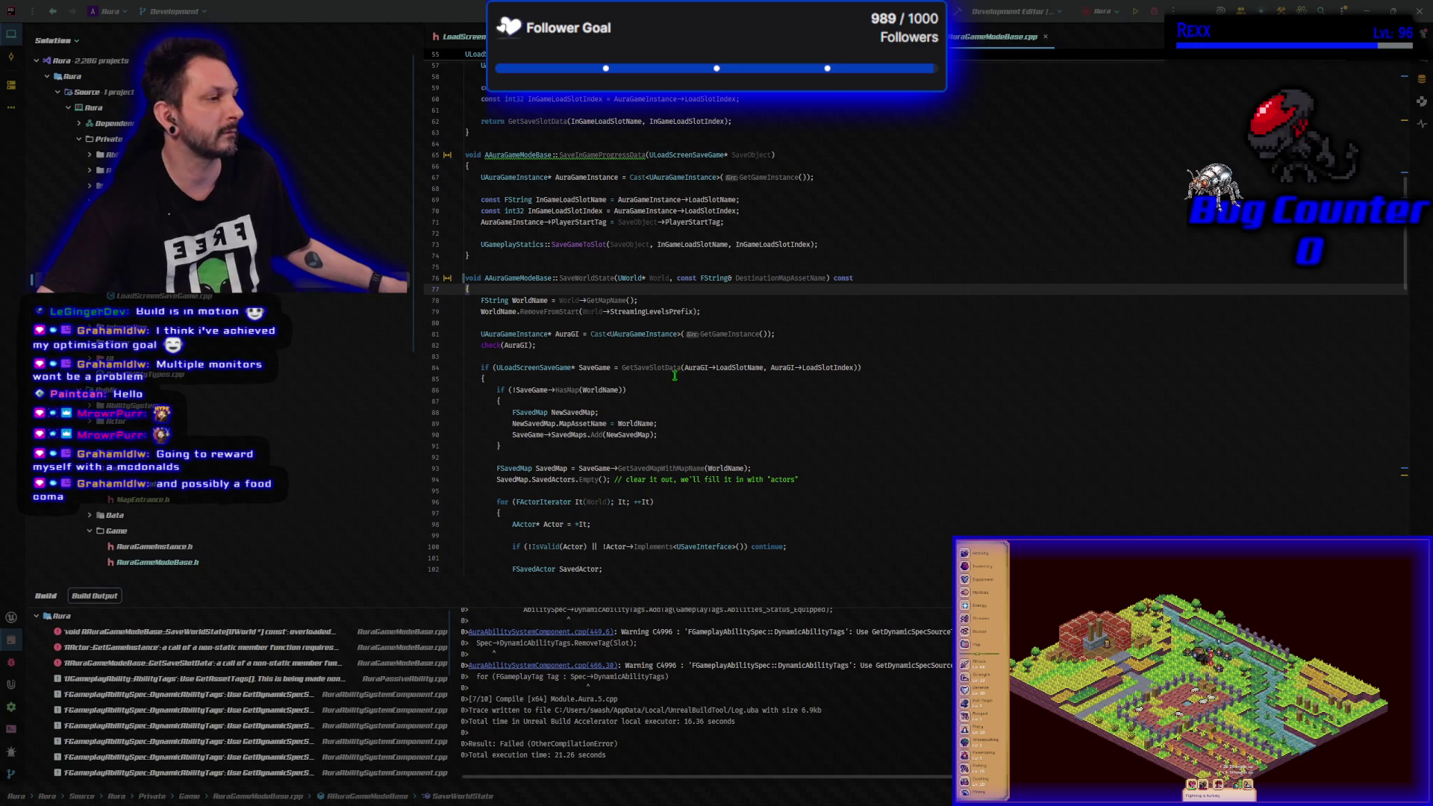
- Paste an if (DestinationMapAssetName != FString("")) block setting MapAssetName and MapName in SaveWorldState
{"action": "left_click", "coordinate": [564, 382]}
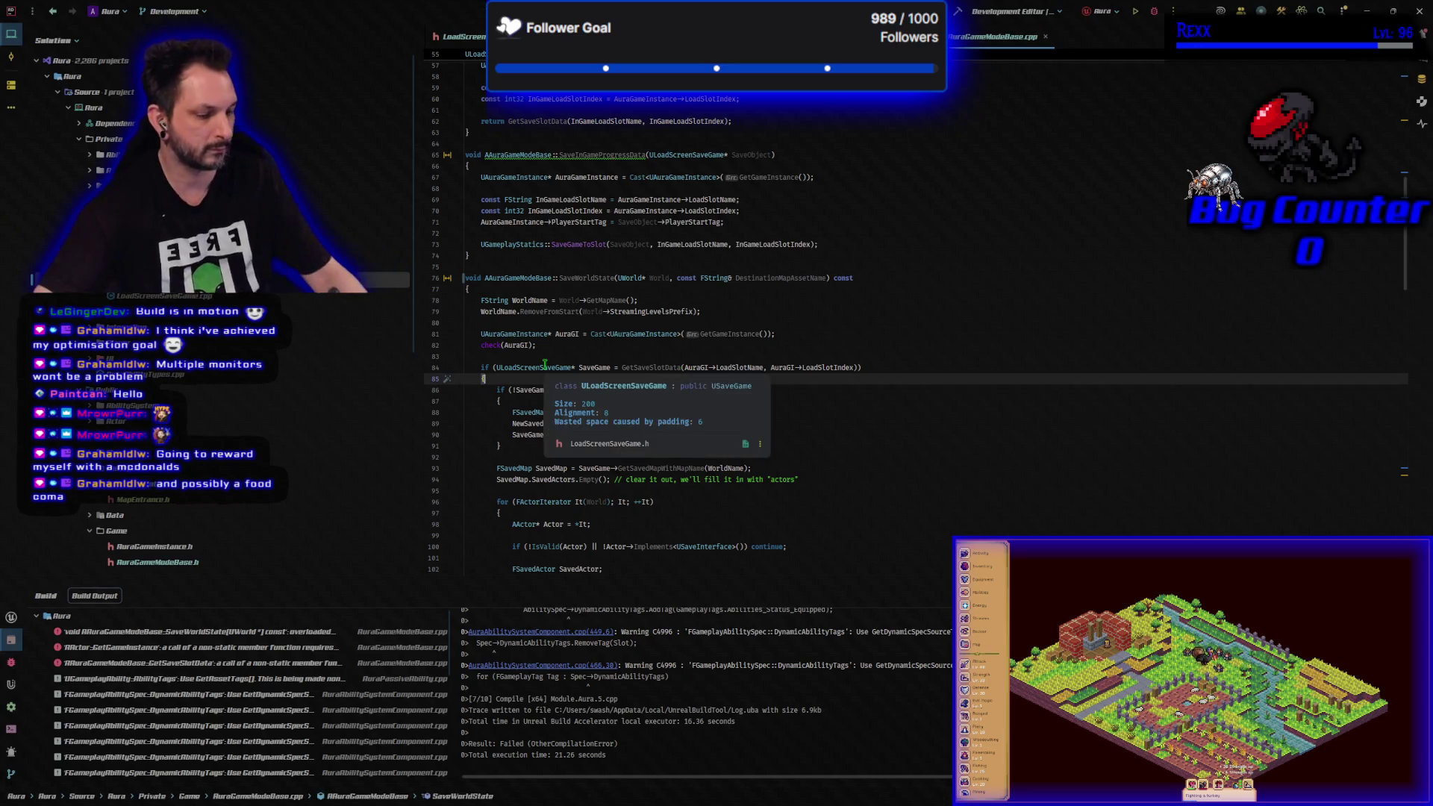
{"action": "key", "text": "Return"}
{"action": "type", "text": "if (DestinationMapAssetName != FString(\"\")) { \tSaveGame->MapAssetName = DestinationMapAssetName; \tSaveGame->MapName = GetMapNameFromMapAssetName(DestinationMapAssetName); }"}
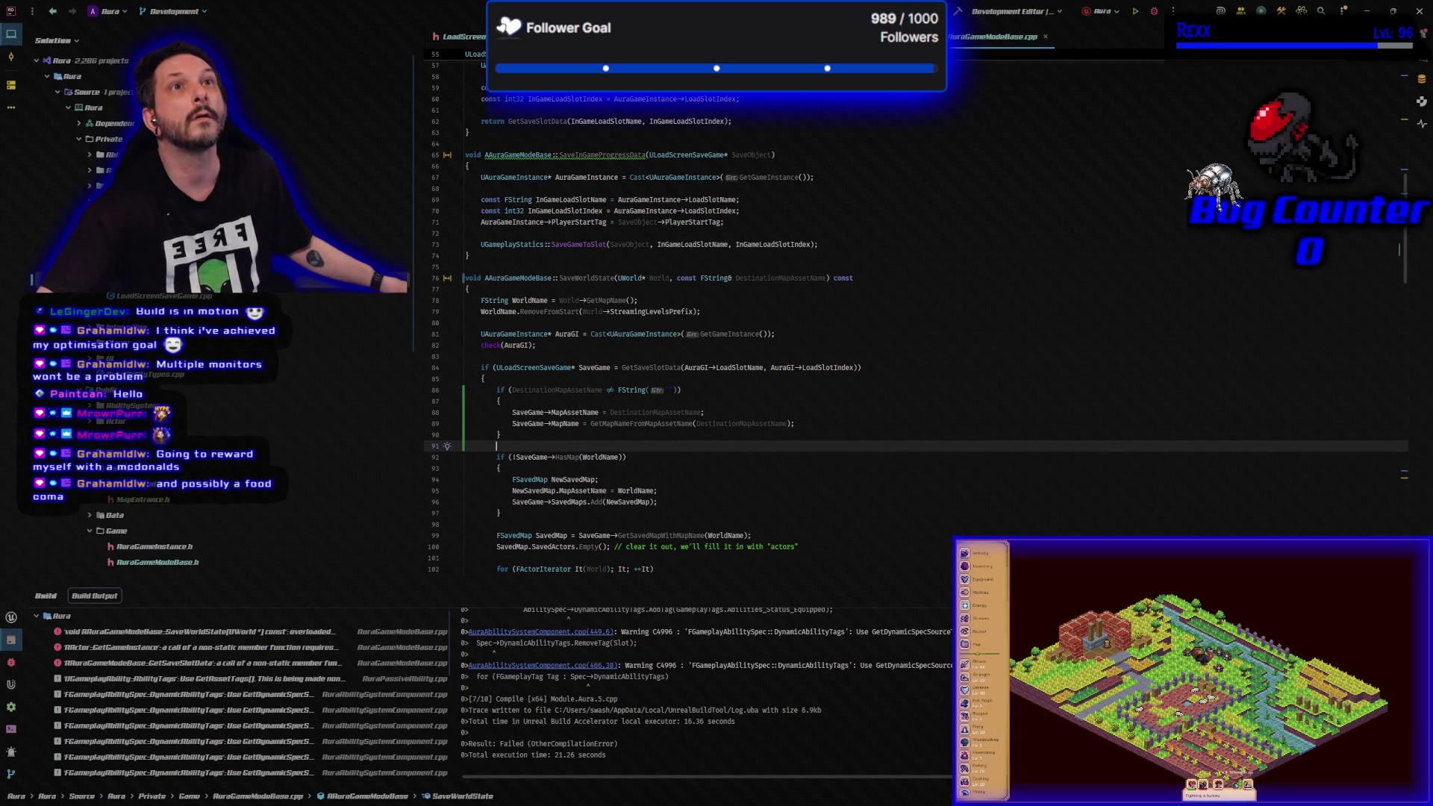
{"action": "key", "text": "alt+Tab"}
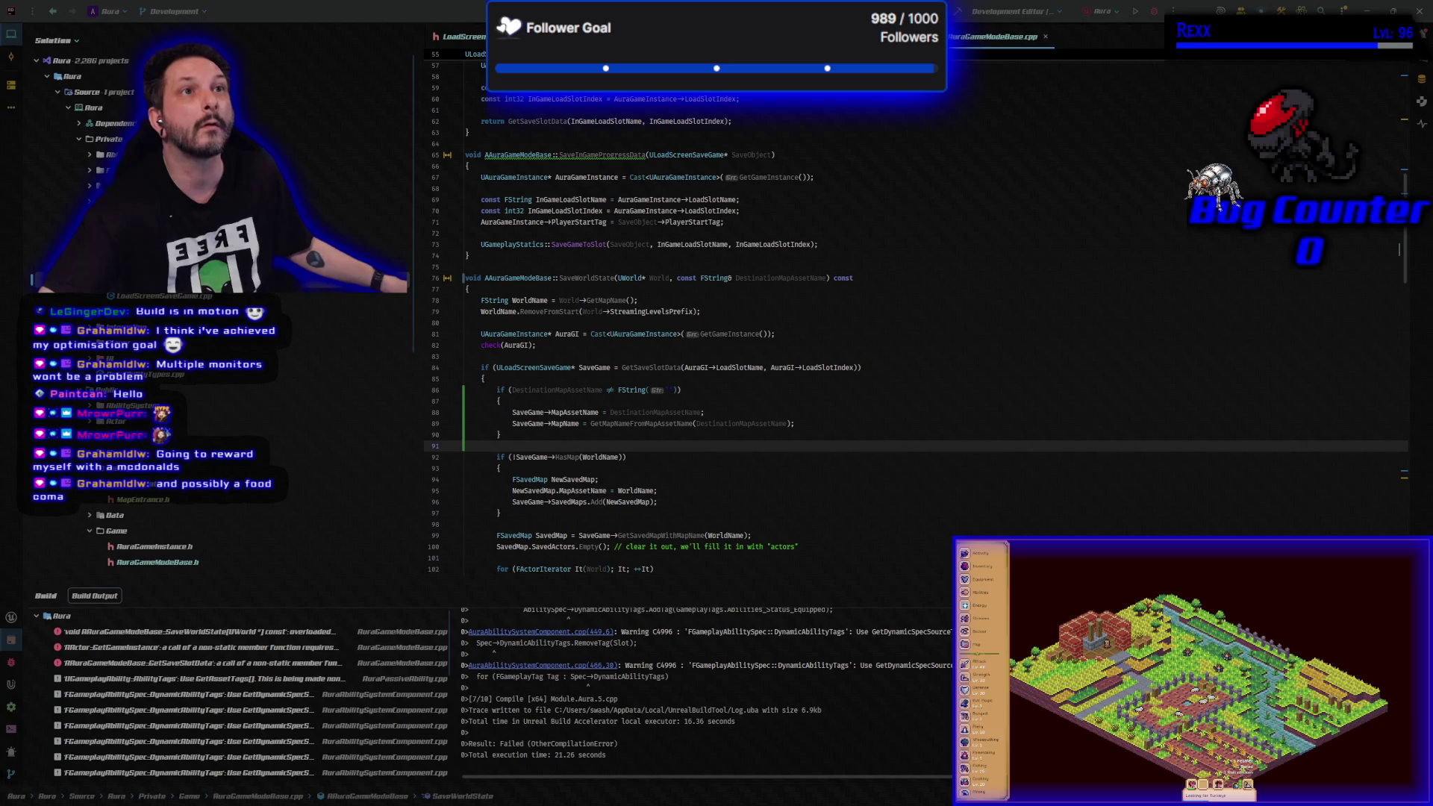
{"action": "scroll", "coordinate": [663, 470], "scroll_direction": "down", "scroll_amount": 7}
{"action": "scroll", "coordinate": [664, 470], "scroll_direction": "up", "scroll_amount": 3}
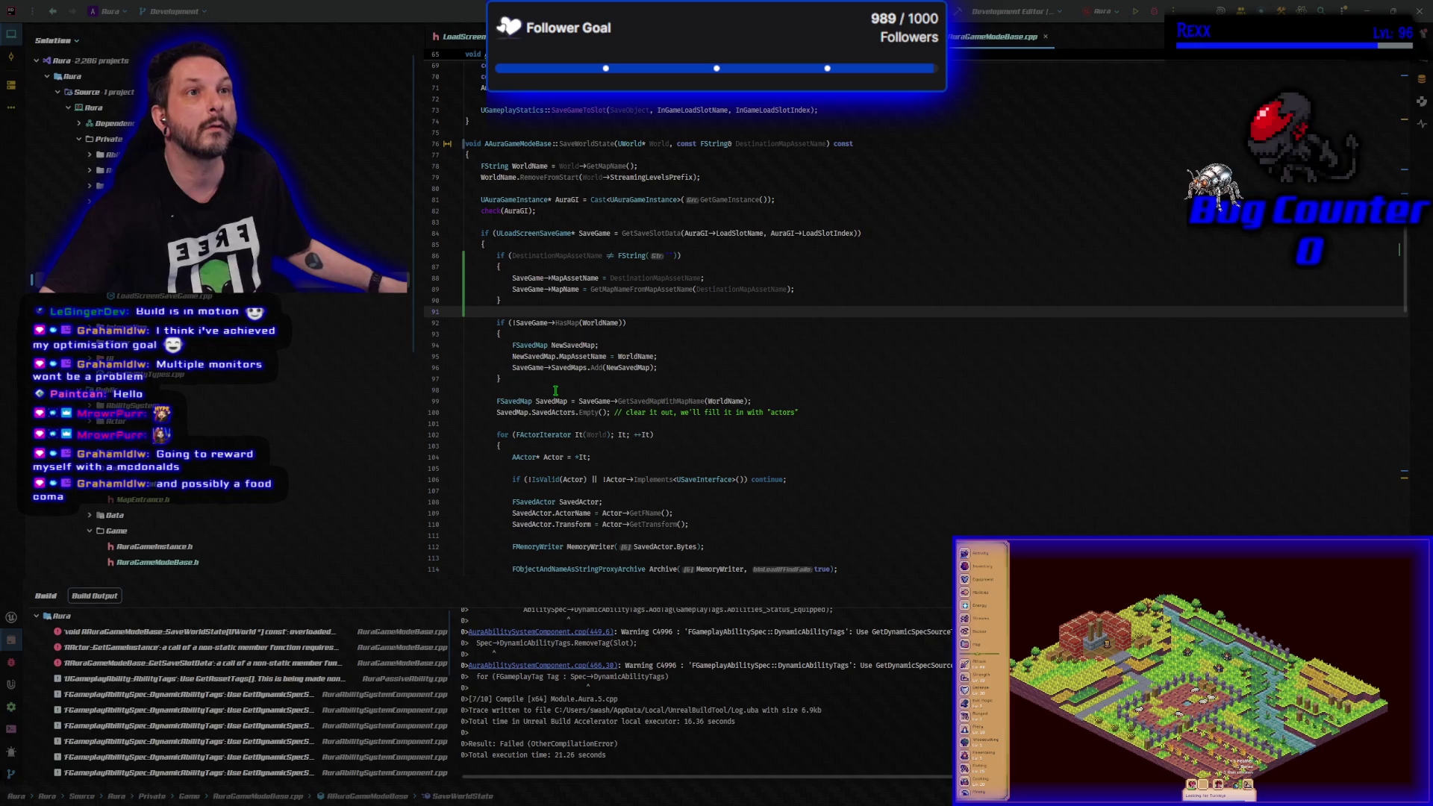
{"action": "scroll", "coordinate": [550, 388], "scroll_direction": "down", "scroll_amount": 10}
{"action": "scroll", "coordinate": [550, 389], "scroll_direction": "down", "scroll_amount": 11}
{"action": "scroll", "coordinate": [550, 389], "scroll_direction": "down", "scroll_amount": 11}
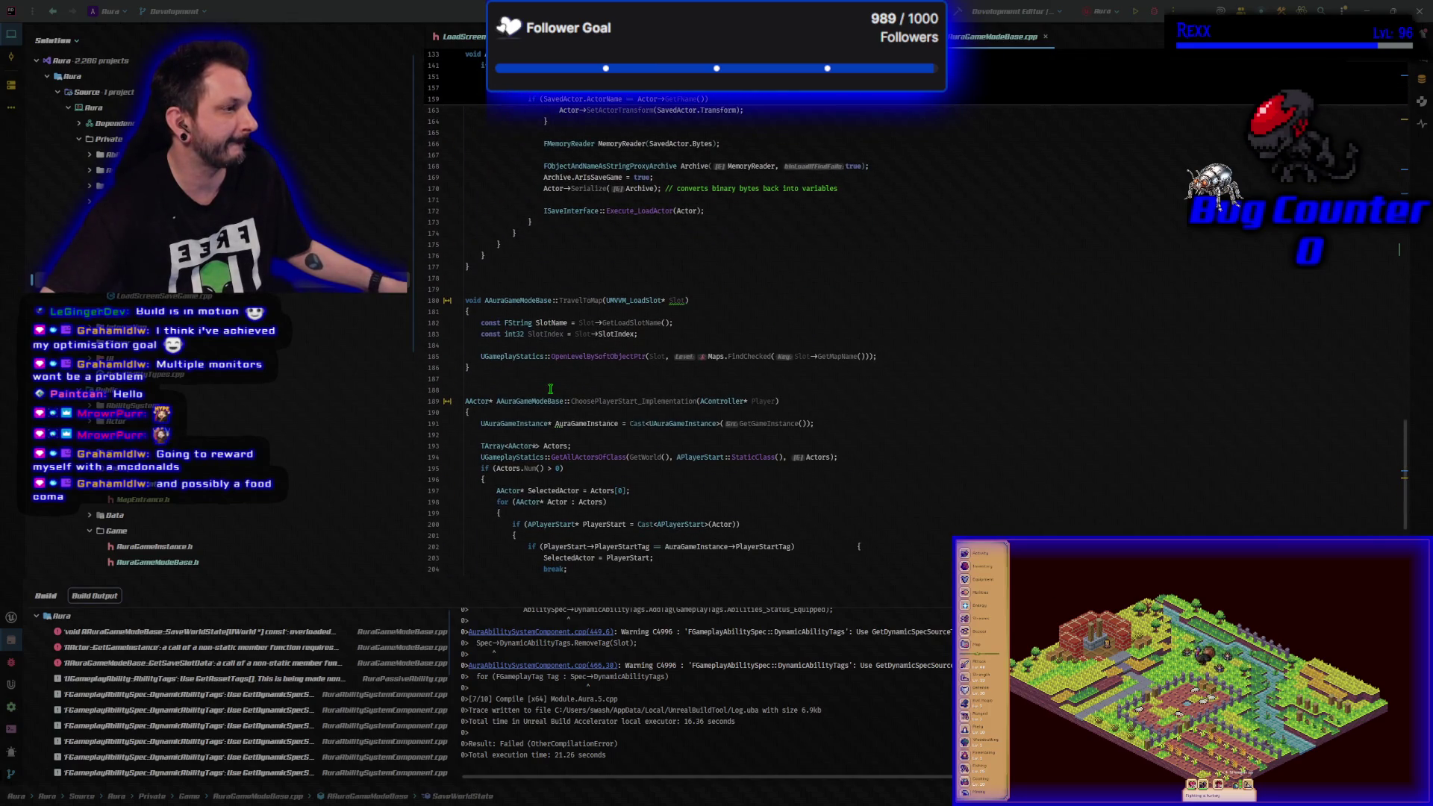
- Paste the GetMapNameFromMapAssetName definition after TravelToMap and start a build with Ctrl+Shift+B
{"action": "left_click", "coordinate": [555, 380]}
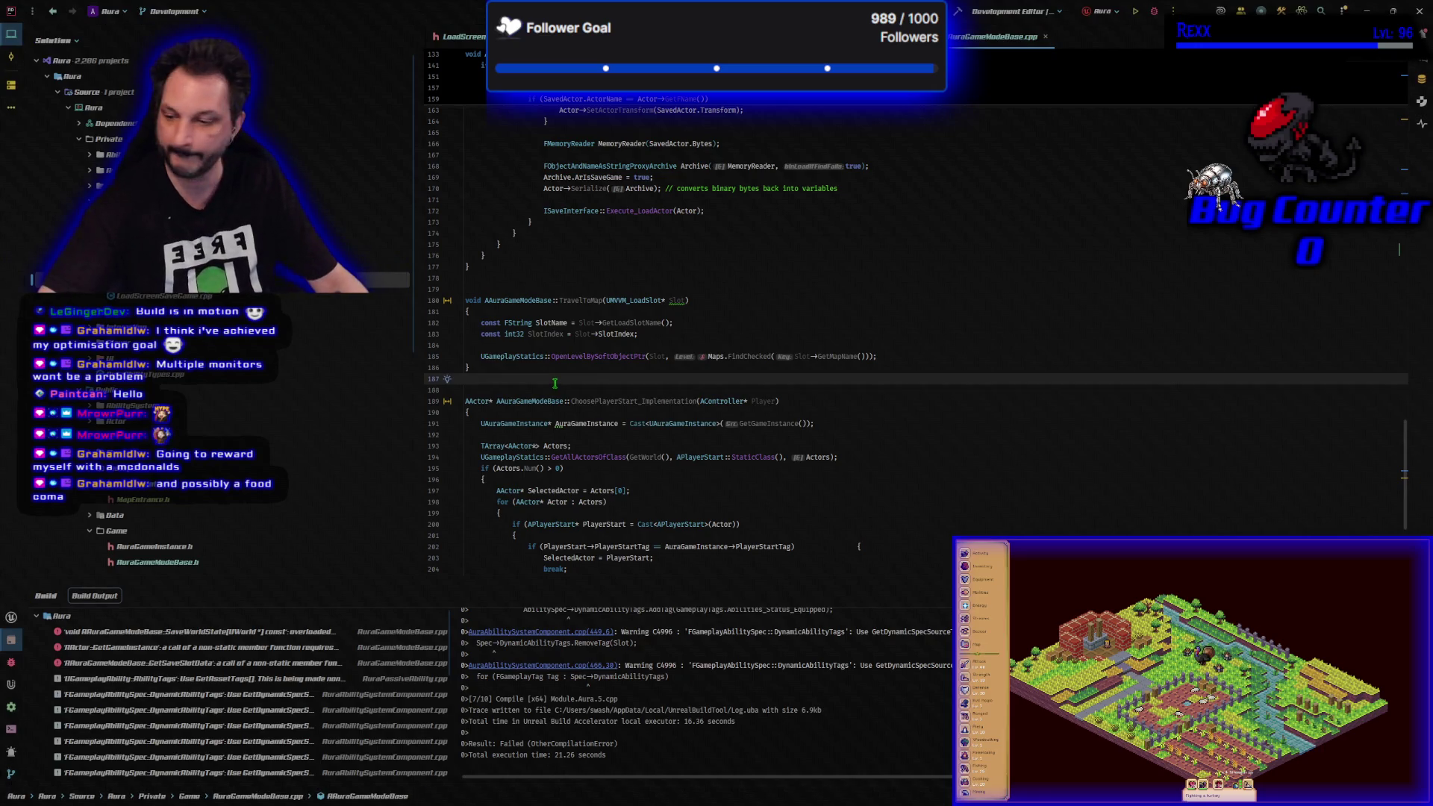
{"action": "type", "text": "FString AAuraGameModeBase::GetMapNameFromMapAssetName(const FString& MapAssetName) const { \tfor (auto& Map : Maps) \t{ \t\tif (Map.Value.ToSoftObjectPath().GetAssetName() == MapAssetName) \t\t{ \t\t\treturn Map.Key; \t\t} \t} \treturn FString(); }"}
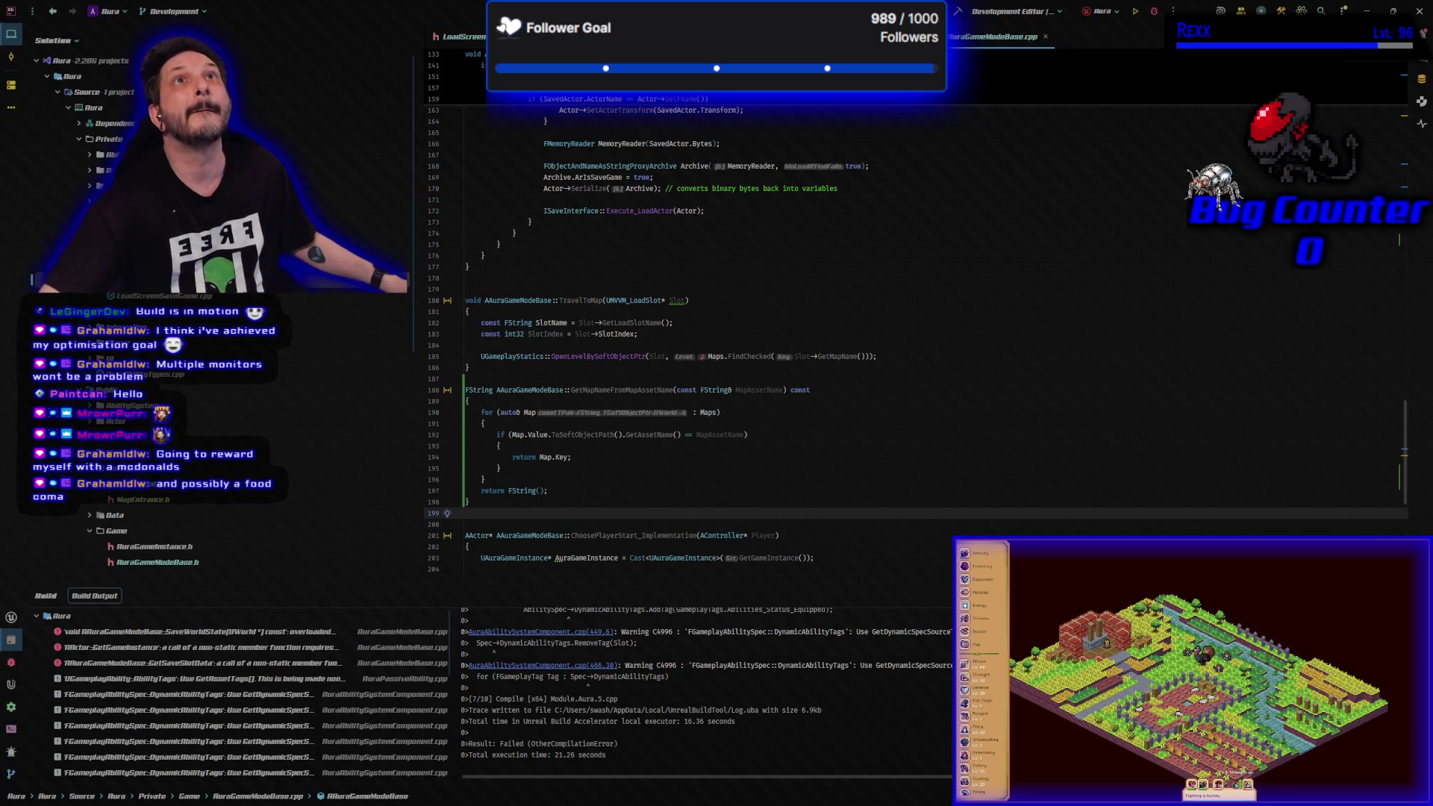
{"action": "key", "text": "ctrl+shift+b"}
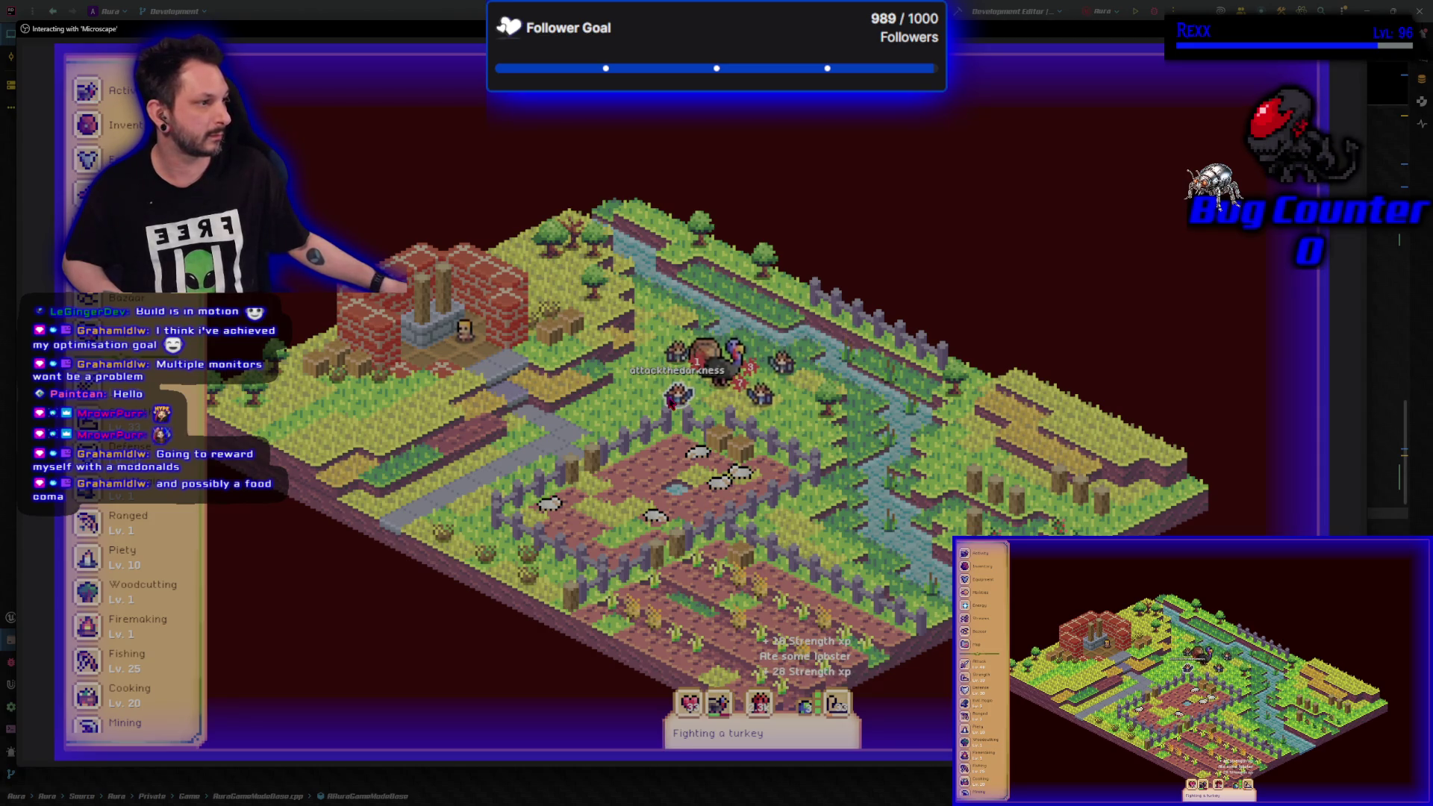
- Back in Rider, review MapEntrance.h, MapEntrance.cpp and LoadScreenSaveGame.h, then rebuild the project
{"action": "key", "text": "alt+Tab"}
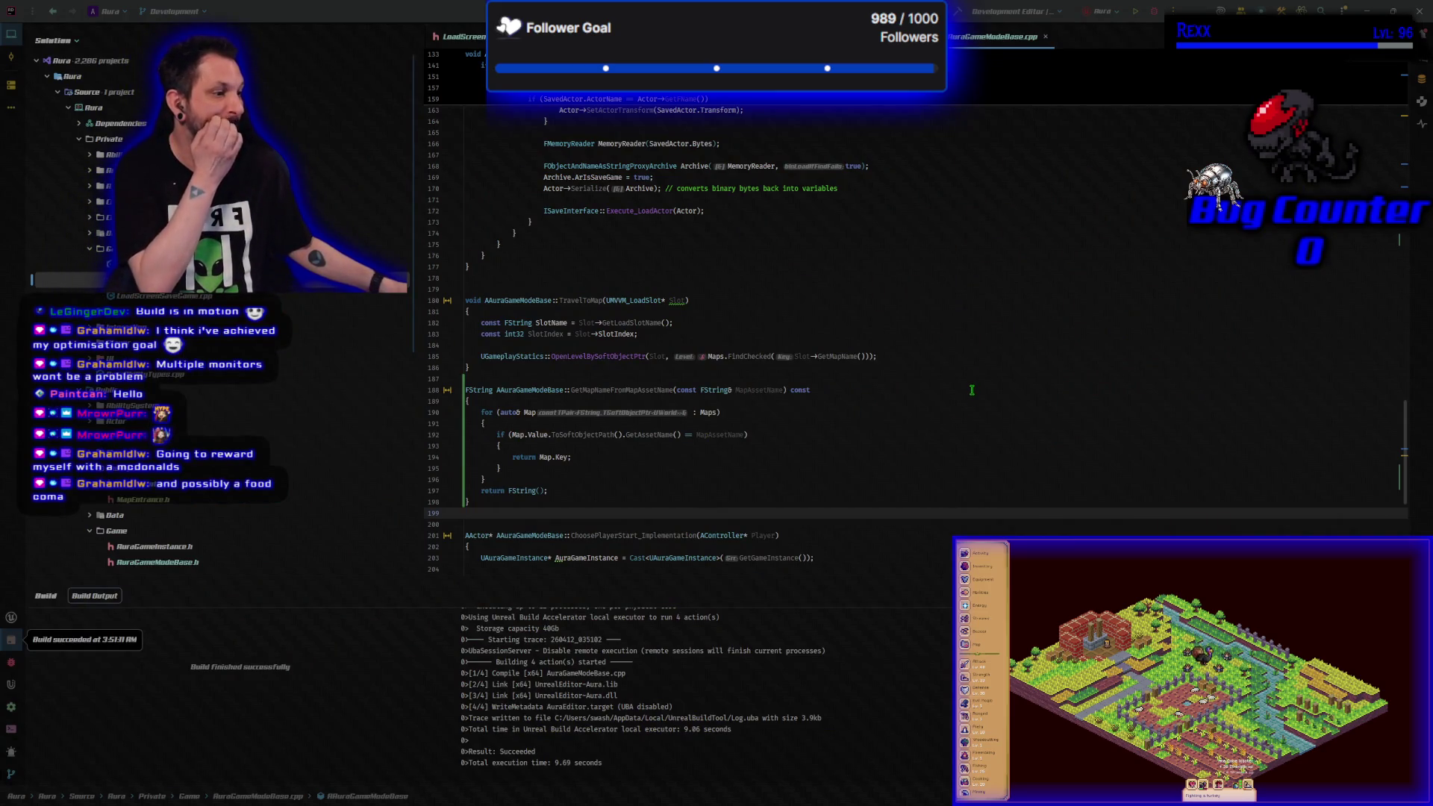
{"action": "key", "text": "ctrl+Tab"}
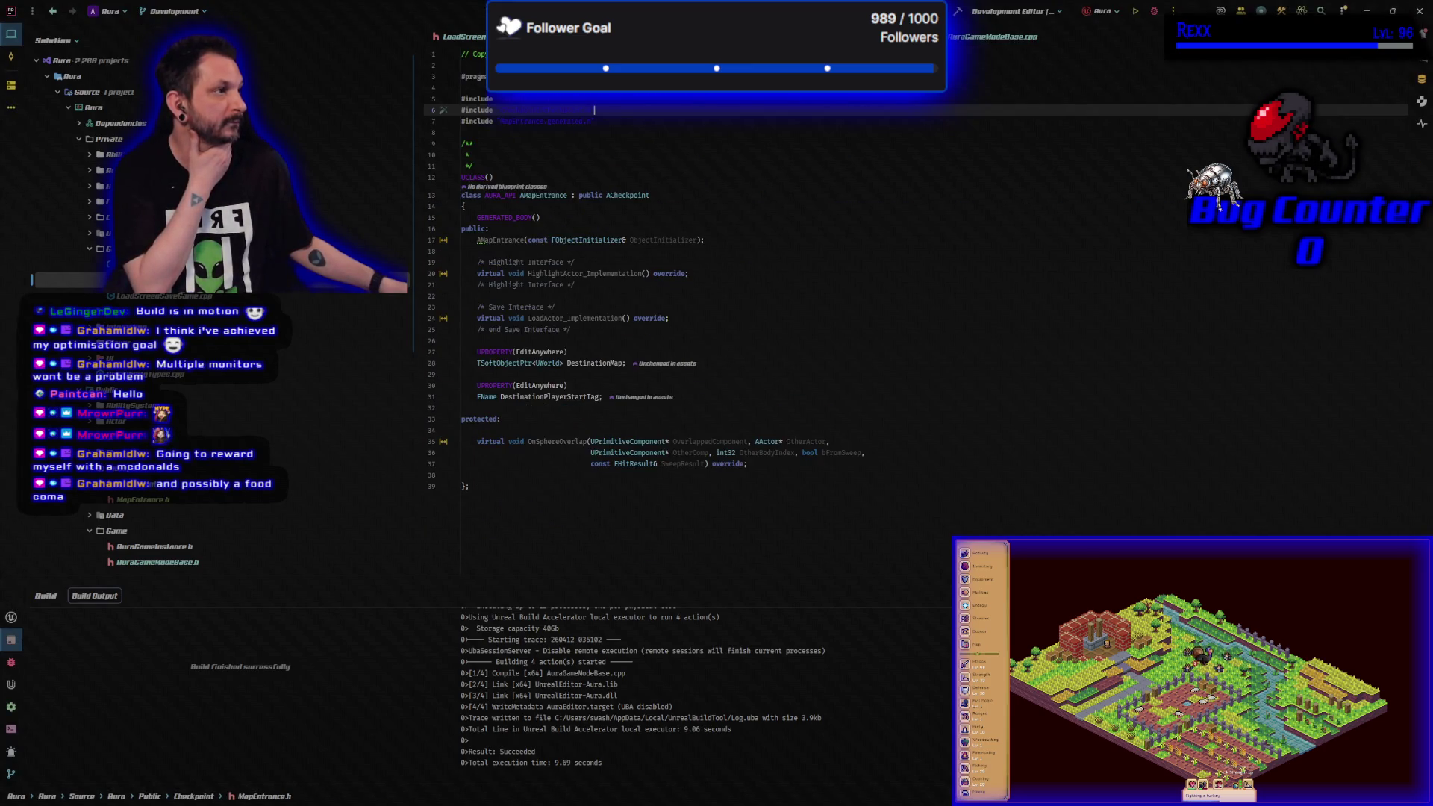
{"action": "key", "text": "ctrl+alt+Home"}
{"action": "key", "text": "ctrl+Tab"}
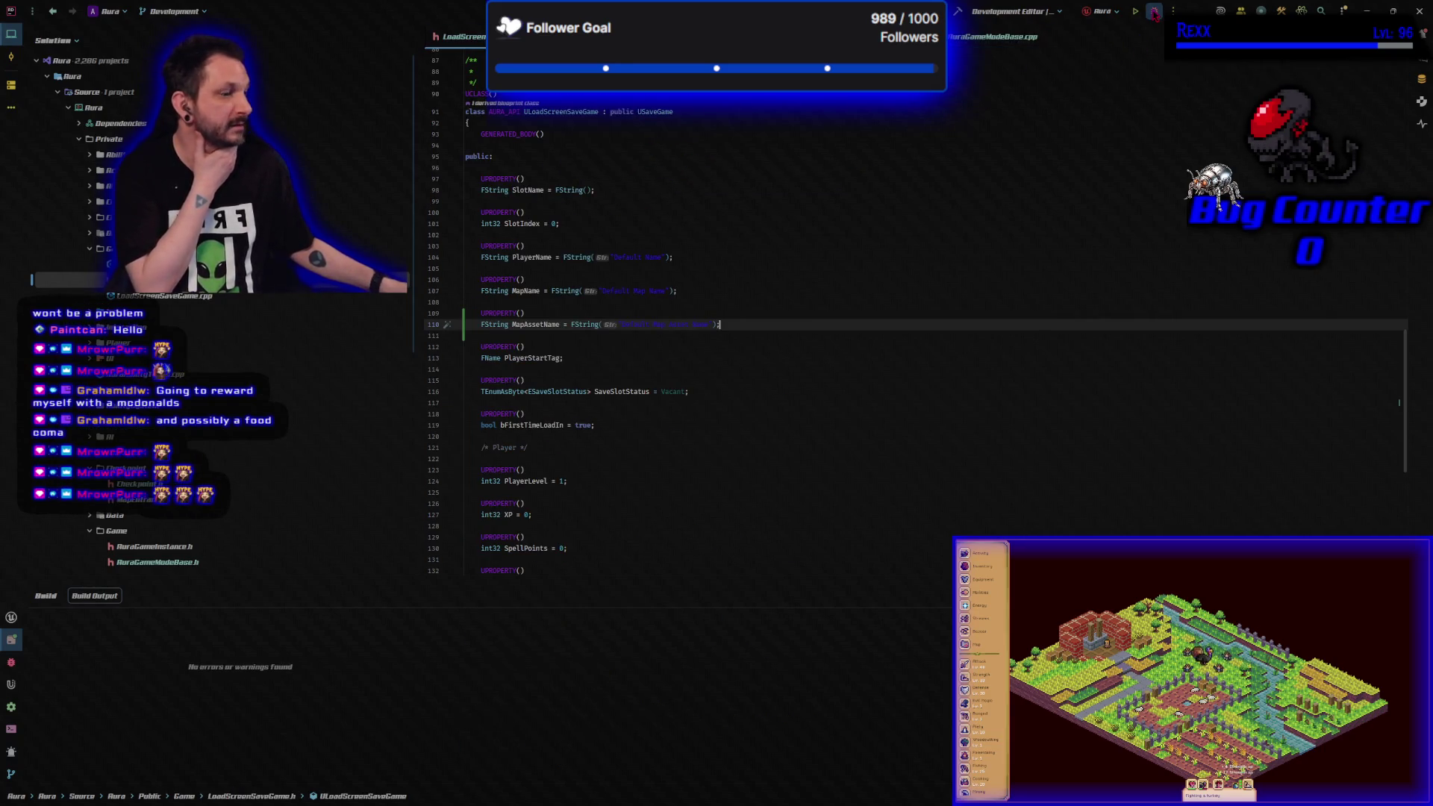
{"action": "key", "text": "ctrl+shift+b"}
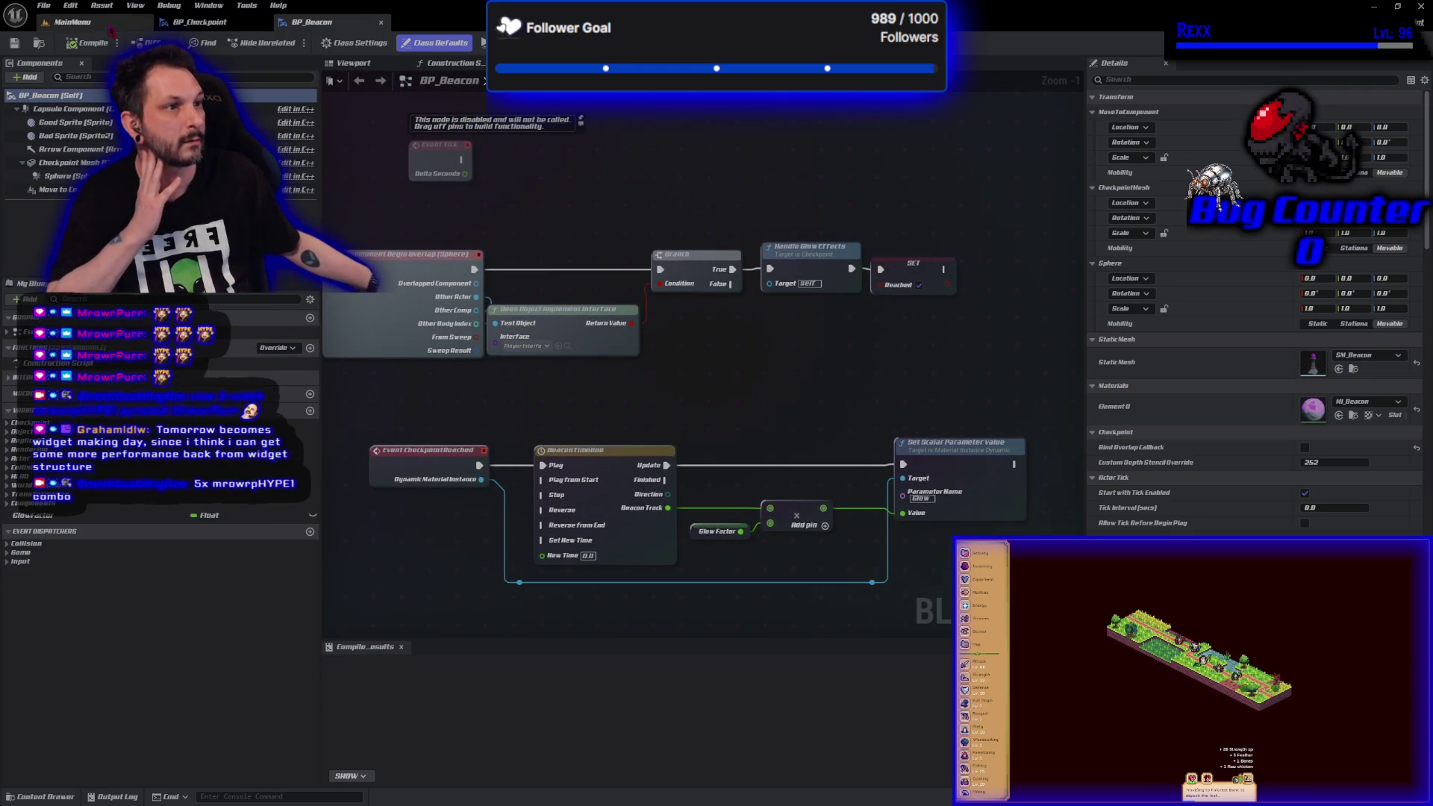
- Switch to the MainMenu level, run Play-in-Editor to reach the AURA main menu, then stop
{"action": "left_click", "coordinate": [82, 22]}
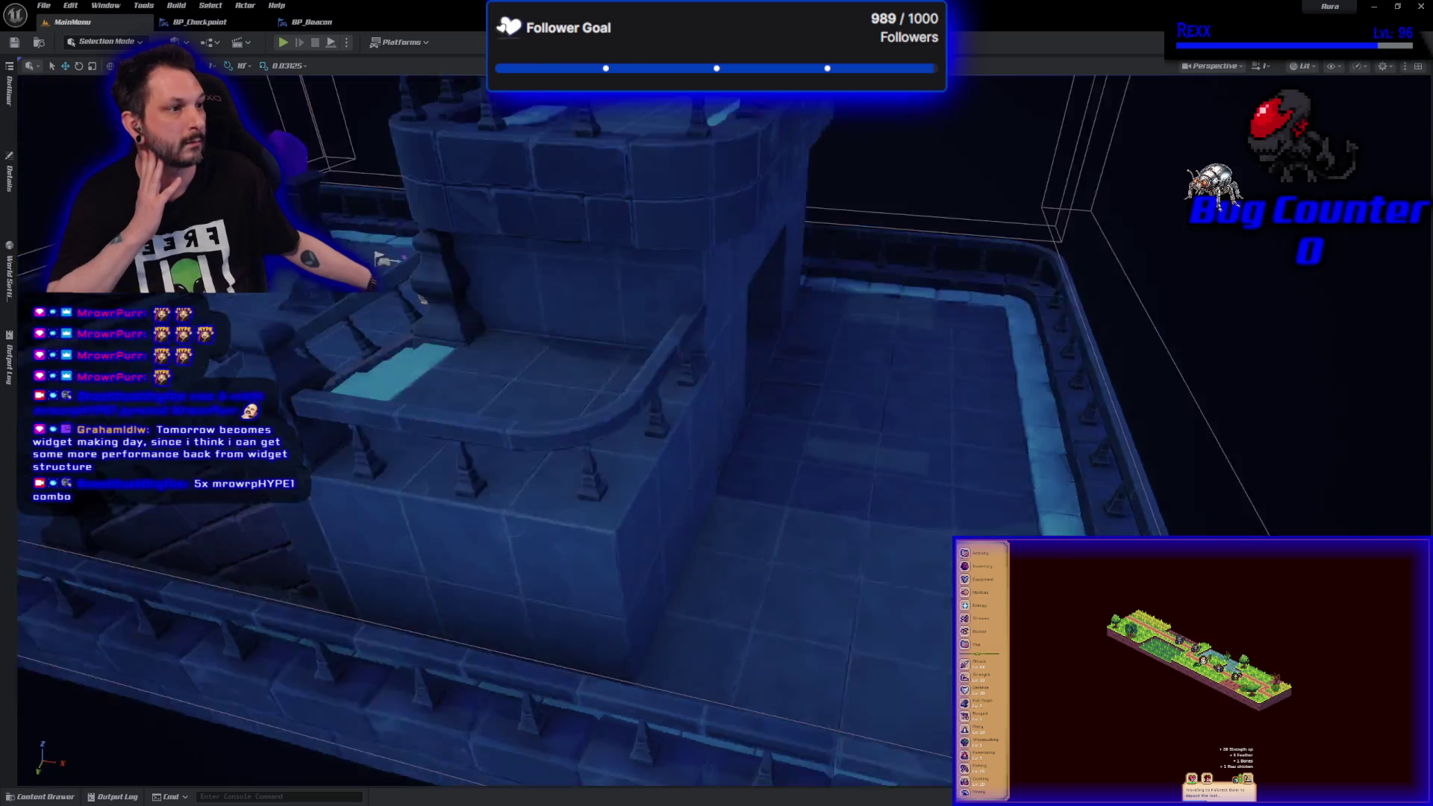
{"action": "left_click", "coordinate": [283, 42]}
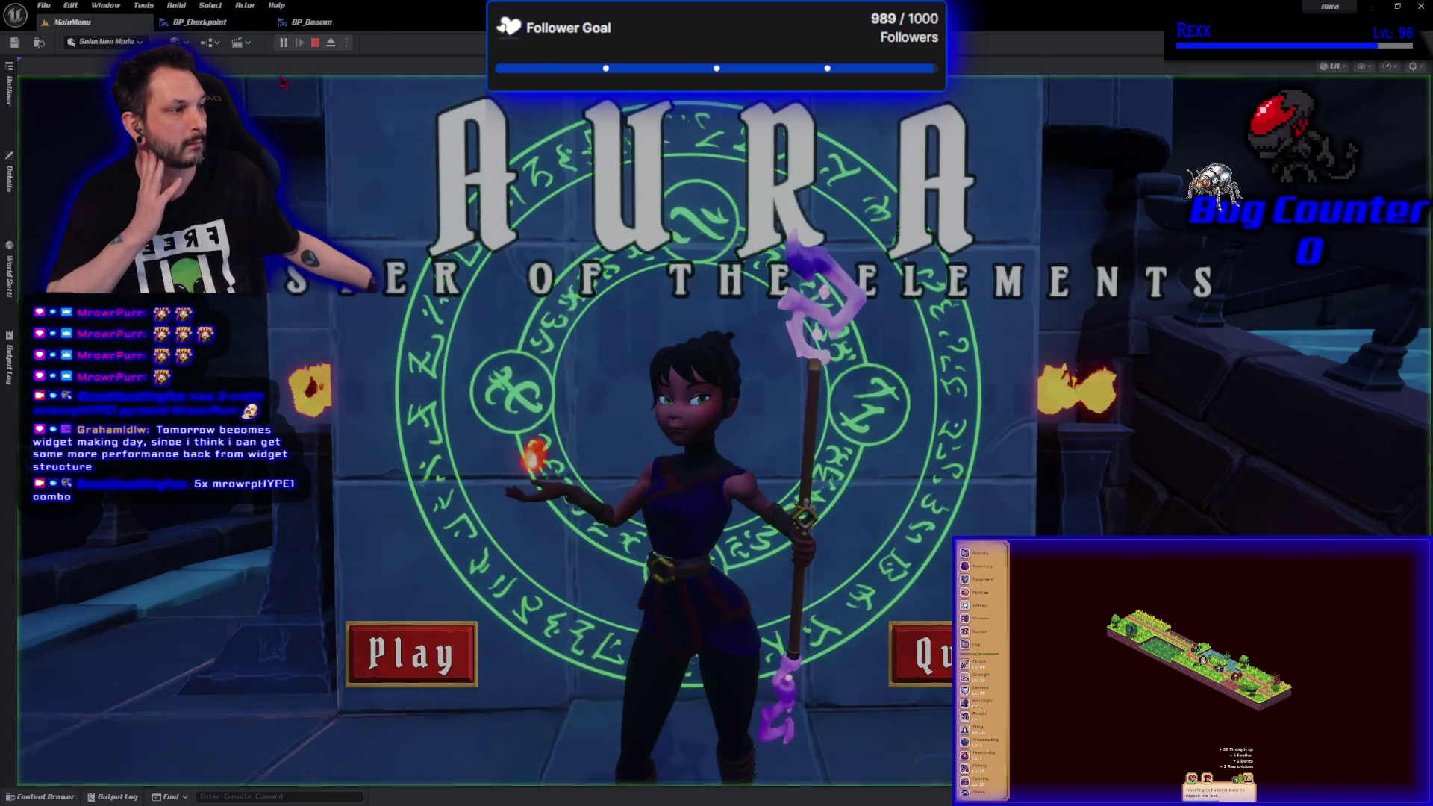
{"action": "key", "text": "Escape"}
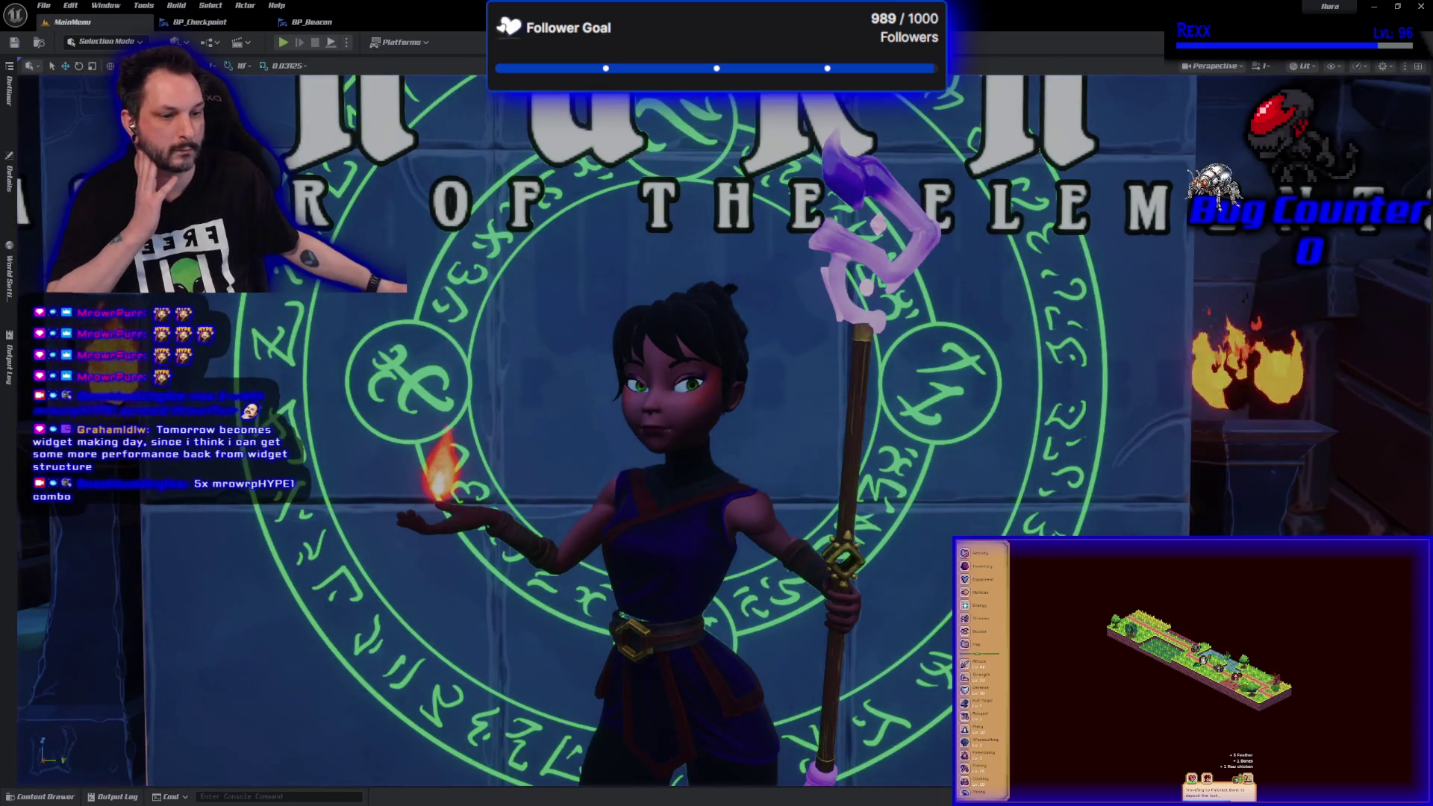